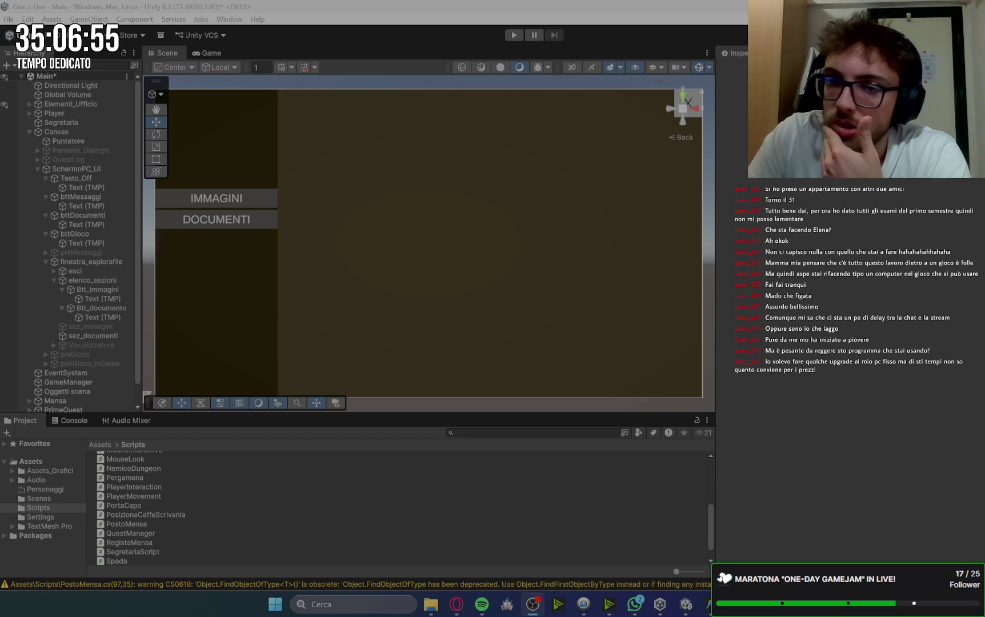
- Review the console warnings and return to the project's Scripts folder
{"action": "left_click", "coordinate": [74, 422]}
{"action": "left_click", "coordinate": [19, 420]}
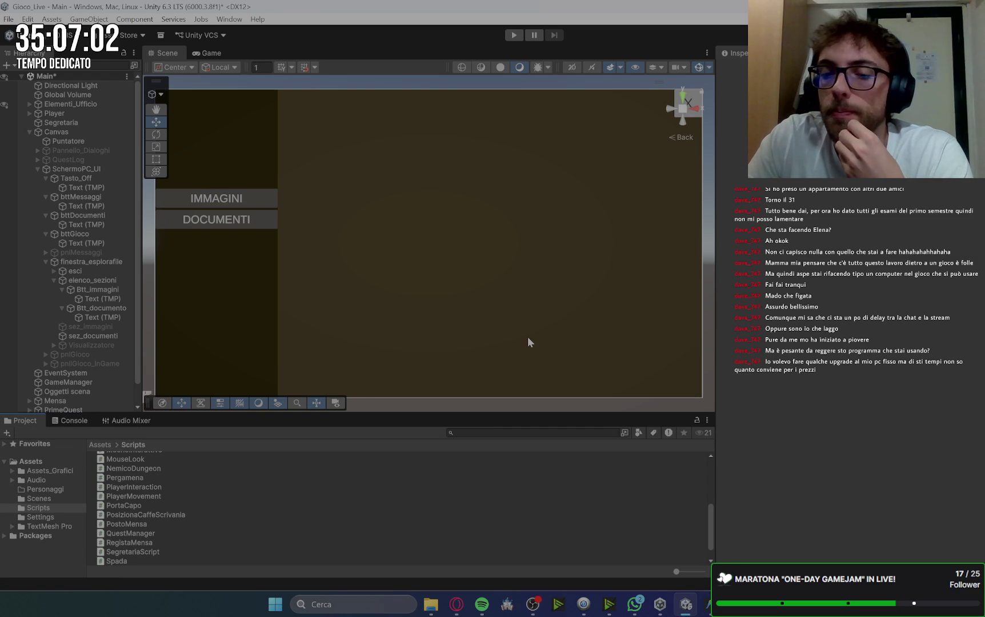
{"action": "left_click", "coordinate": [634, 603]}
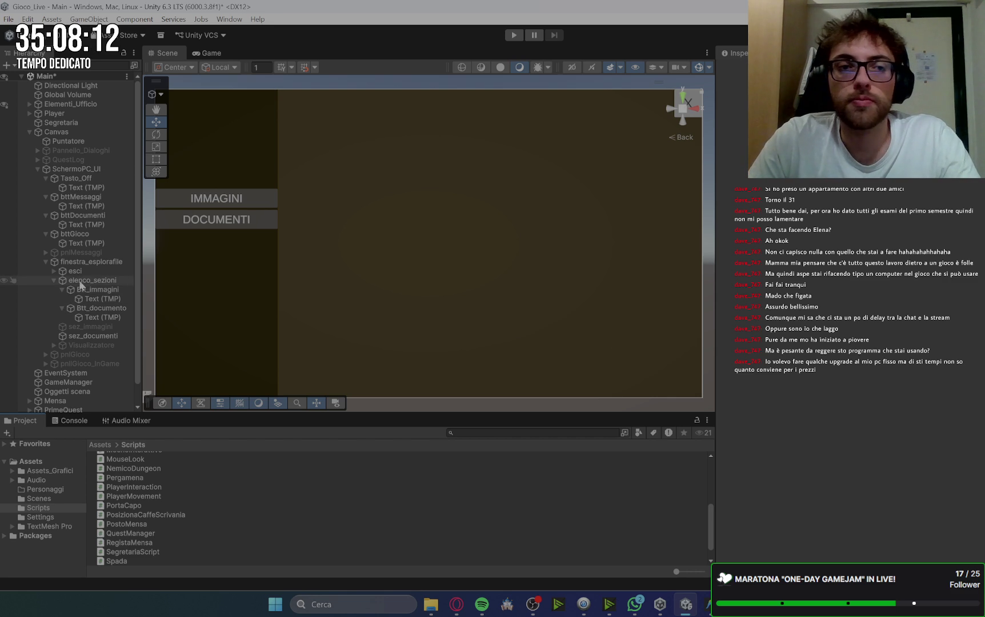
- Read through the Gemini guide and check the FileCliccabile script in the code editor
{"action": "left_click", "coordinate": [456, 604]}
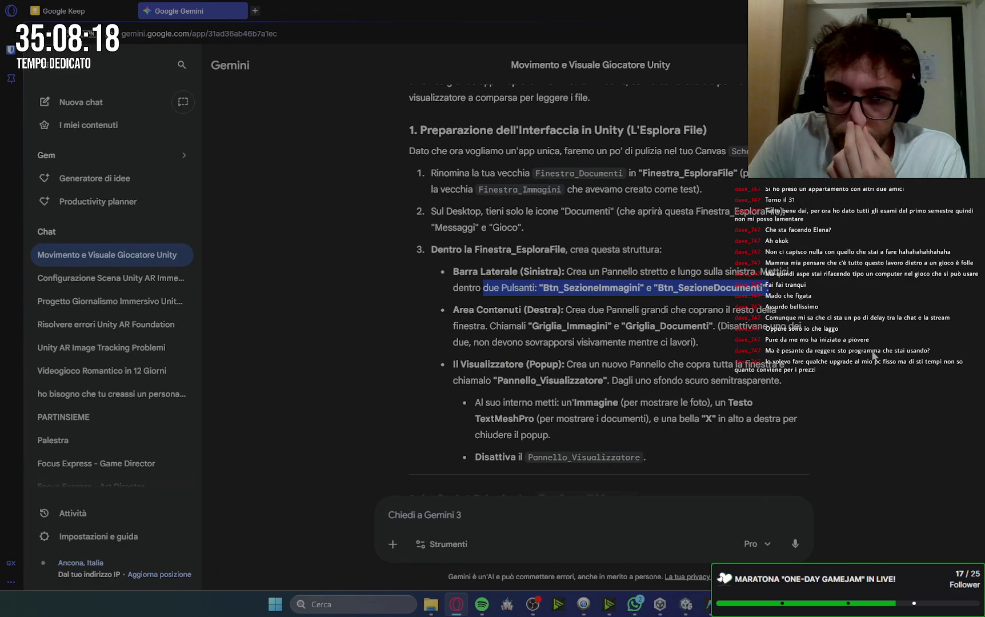
{"action": "scroll", "coordinate": [836, 394], "scroll_direction": "down", "scroll_amount": 20}
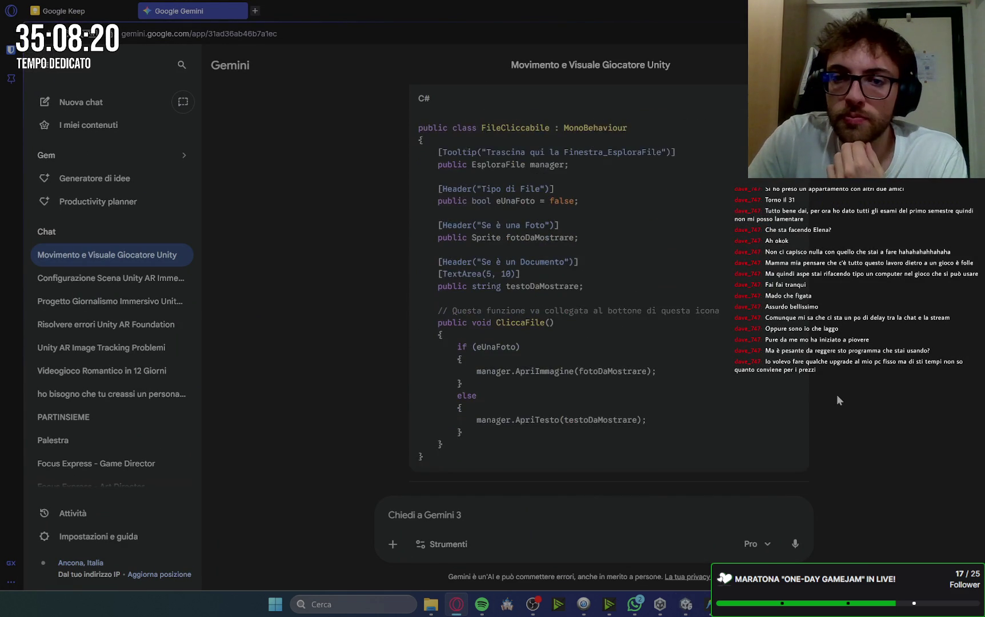
{"action": "scroll", "coordinate": [836, 394], "scroll_direction": "down", "scroll_amount": 6}
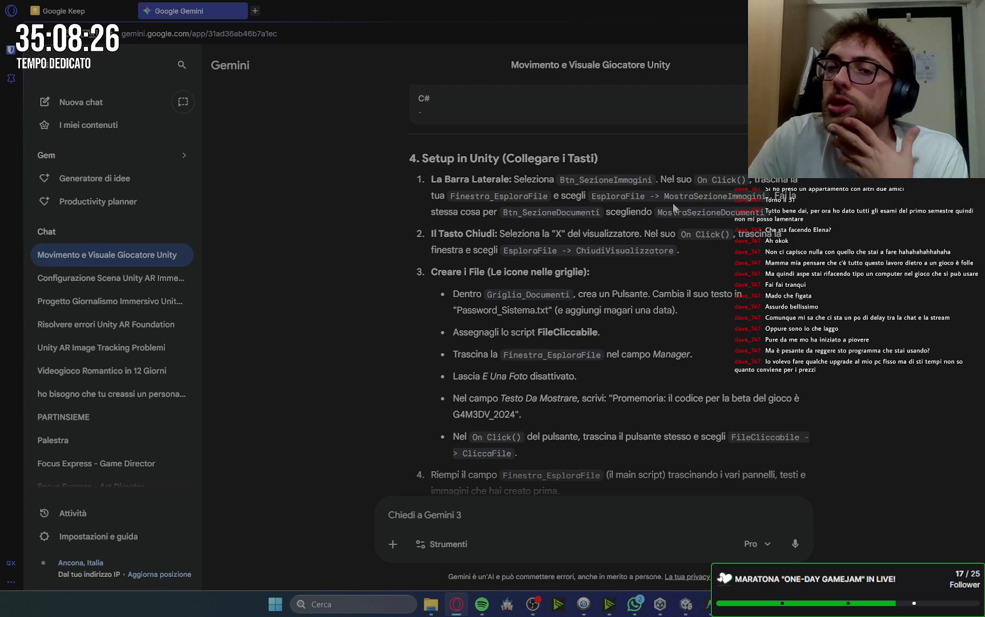
{"action": "mouse_move", "coordinate": [689, 610]}
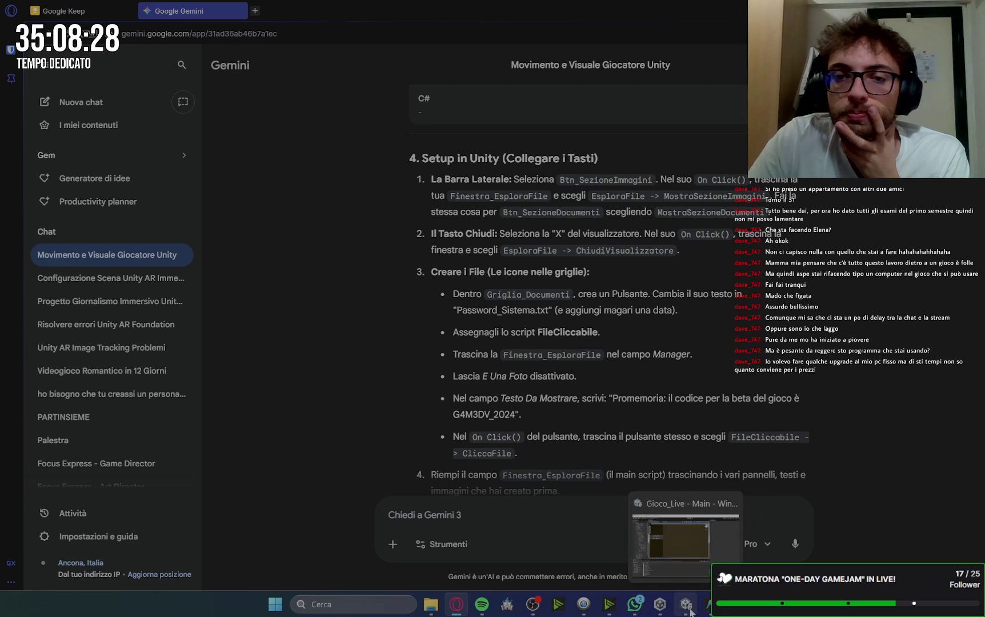
{"action": "scroll", "coordinate": [832, 279], "scroll_direction": "up", "scroll_amount": 8}
{"action": "scroll", "coordinate": [839, 277], "scroll_direction": "up", "scroll_amount": 2}
{"action": "scroll", "coordinate": [839, 277], "scroll_direction": "down", "scroll_amount": 2}
{"action": "left_click", "coordinate": [706, 605]}
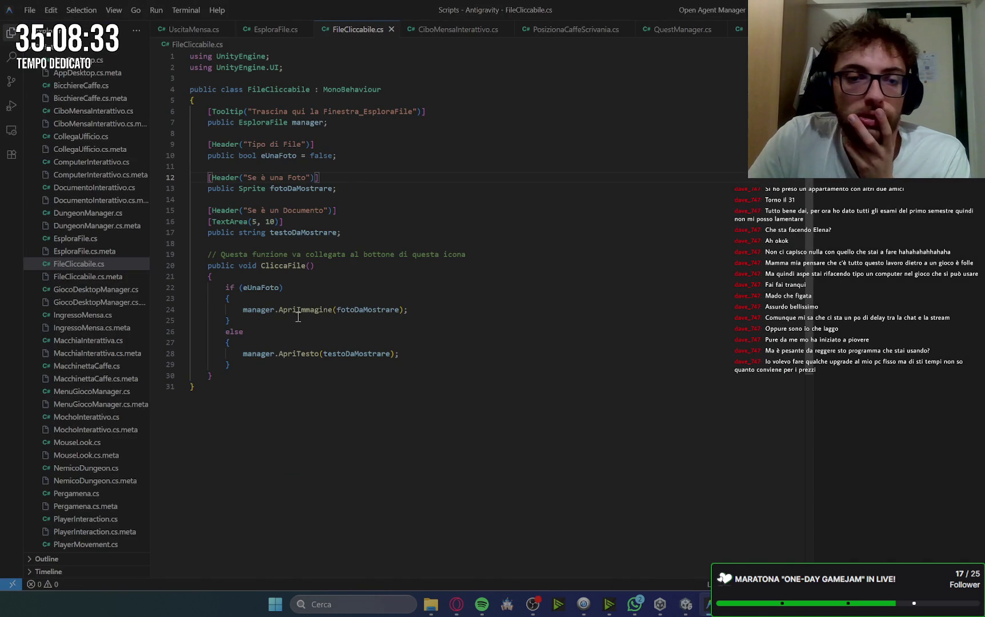
{"action": "left_click", "coordinate": [686, 604]}
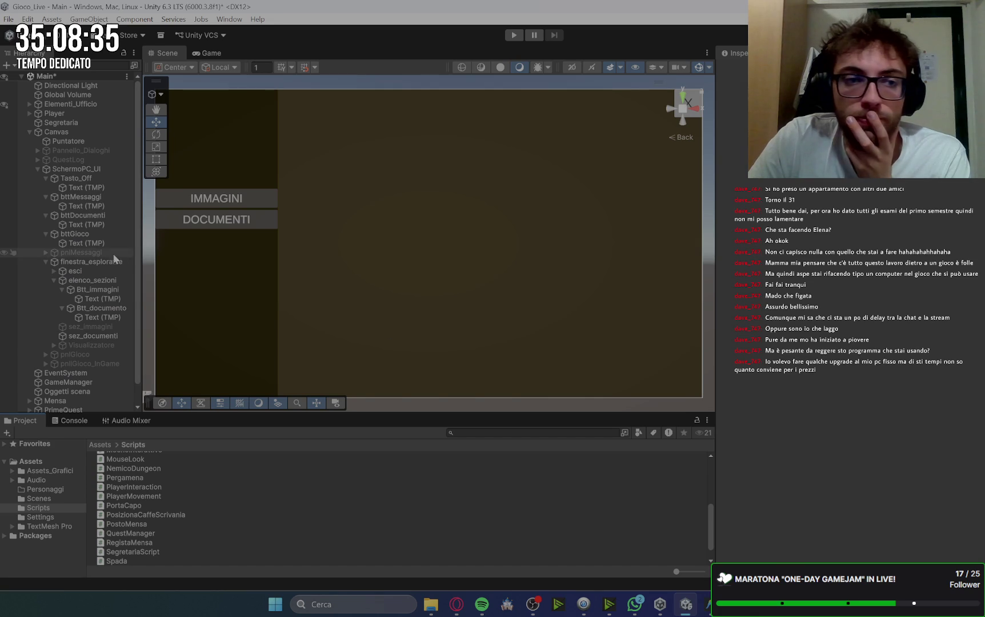
- Attach the EsploraFile script to finestra_esplorafile, then bring the Gemini guide back up
{"action": "left_click", "coordinate": [100, 262]}
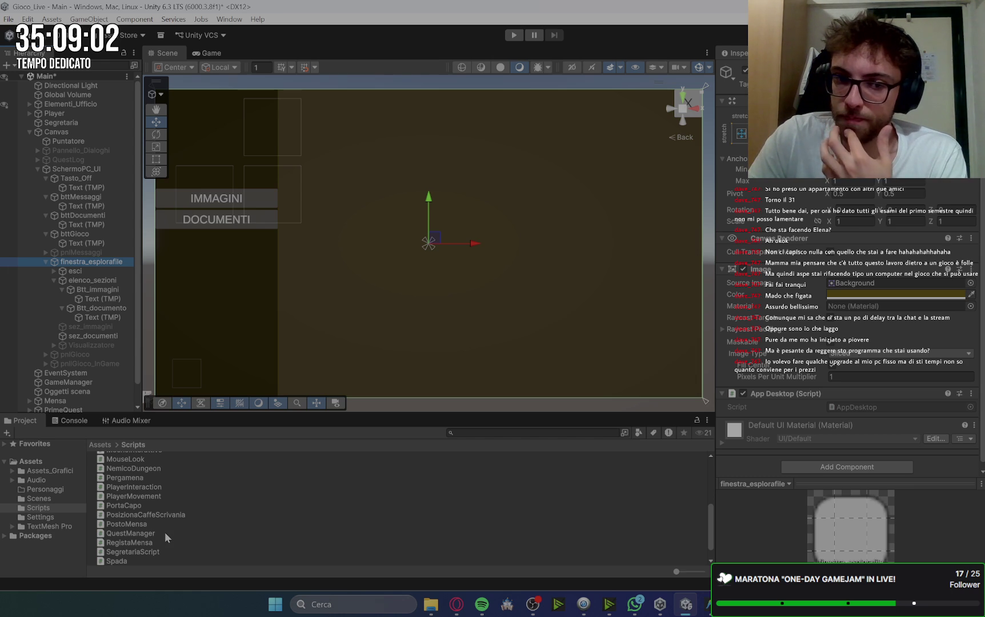
{"action": "scroll", "coordinate": [164, 546], "scroll_direction": "down", "scroll_amount": 1}
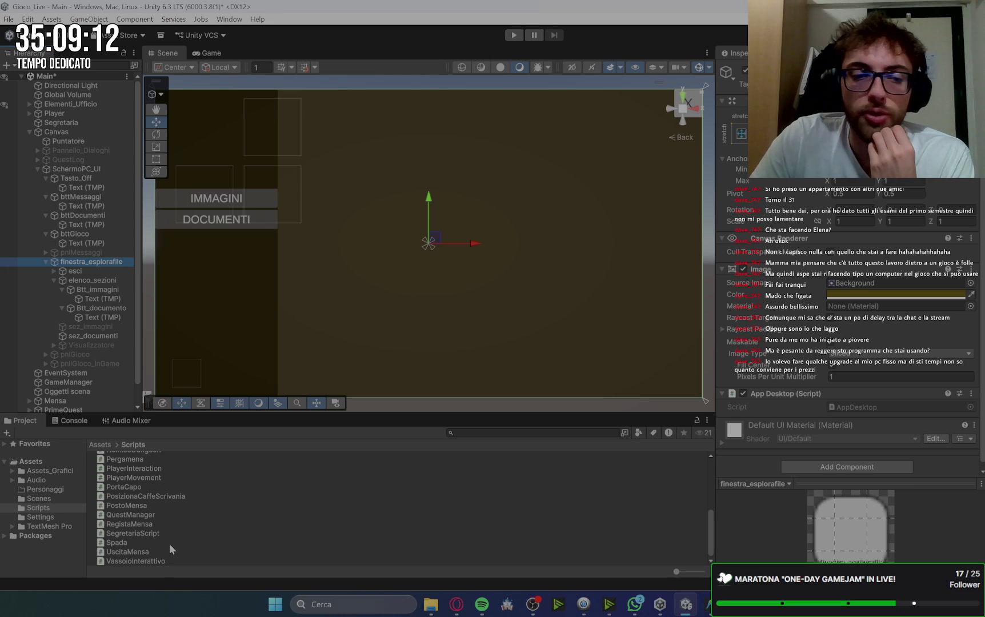
{"action": "scroll", "coordinate": [169, 543], "scroll_direction": "up", "scroll_amount": 5}
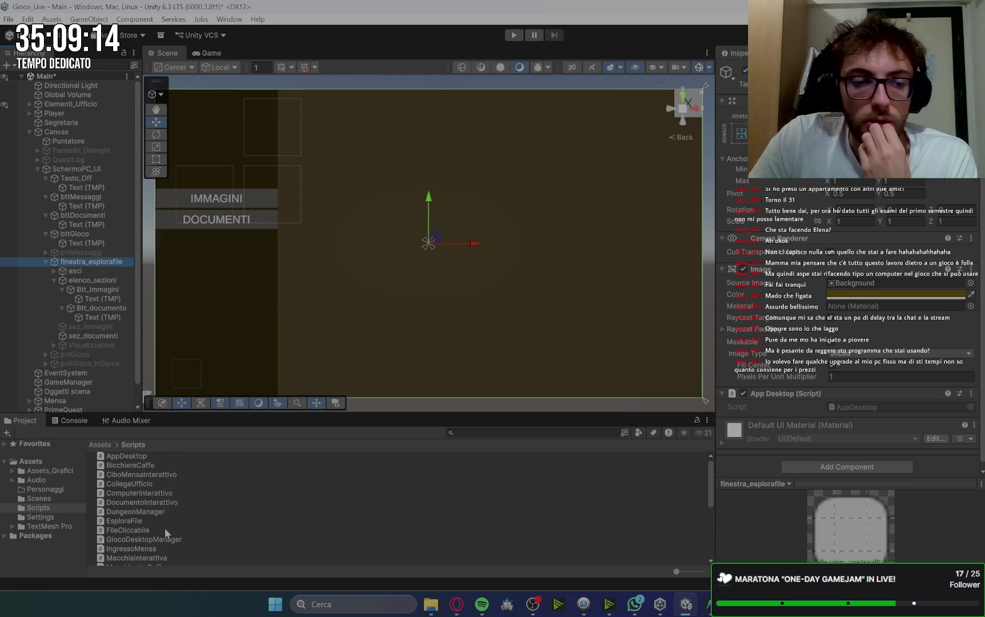
{"action": "mouse_move", "coordinate": [127, 525]}
{"action": "left_mouse_down"}
{"action": "mouse_move", "coordinate": [121, 319]}
{"action": "mouse_move", "coordinate": [107, 264]}
{"action": "left_mouse_up"}
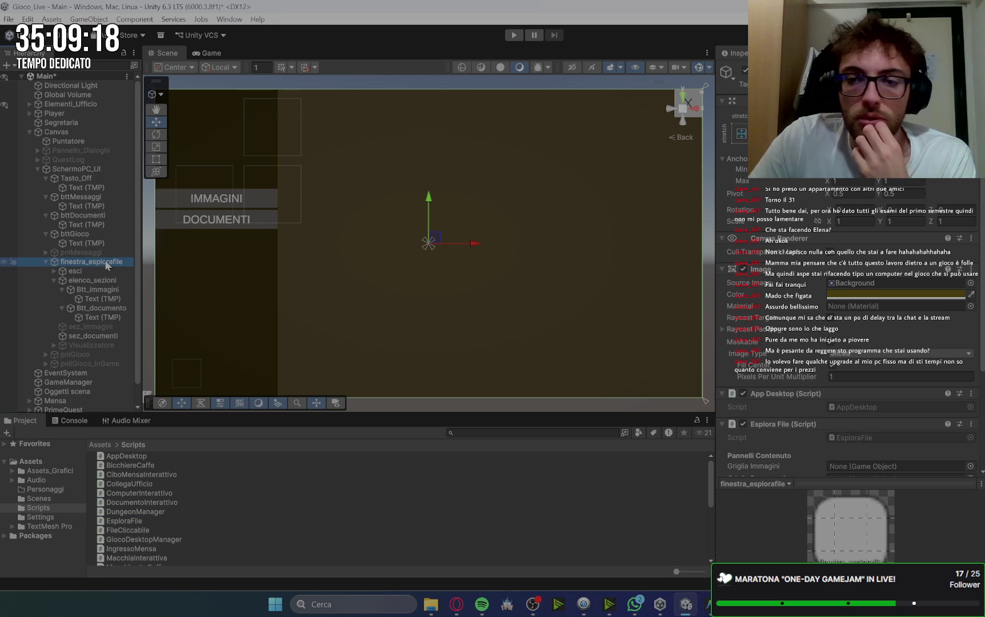
{"action": "scroll", "coordinate": [774, 391], "scroll_direction": "down", "scroll_amount": 5}
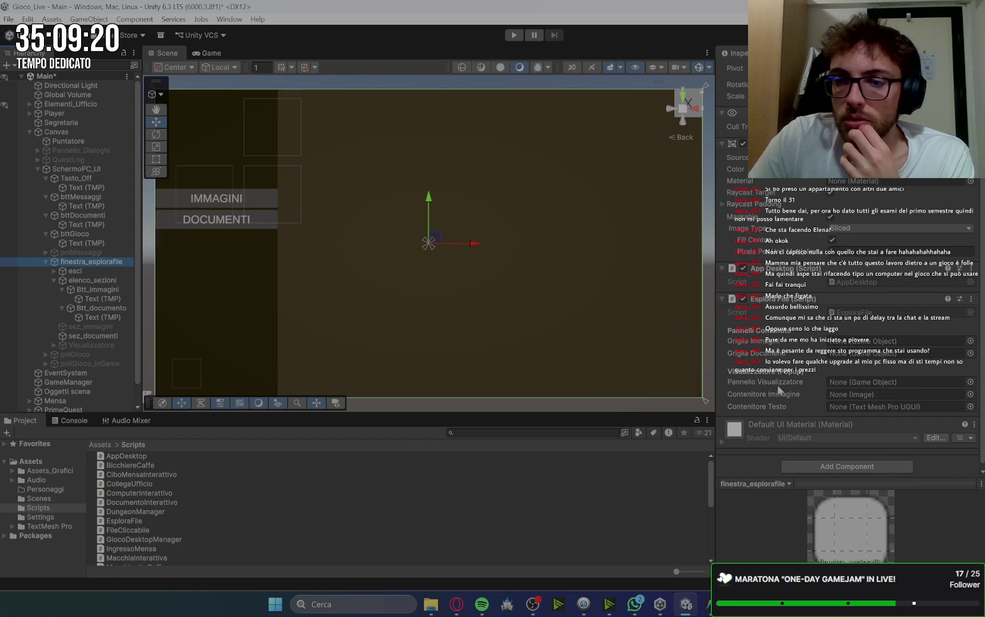
{"action": "left_click", "coordinate": [460, 609]}
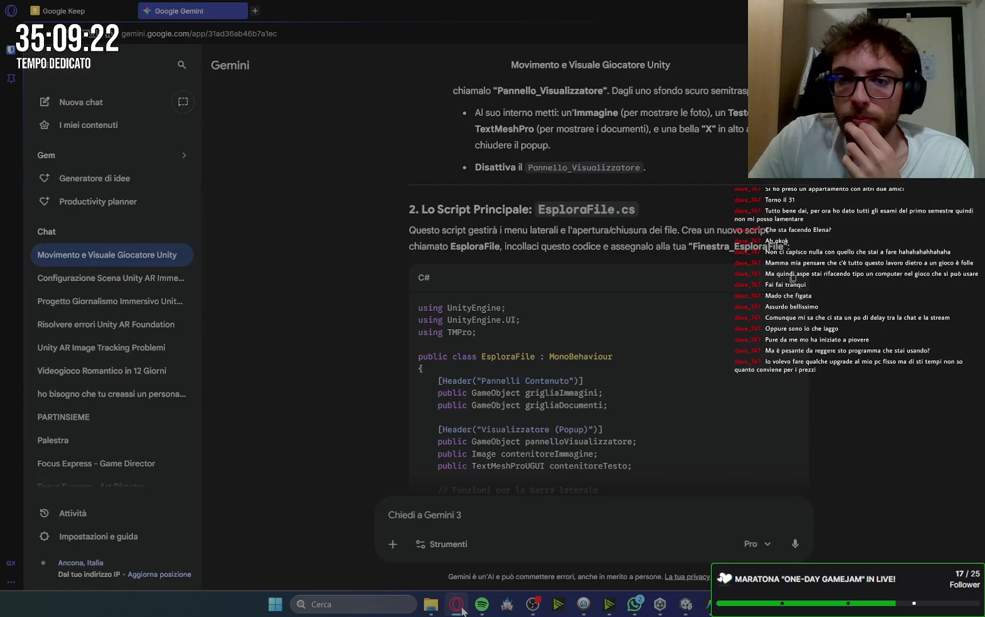
- Read Gemini's EsploraFile, FileCliccabile and 'Setup in Unity' sections, then select Btt_immagini in Unity
{"action": "scroll", "coordinate": [883, 353], "scroll_direction": "down", "scroll_amount": 8}
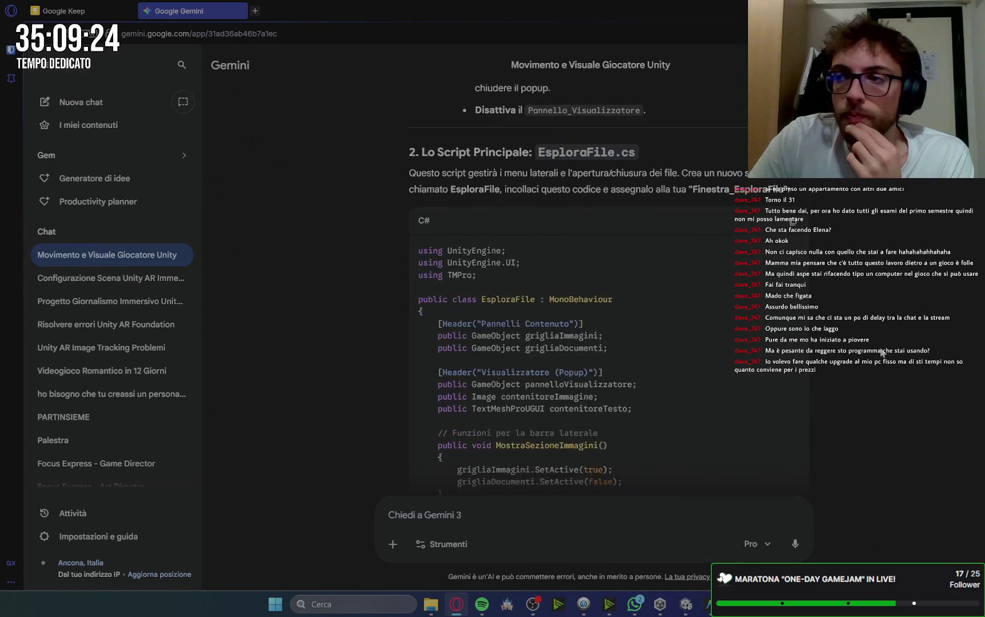
{"action": "scroll", "coordinate": [882, 353], "scroll_direction": "down", "scroll_amount": 7}
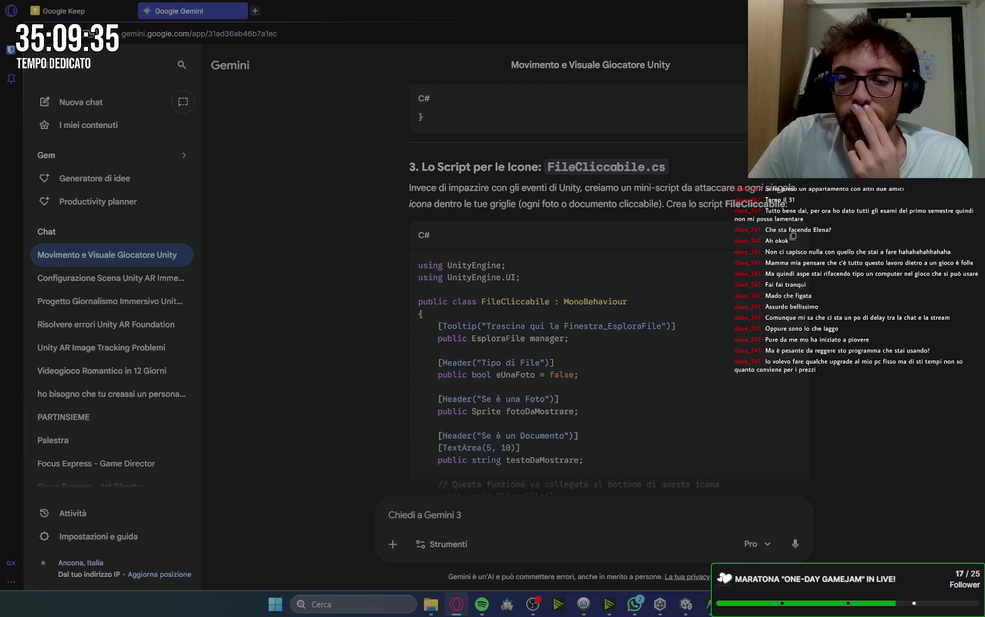
{"action": "mouse_move", "coordinate": [686, 604]}
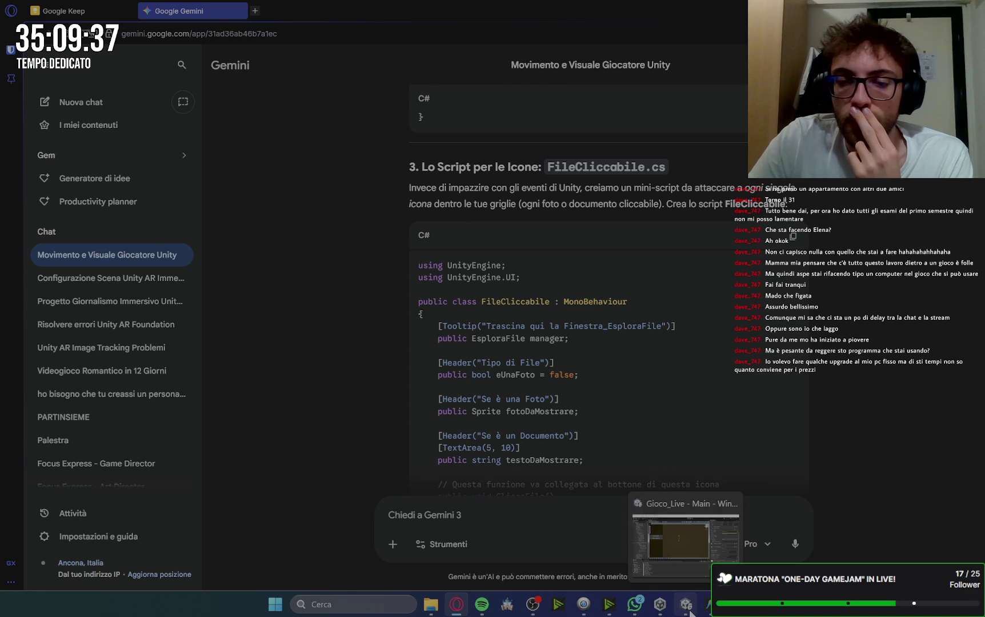
{"action": "scroll", "coordinate": [851, 337], "scroll_direction": "down", "scroll_amount": 10}
{"action": "scroll", "coordinate": [851, 337], "scroll_direction": "up", "scroll_amount": 5}
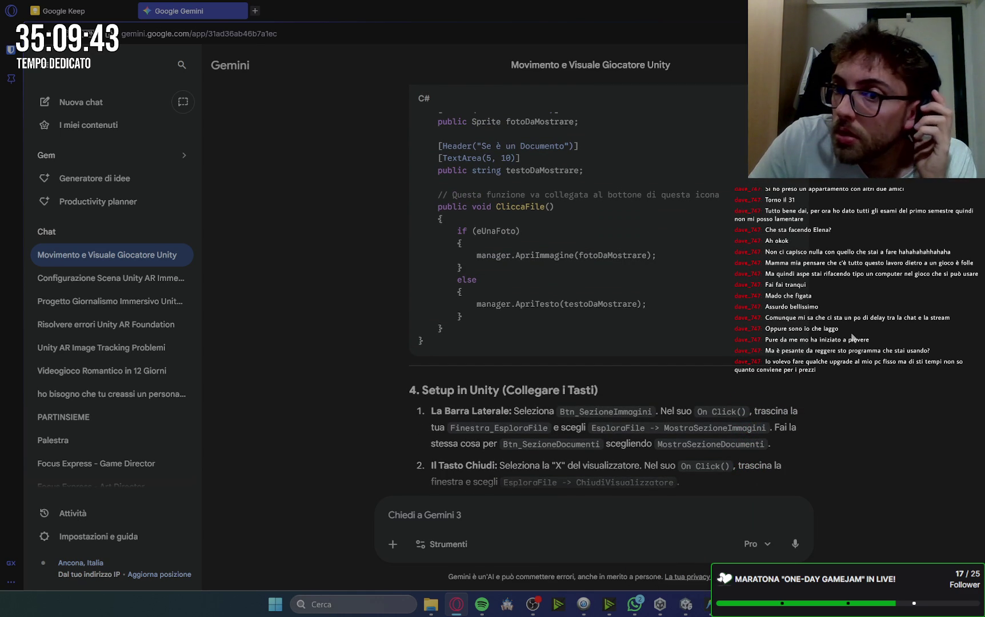
{"action": "scroll", "coordinate": [851, 337], "scroll_direction": "up", "scroll_amount": 4}
{"action": "scroll", "coordinate": [852, 337], "scroll_direction": "down", "scroll_amount": 3}
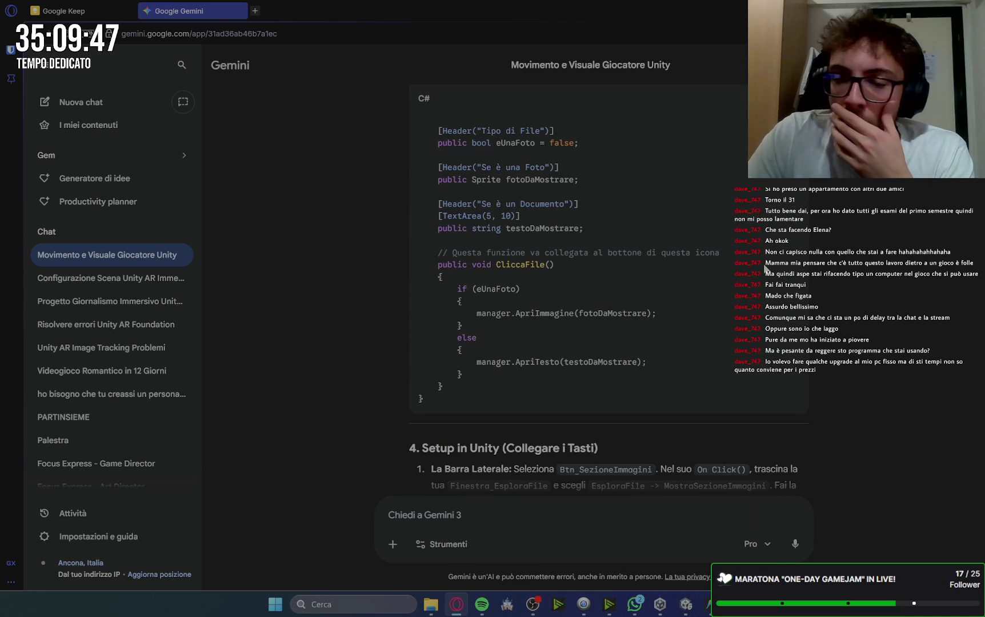
{"action": "scroll", "coordinate": [767, 269], "scroll_direction": "down", "scroll_amount": 4}
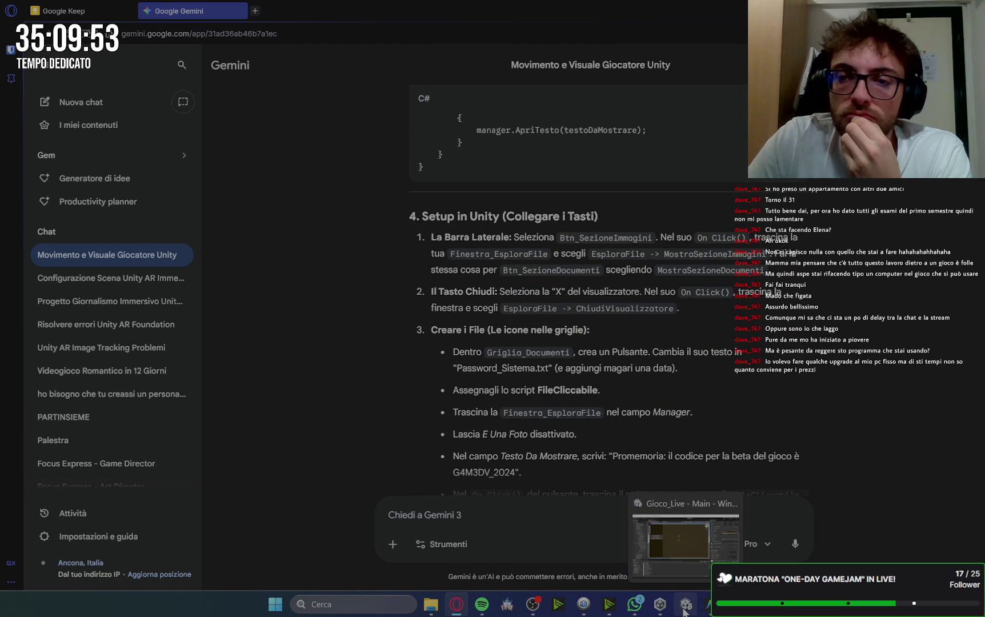
{"action": "left_click", "coordinate": [684, 607]}
{"action": "left_click", "coordinate": [88, 288]}
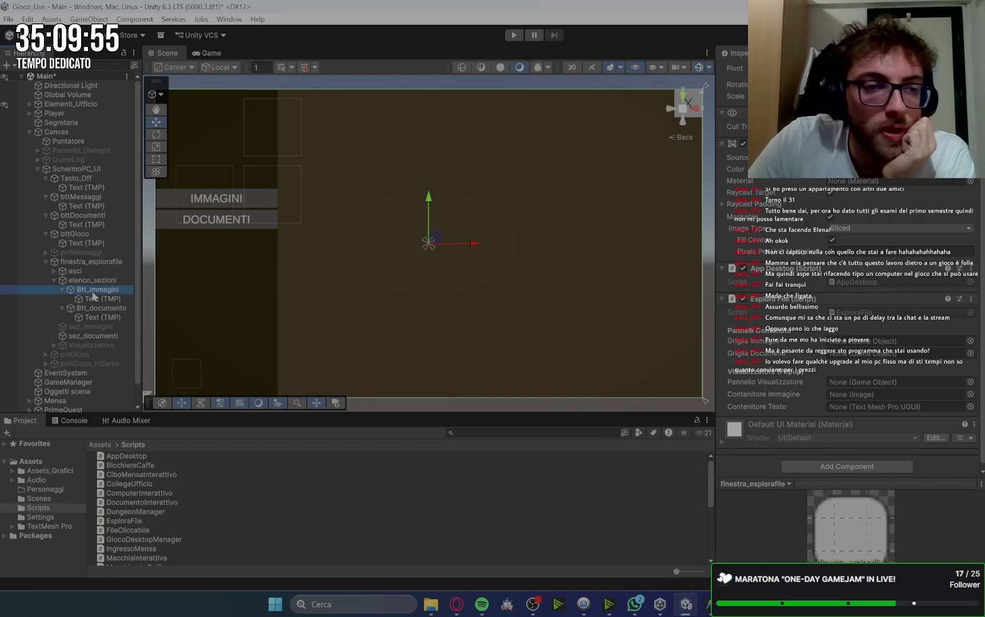
- Add an On Click event to Btt_immagini that calls EsploraFile.ApriImmagine
{"action": "left_click", "coordinate": [70, 261]}
{"action": "left_click_drag", "start_coordinate": [69, 264], "coordinate": [86, 280]}
{"action": "left_click", "coordinate": [105, 291]}
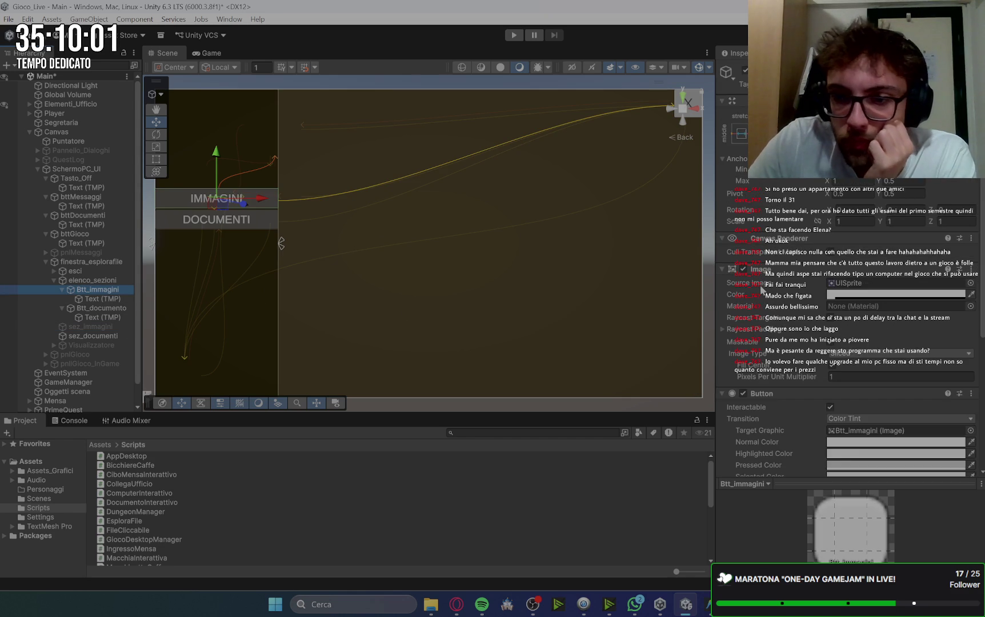
{"action": "scroll", "coordinate": [945, 406], "scroll_direction": "down", "scroll_amount": 5}
{"action": "left_click", "coordinate": [947, 403]}
{"action": "left_click", "coordinate": [946, 403]}
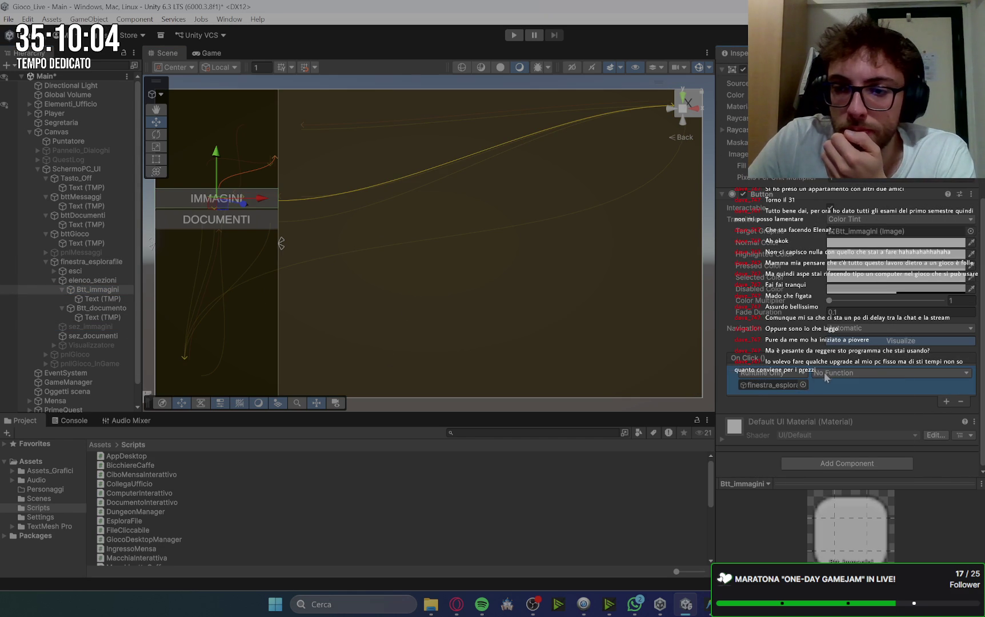
{"action": "left_click", "coordinate": [824, 372]}
{"action": "mouse_move", "coordinate": [854, 459]}
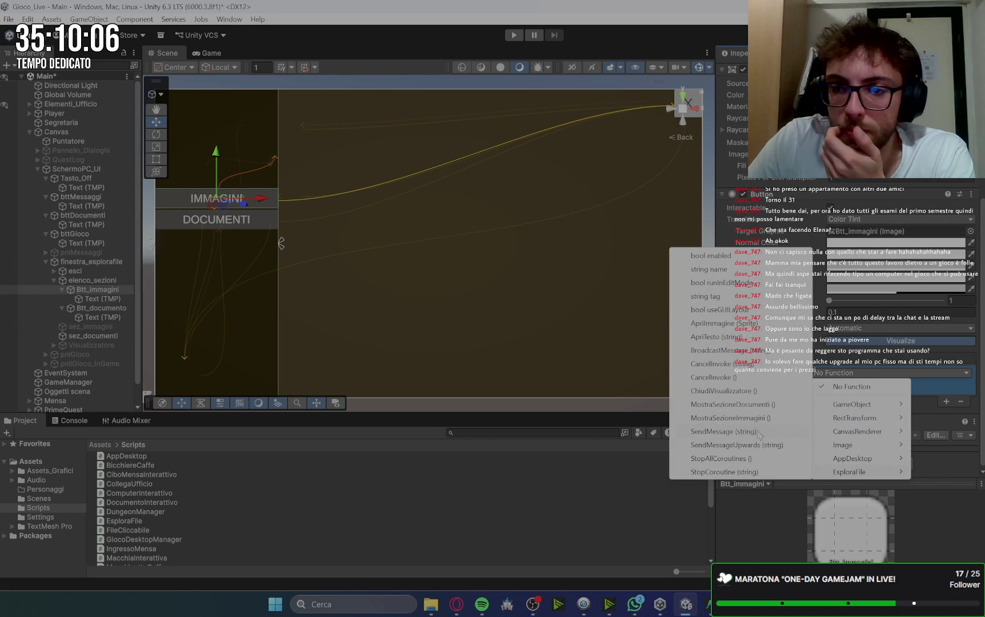
{"action": "left_click", "coordinate": [721, 325]}
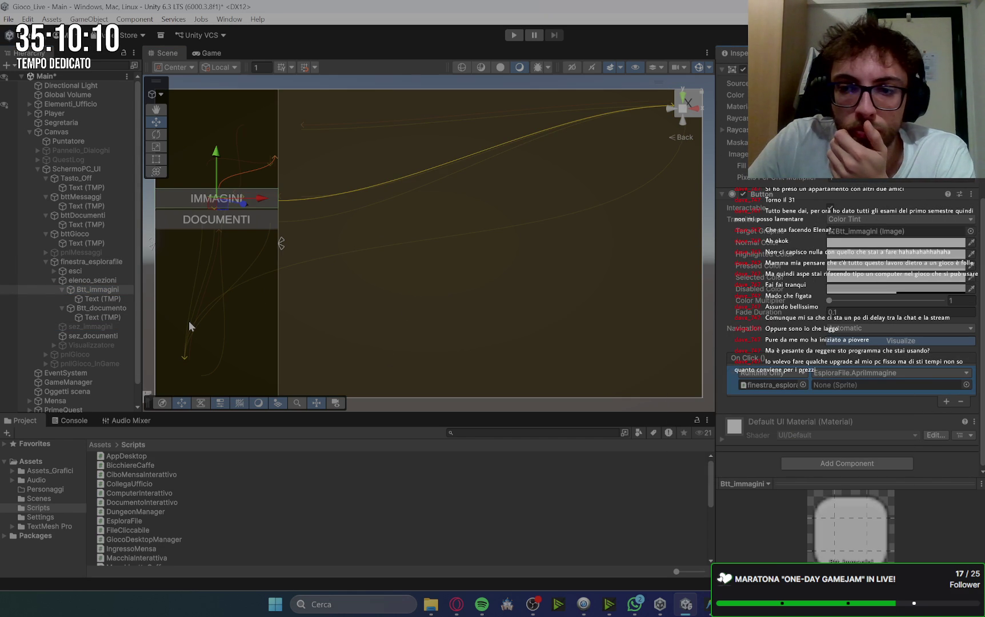
- Give Btt_documento an On Click event calling EsploraFile.ApriTesto on finestra_esplorafile
{"action": "left_click", "coordinate": [90, 308]}
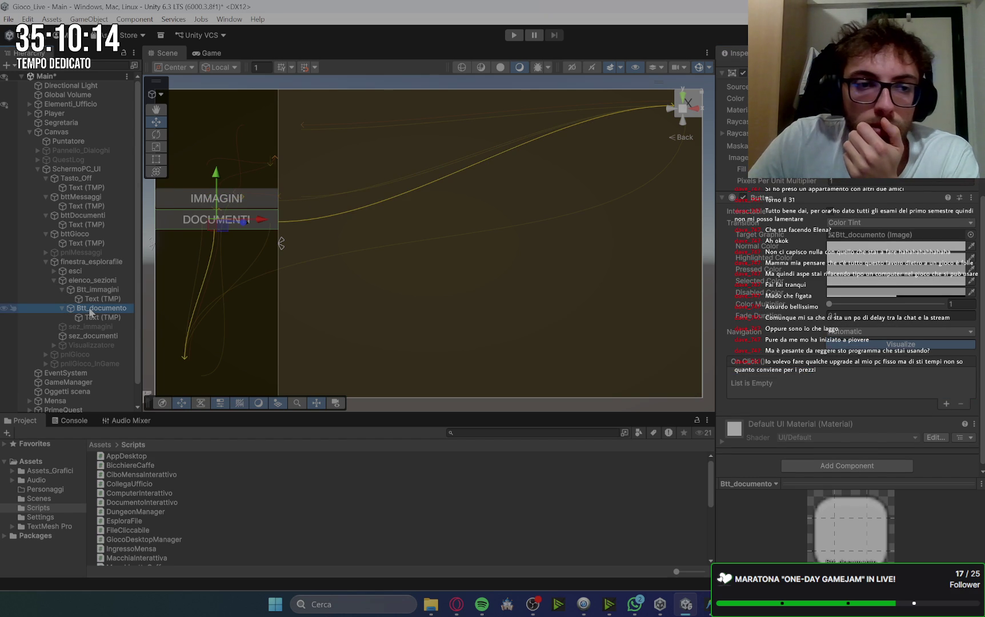
{"action": "left_click", "coordinate": [946, 404]}
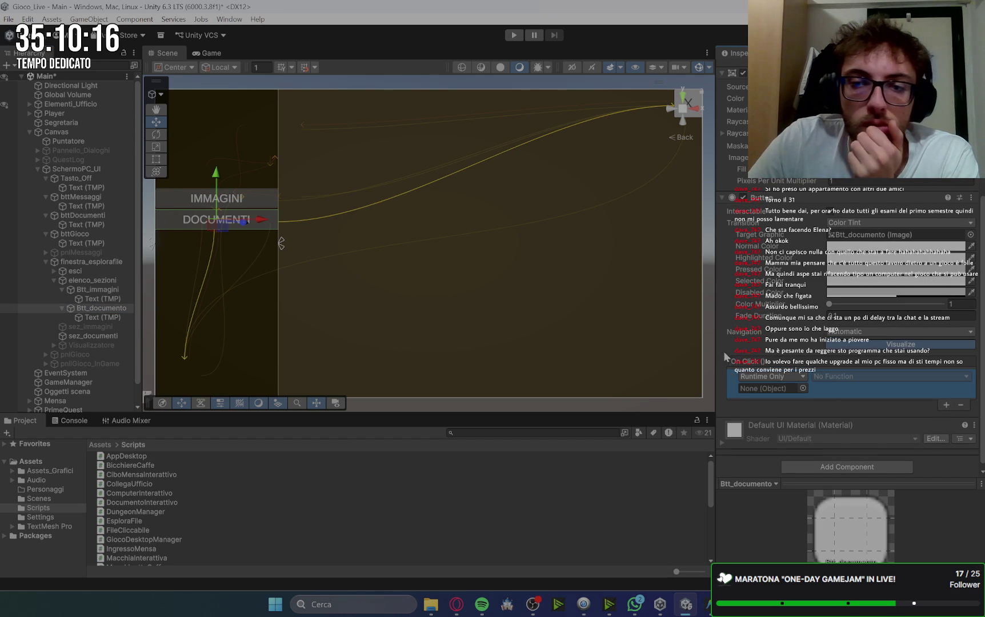
{"action": "mouse_move", "coordinate": [88, 264]}
{"action": "left_mouse_down"}
{"action": "mouse_move", "coordinate": [260, 276]}
{"action": "mouse_move", "coordinate": [768, 389]}
{"action": "left_mouse_up"}
{"action": "left_click", "coordinate": [818, 377]}
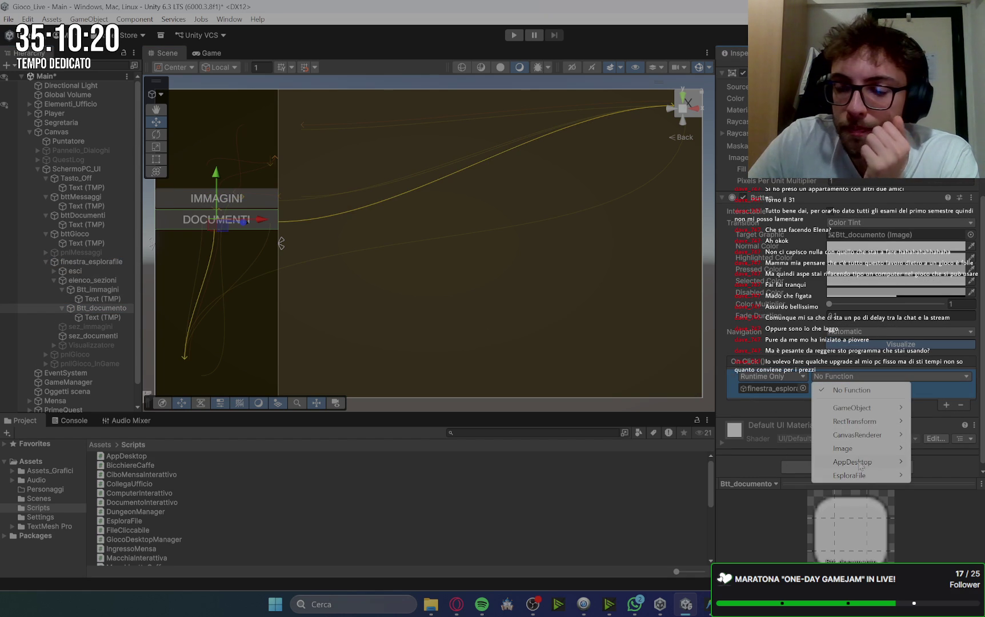
{"action": "mouse_move", "coordinate": [851, 475]}
{"action": "left_click", "coordinate": [714, 340]}
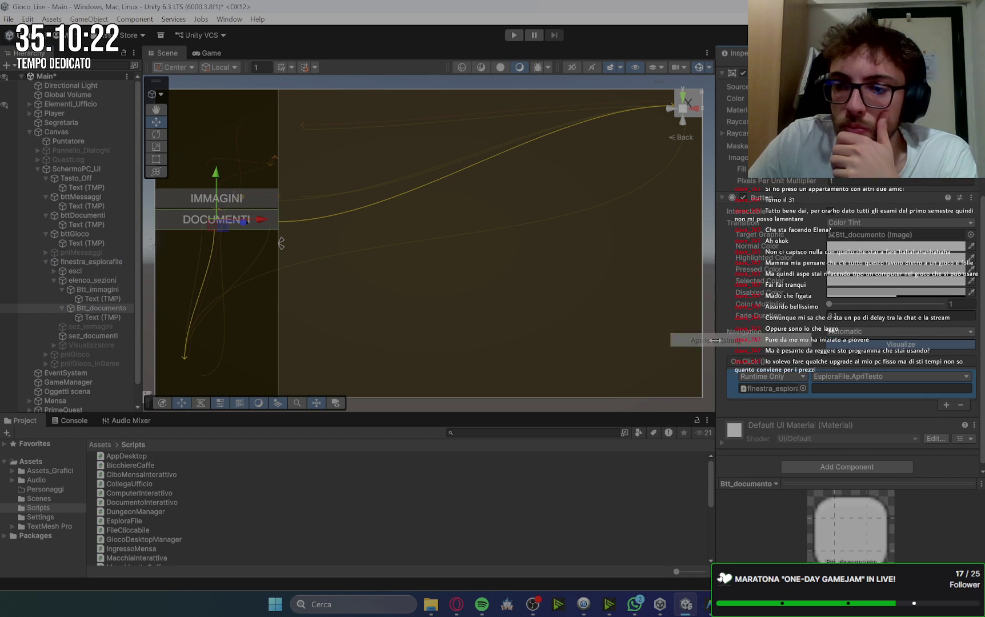
{"action": "left_click", "coordinate": [456, 603]}
{"action": "scroll", "coordinate": [663, 349], "scroll_direction": "down", "scroll_amount": 1}
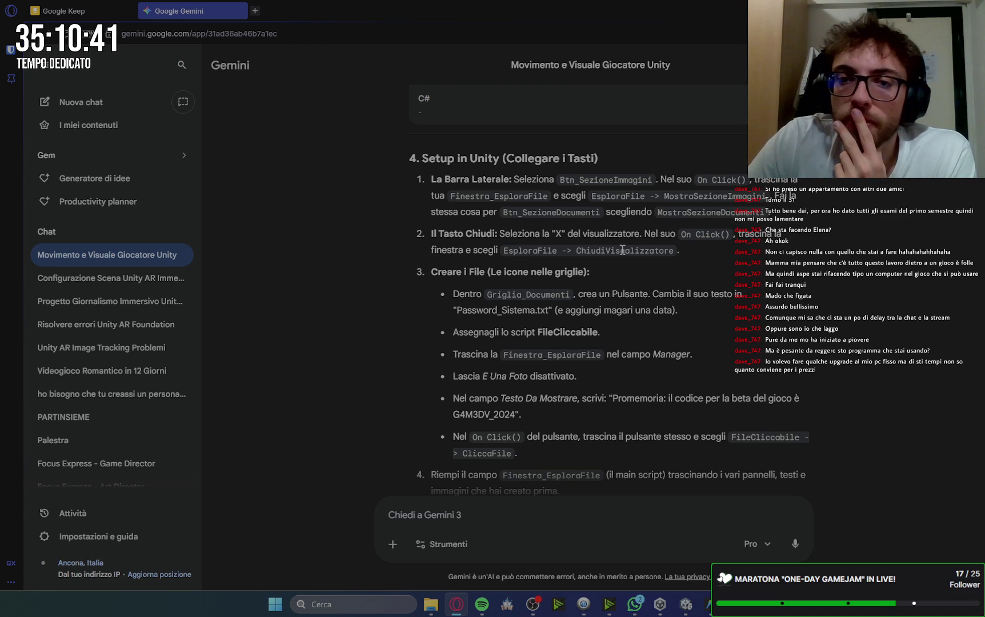
{"action": "key", "text": "super+Down"}
{"action": "key", "text": "super+Down"}
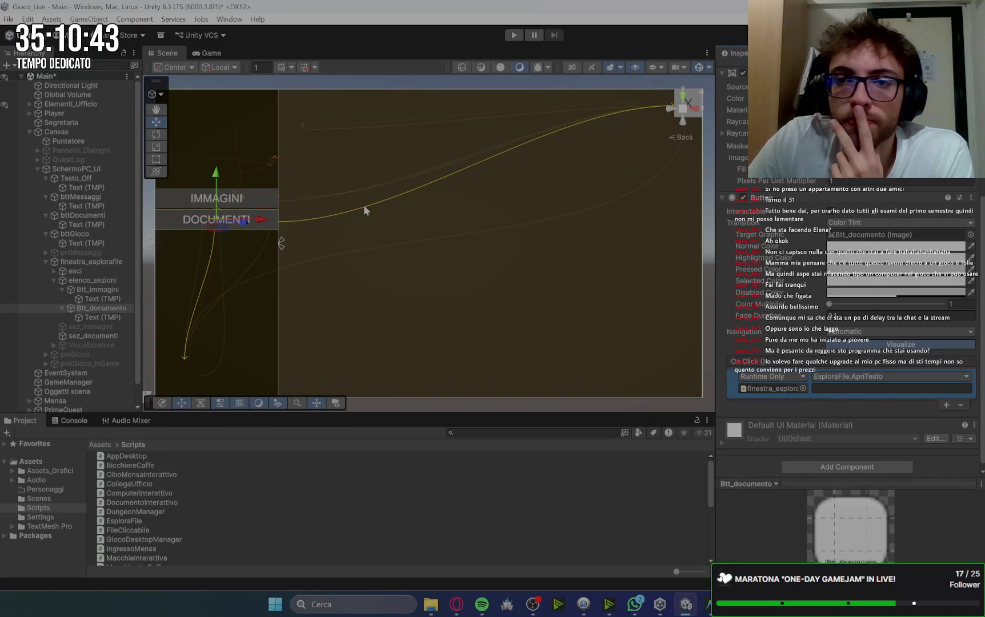
{"action": "left_click", "coordinate": [97, 273]}
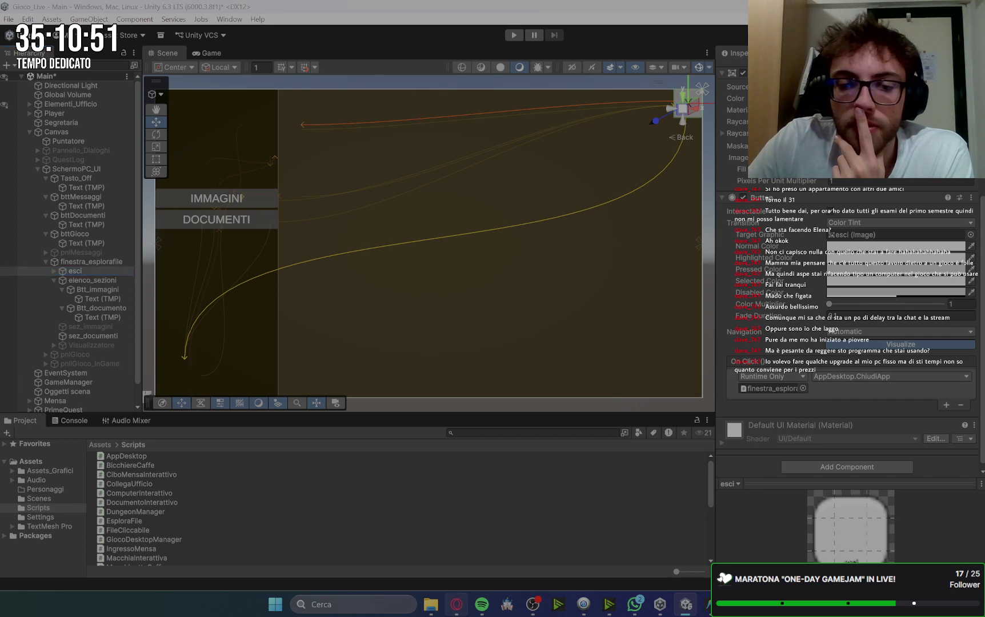
{"action": "left_click", "coordinate": [457, 605]}
{"action": "scroll", "coordinate": [810, 334], "scroll_direction": "down", "scroll_amount": 2}
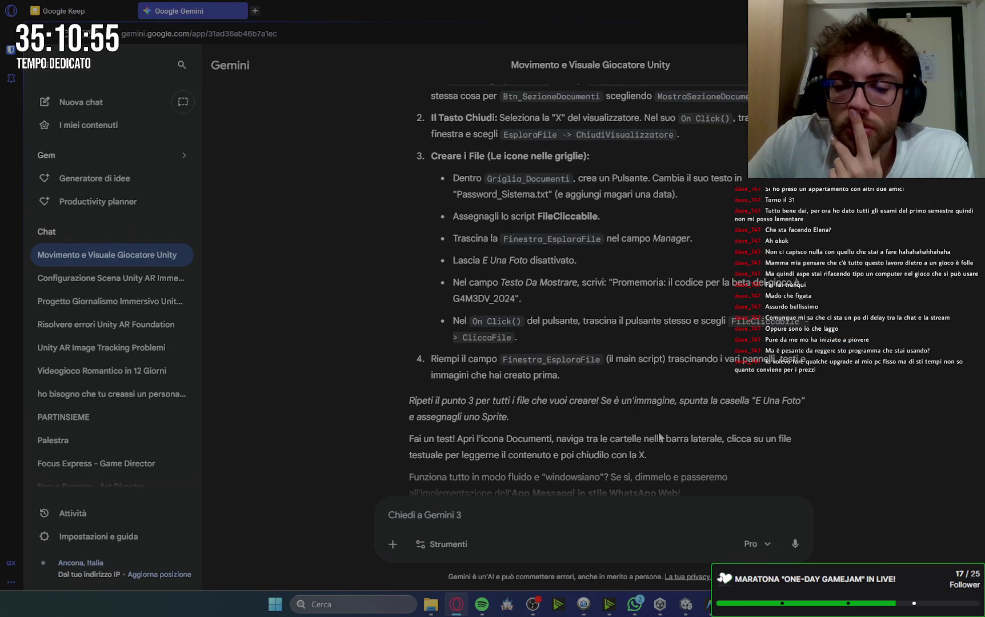
{"action": "mouse_move", "coordinate": [458, 606]}
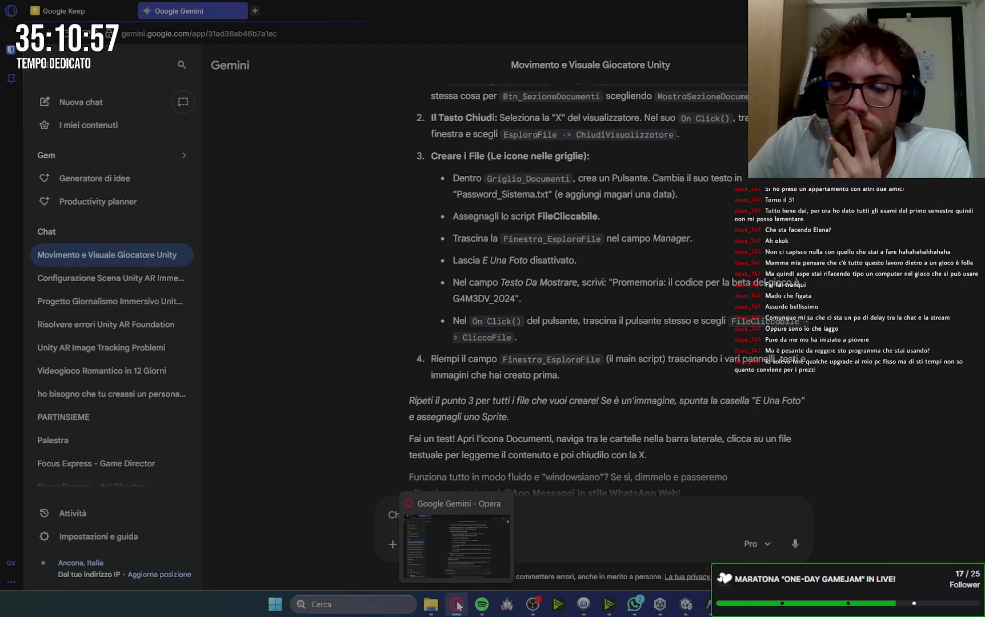
{"action": "left_click", "coordinate": [457, 606]}
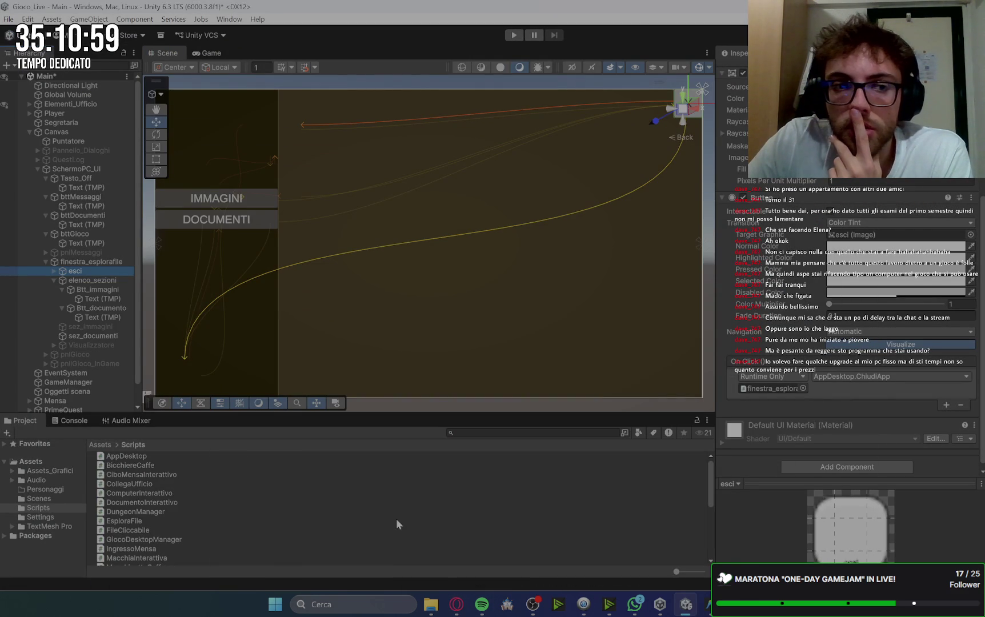
{"action": "left_click", "coordinate": [86, 261]}
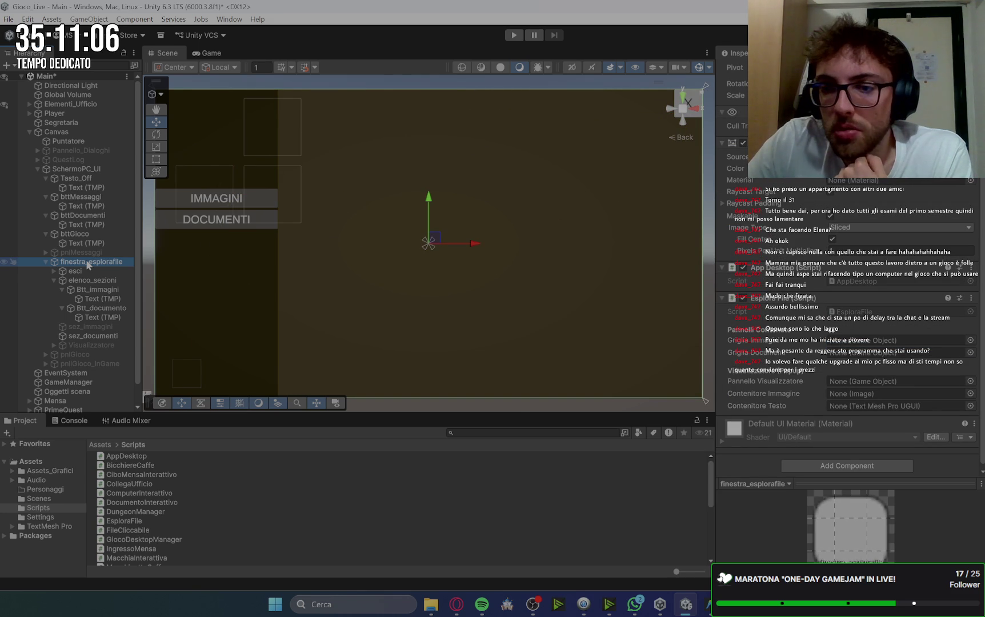
{"action": "left_click", "coordinate": [456, 606]}
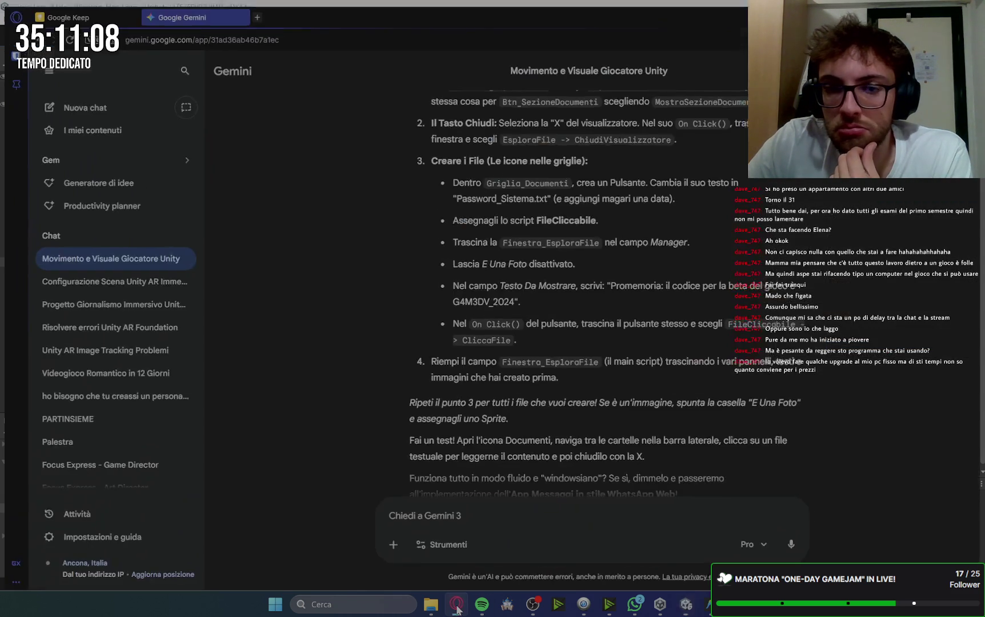
{"action": "left_click", "coordinate": [457, 606]}
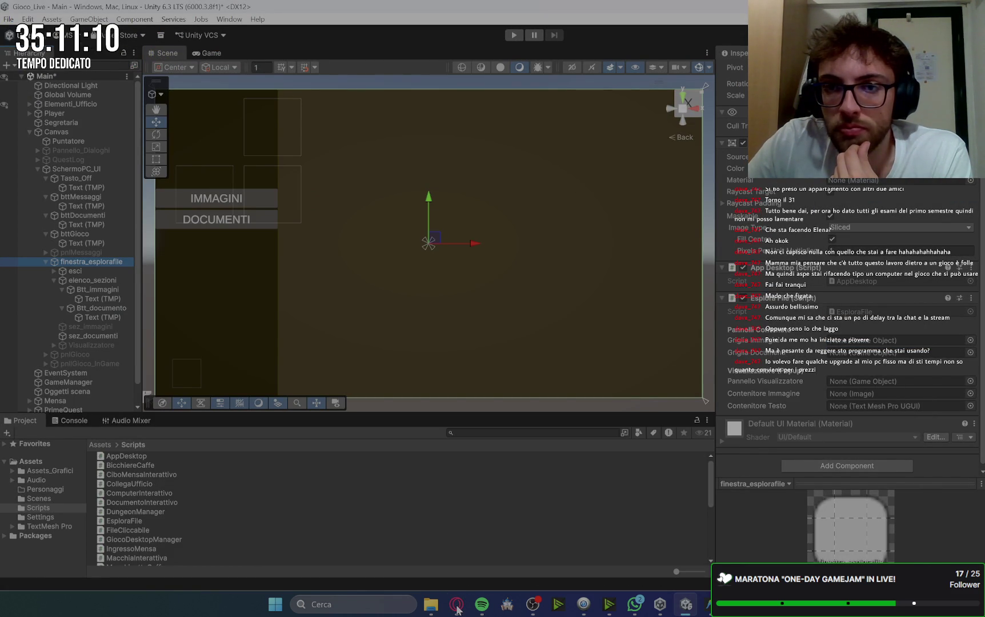
{"action": "left_click", "coordinate": [457, 607]}
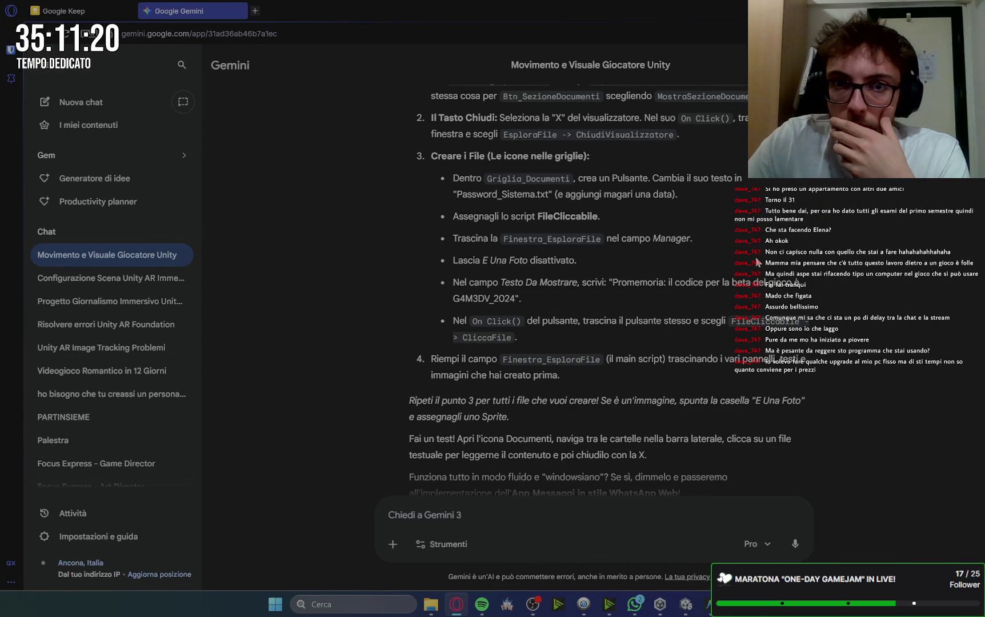
{"action": "left_click_drag", "start_coordinate": [562, 118], "coordinate": [643, 118]}
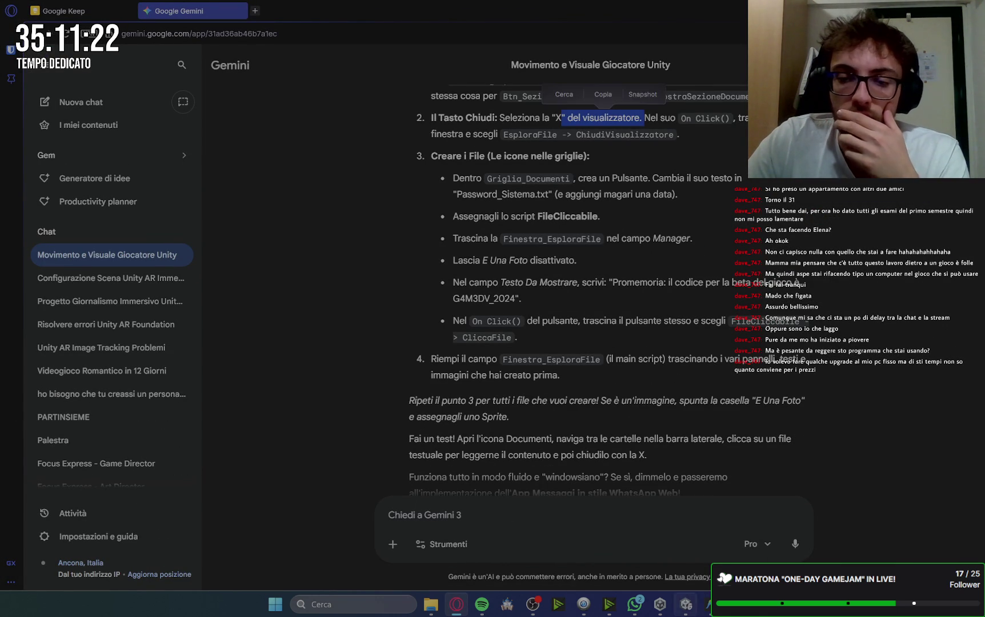
{"action": "left_click", "coordinate": [707, 604]}
{"action": "left_click", "coordinate": [685, 604]}
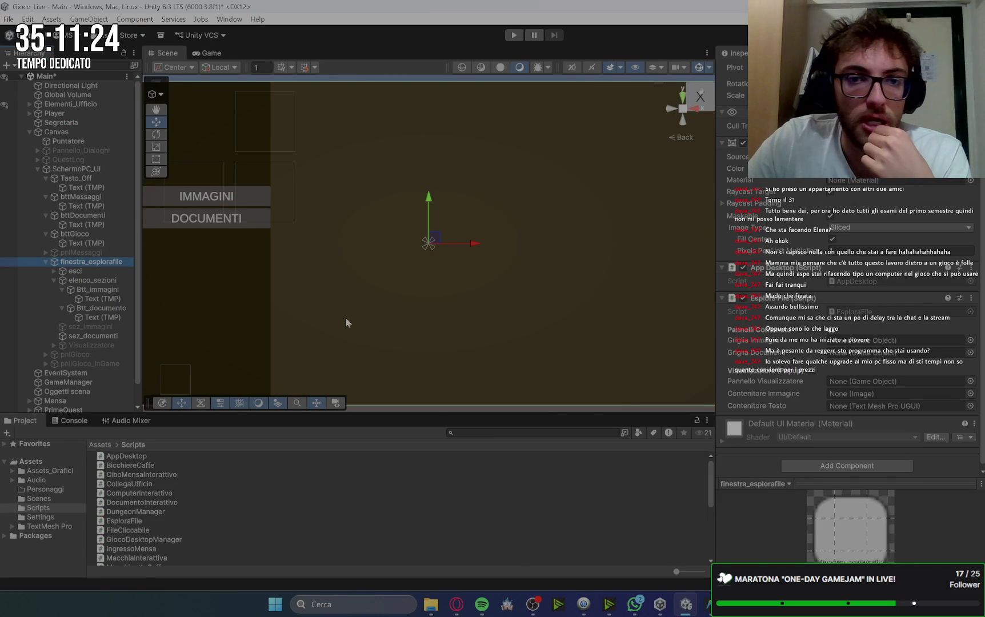
{"action": "scroll", "coordinate": [490, 245], "scroll_direction": "down", "scroll_amount": 1}
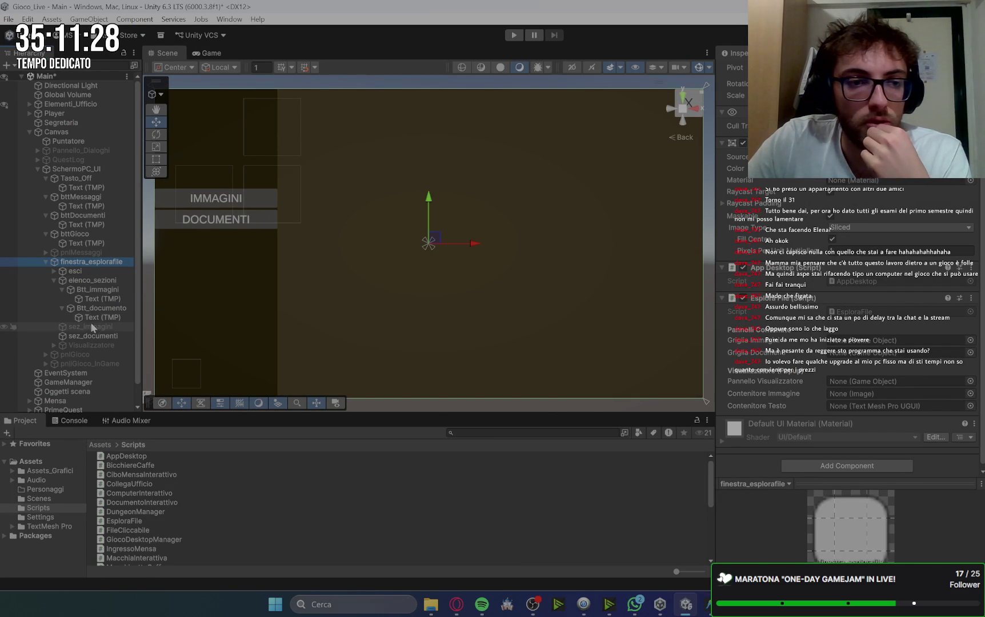
{"action": "left_click", "coordinate": [95, 345]}
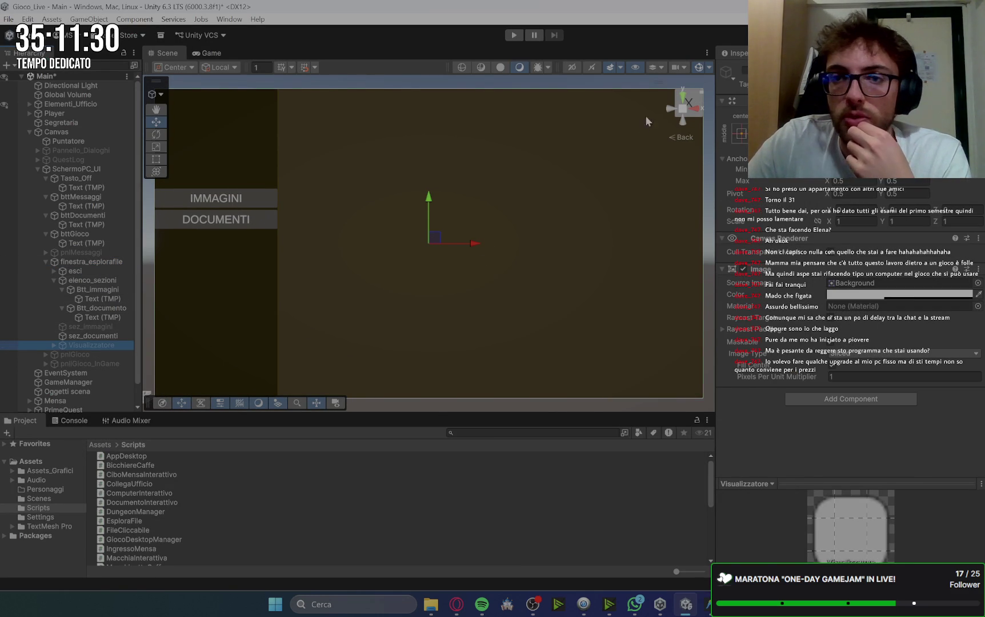
- Activate Visualizzatore and add a Button - TextMeshPro inside it, anchored top-right
{"action": "left_click", "coordinate": [745, 70]}
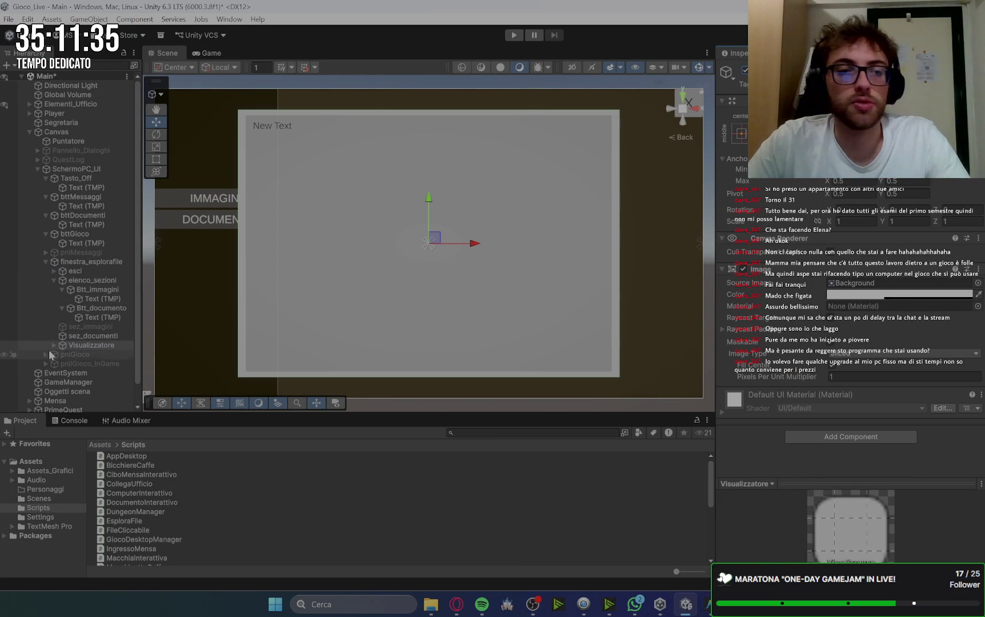
{"action": "right_click", "coordinate": [88, 346]}
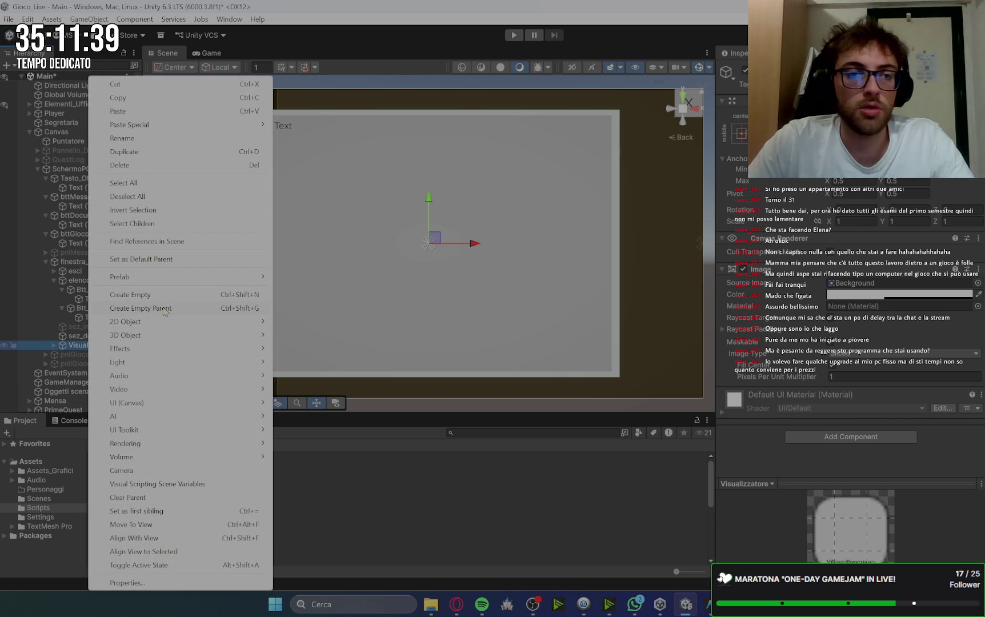
{"action": "mouse_move", "coordinate": [184, 404]}
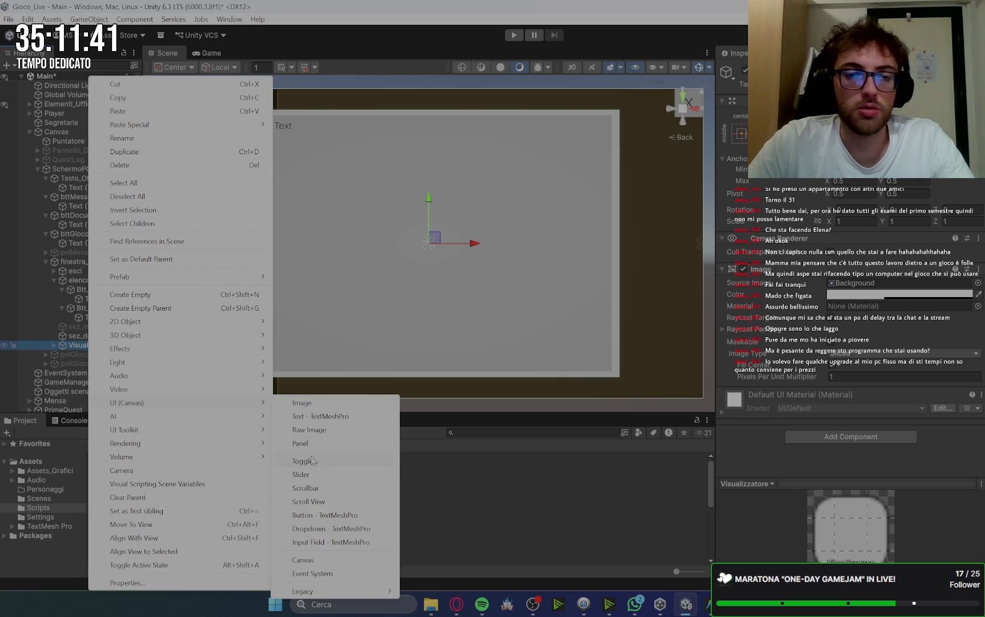
{"action": "left_click", "coordinate": [326, 515]}
{"action": "key", "text": "Return"}
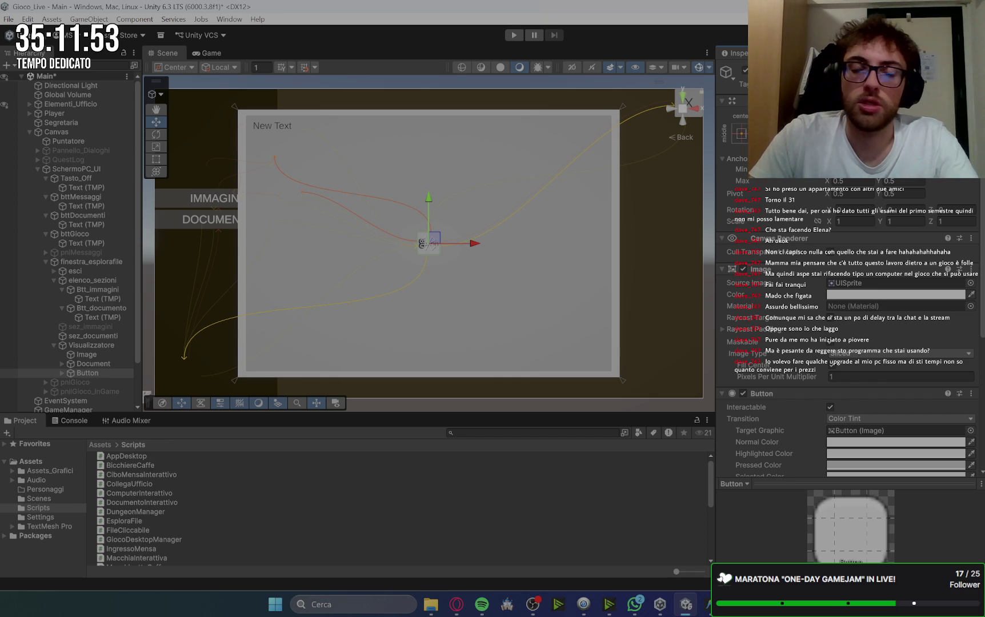
{"action": "left_click", "coordinate": [740, 133]}
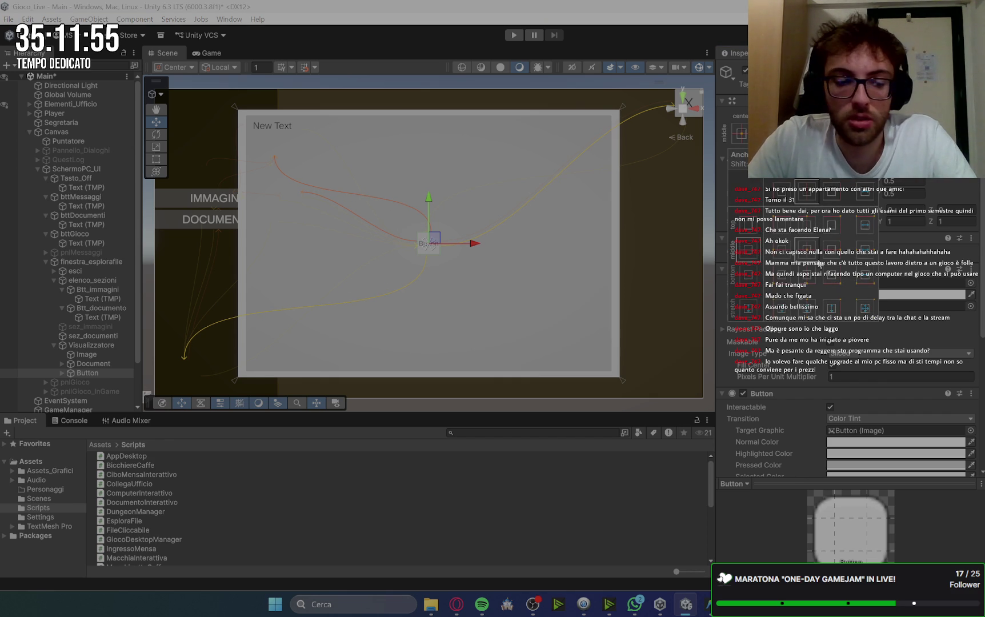
{"action": "left_click", "coordinate": [835, 229], "text": "alt"}
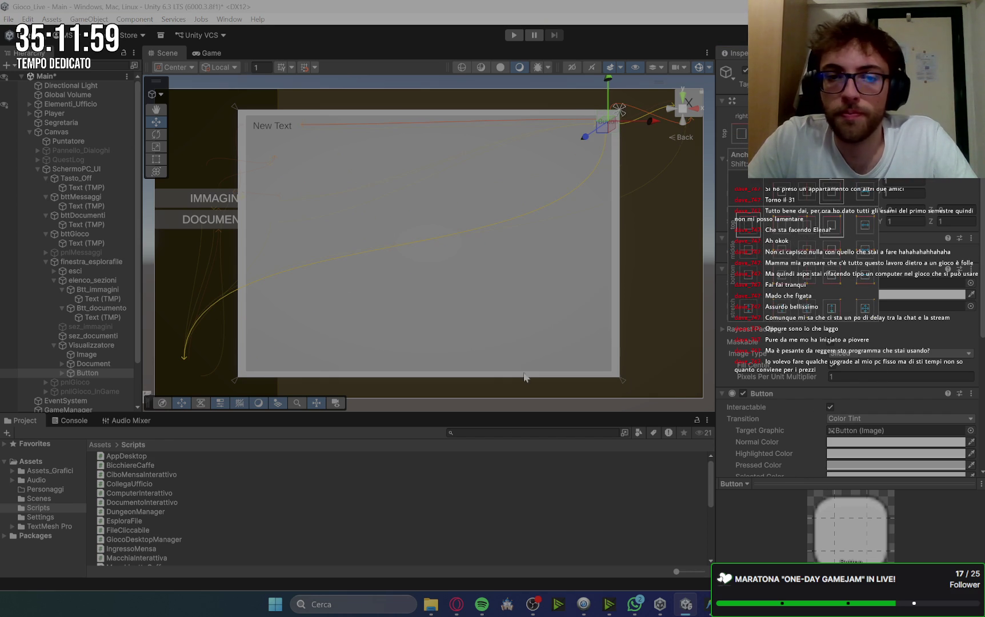
- Rename the new button to ESCI
{"action": "left_click", "coordinate": [93, 373]}
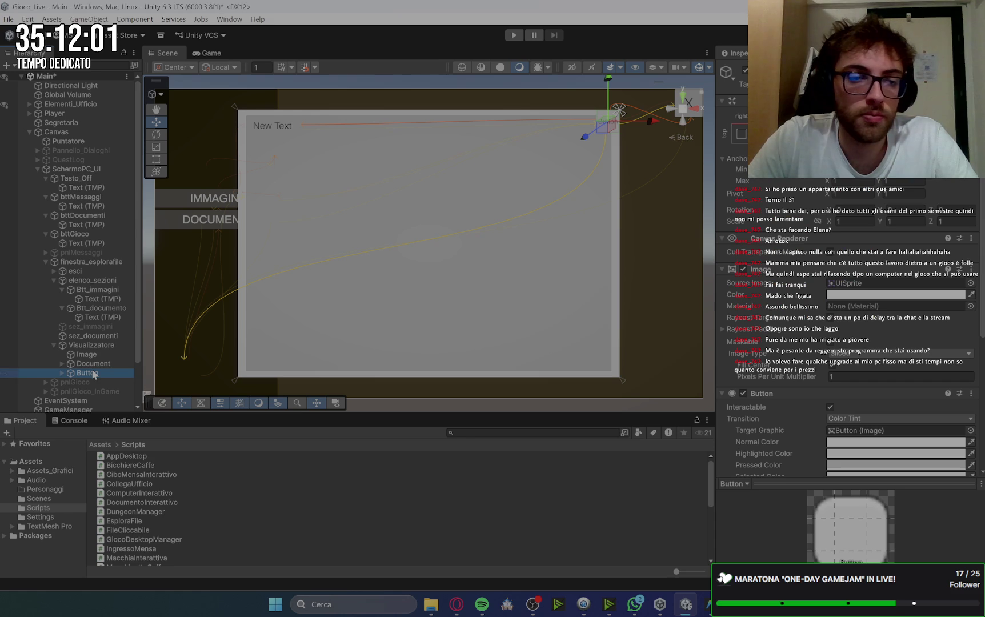
{"action": "key", "text": "F2"}
{"action": "type", "text": "ESCI"}
{"action": "key", "text": "Return"}
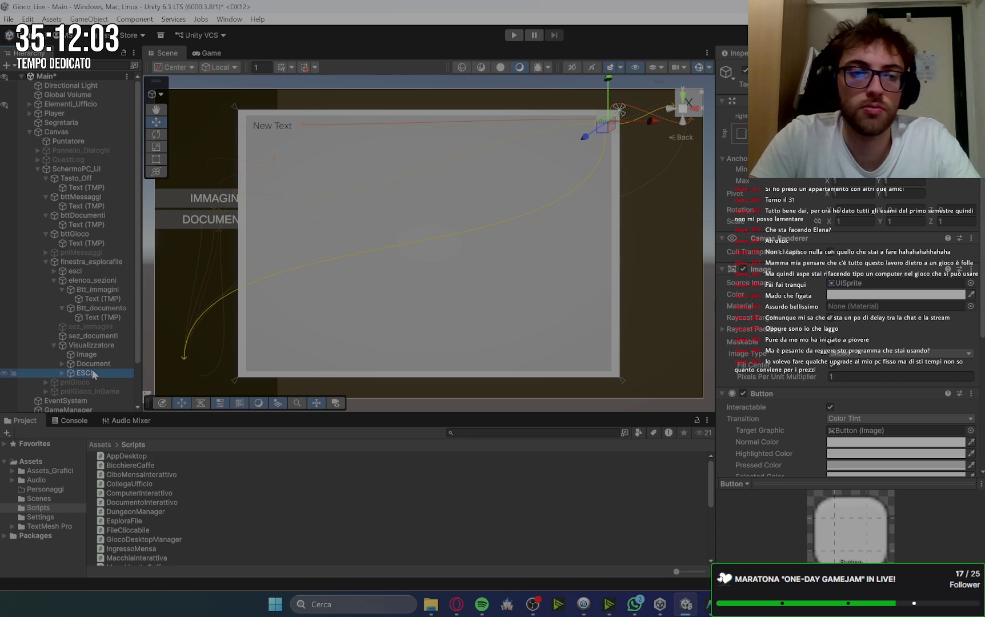
- Change the ESCI label to X with a larger font and preview it in Game view
{"action": "left_click", "coordinate": [63, 374]}
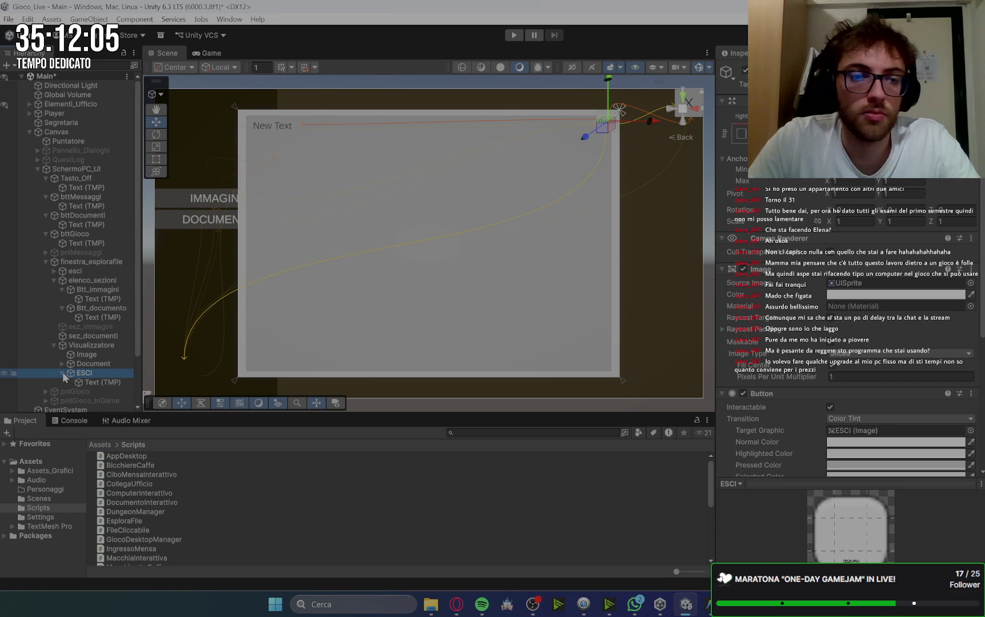
{"action": "left_click", "coordinate": [95, 382]}
{"action": "left_click", "coordinate": [770, 321]}
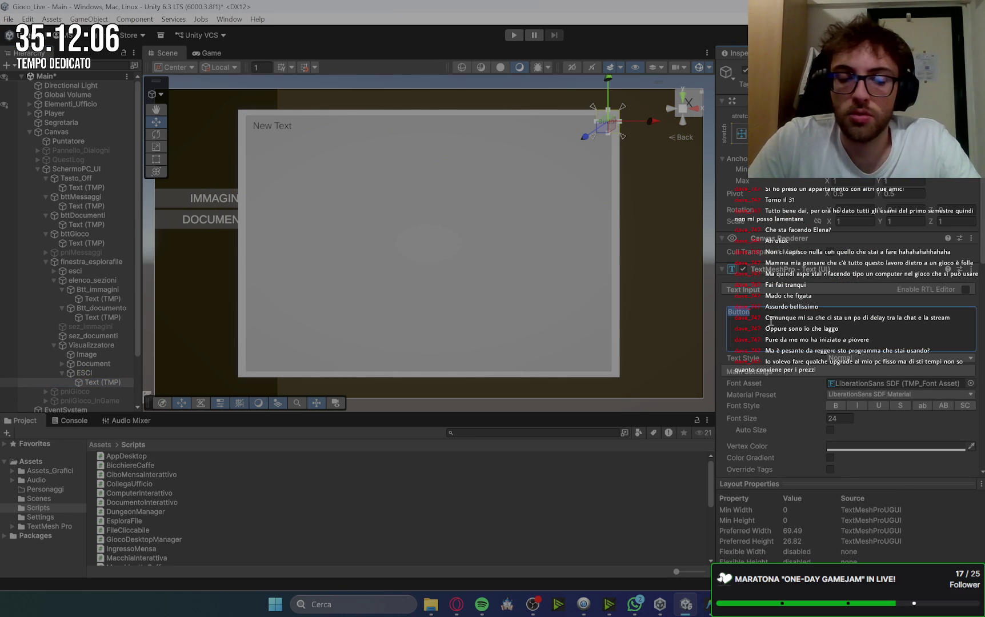
{"action": "type", "text": "X"}
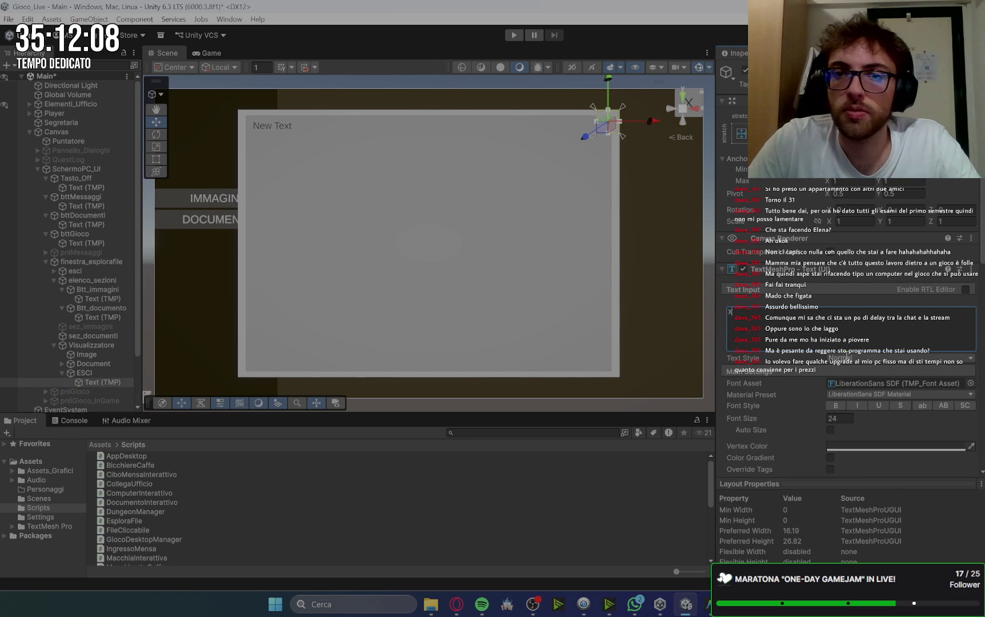
{"action": "mouse_move", "coordinate": [820, 420]}
{"action": "left_mouse_down"}
{"action": "mouse_move", "coordinate": [935, 426]}
{"action": "mouse_move", "coordinate": [902, 424]}
{"action": "left_mouse_up"}
{"action": "left_click", "coordinate": [210, 53]}
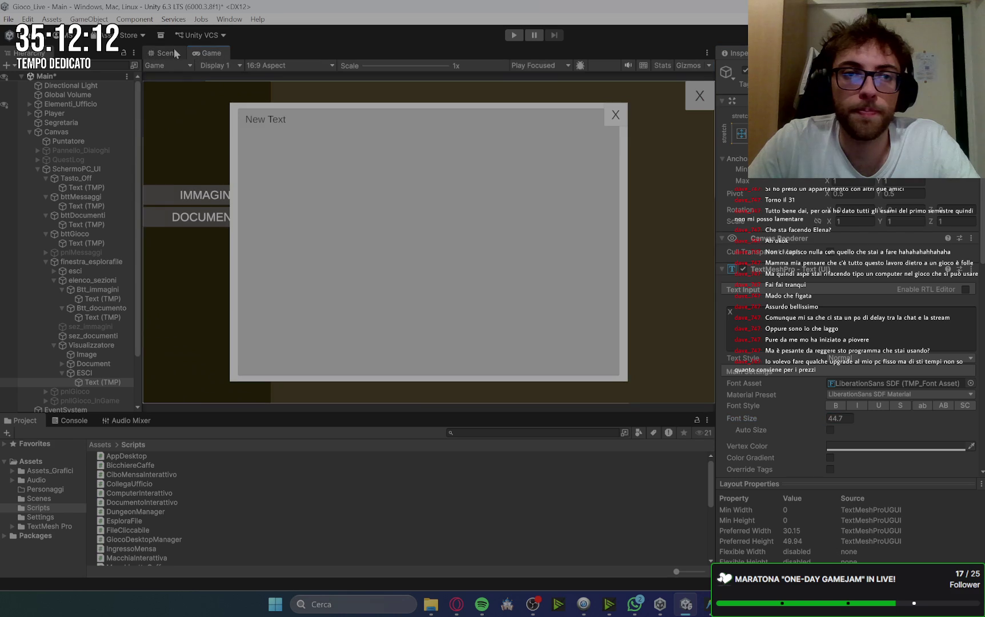
{"action": "left_click", "coordinate": [168, 53]}
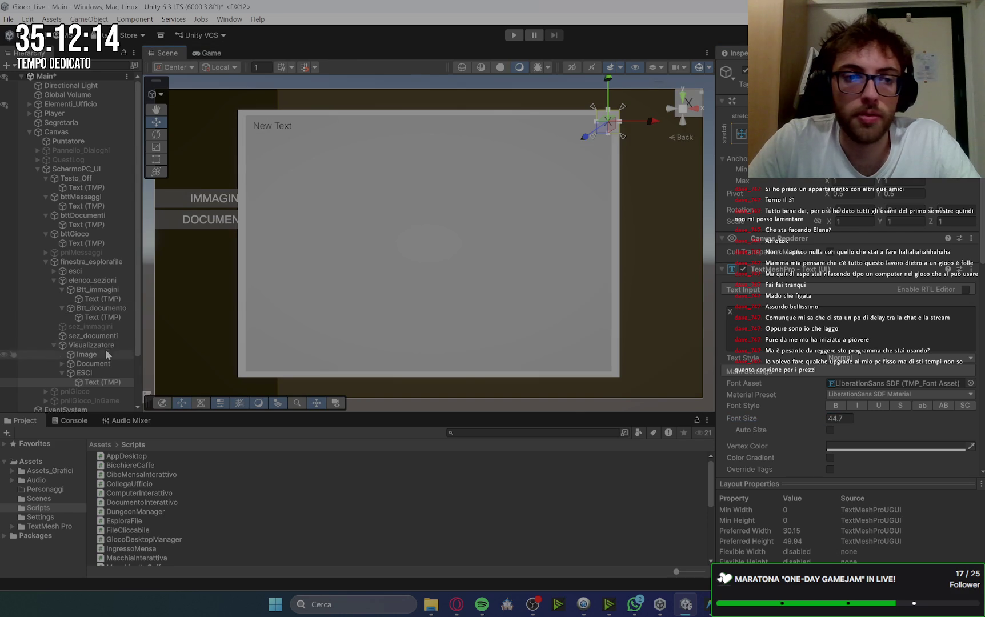
{"action": "left_click", "coordinate": [95, 374]}
- Make ESCI's On Click call EsploraFile.ChiudiVisualizzatore on finestra_esplorafile, then deactivate Visualizzatore
{"action": "scroll", "coordinate": [969, 404], "scroll_direction": "down", "scroll_amount": 5}
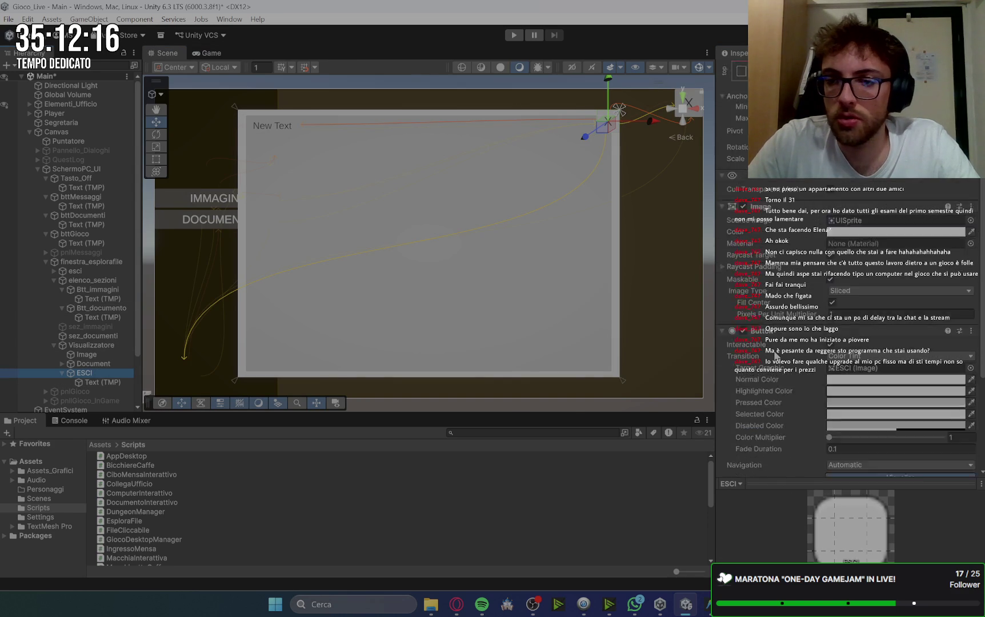
{"action": "left_click", "coordinate": [947, 400]}
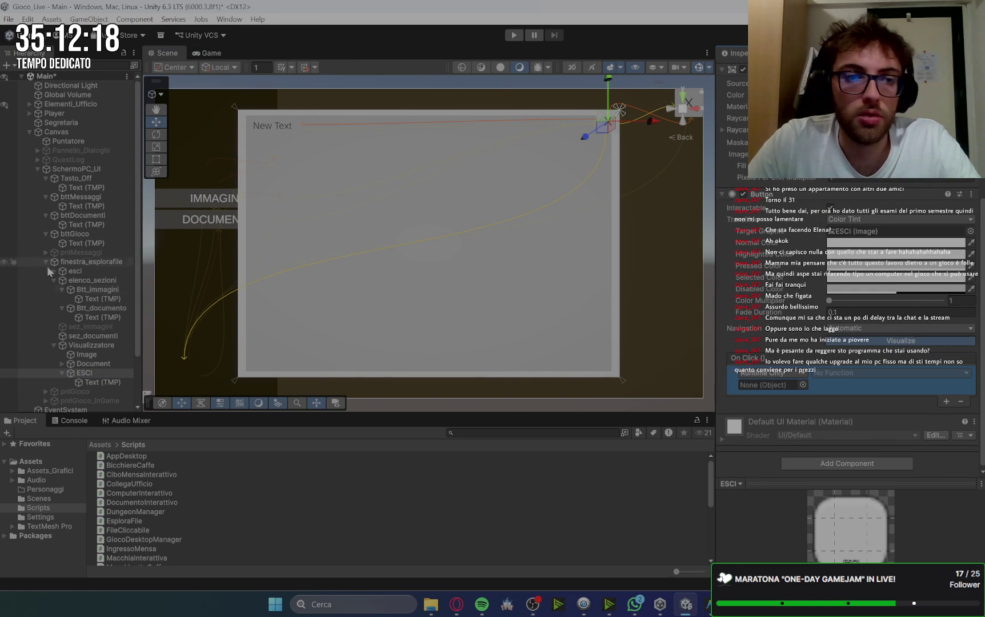
{"action": "left_click_drag", "start_coordinate": [79, 261], "coordinate": [760, 385]}
{"action": "left_click", "coordinate": [834, 374]}
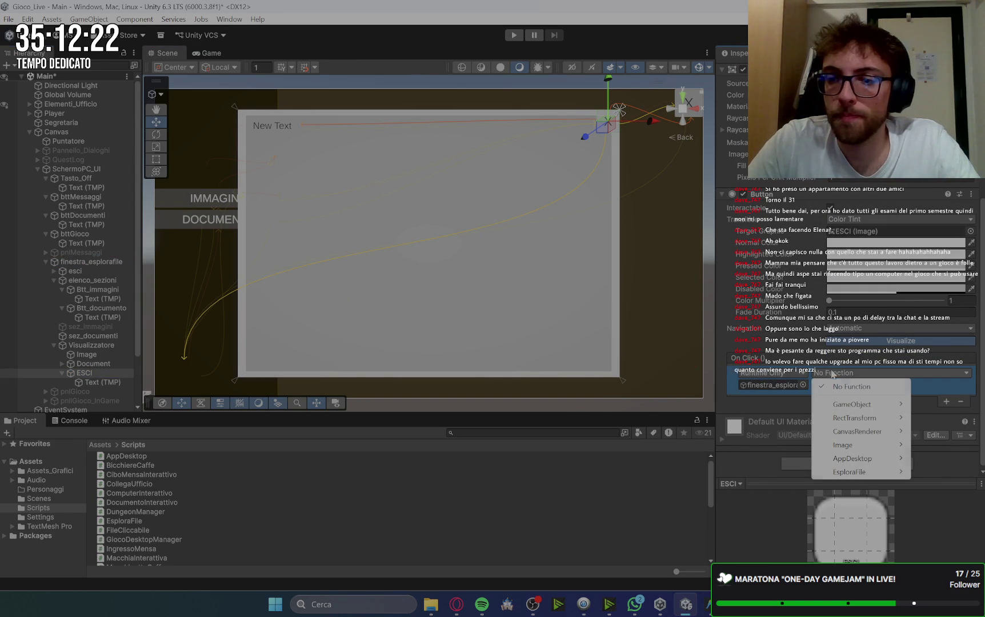
{"action": "mouse_move", "coordinate": [840, 470]}
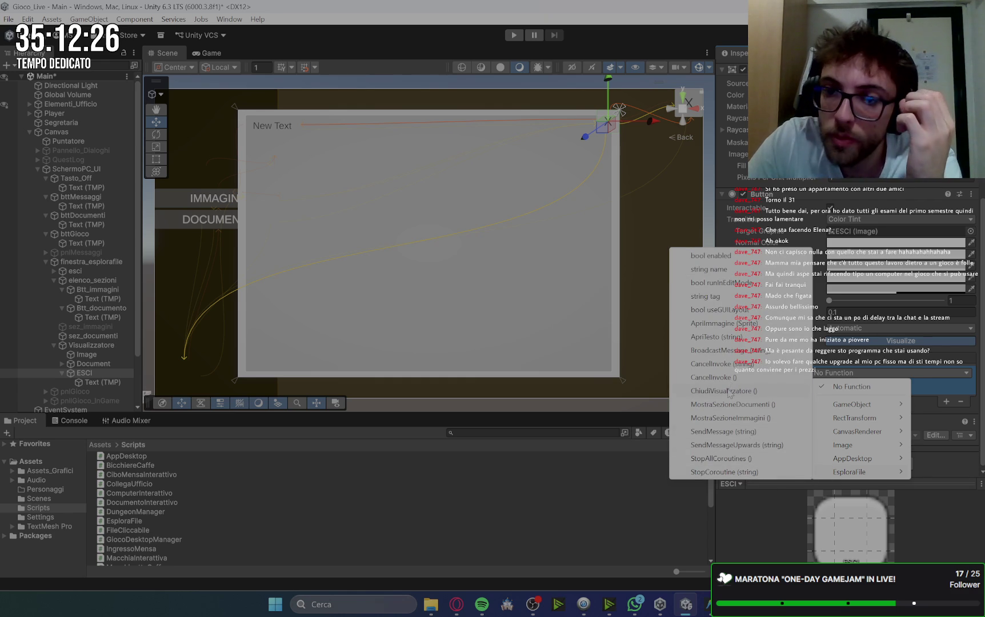
{"action": "left_click", "coordinate": [729, 392]}
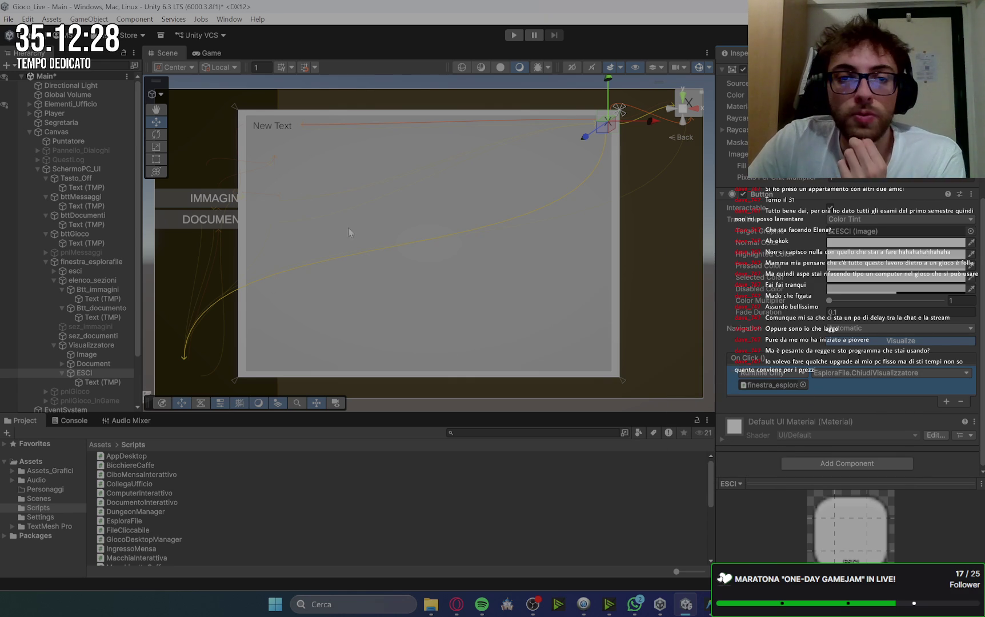
{"action": "left_click", "coordinate": [114, 345]}
{"action": "left_click", "coordinate": [743, 73]}
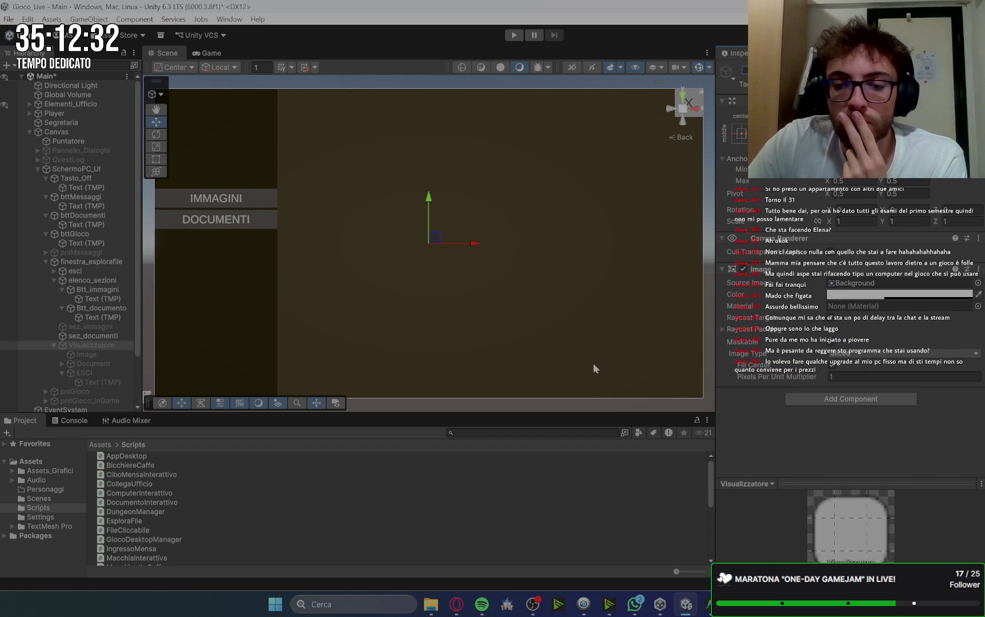
- Re-read Gemini's 'Setup in Unity' steps up to step 3 on FileCliccabile file buttons
{"action": "left_click", "coordinate": [636, 607]}
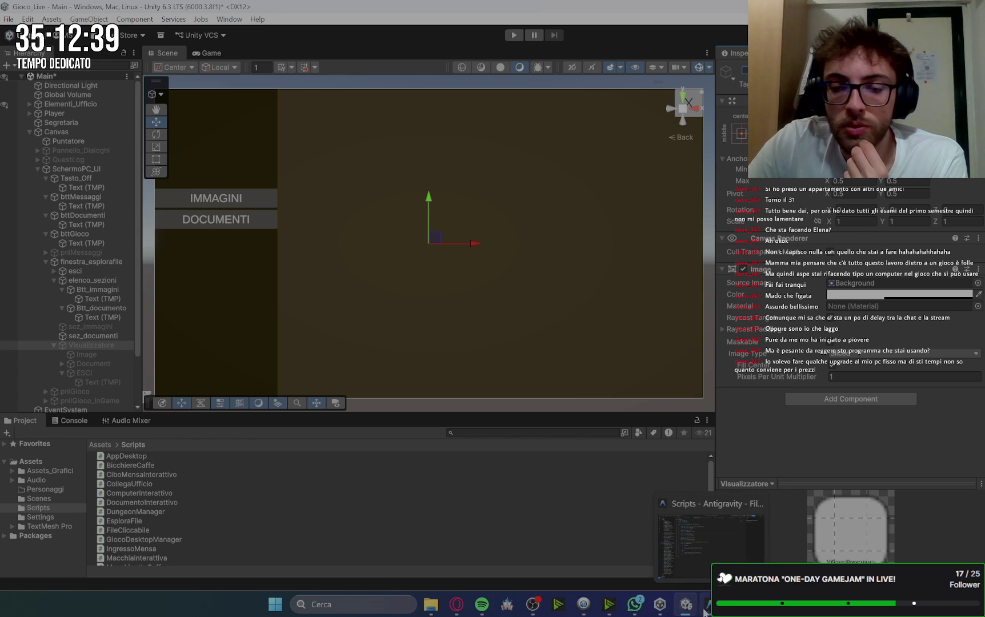
{"action": "left_click", "coordinate": [456, 605]}
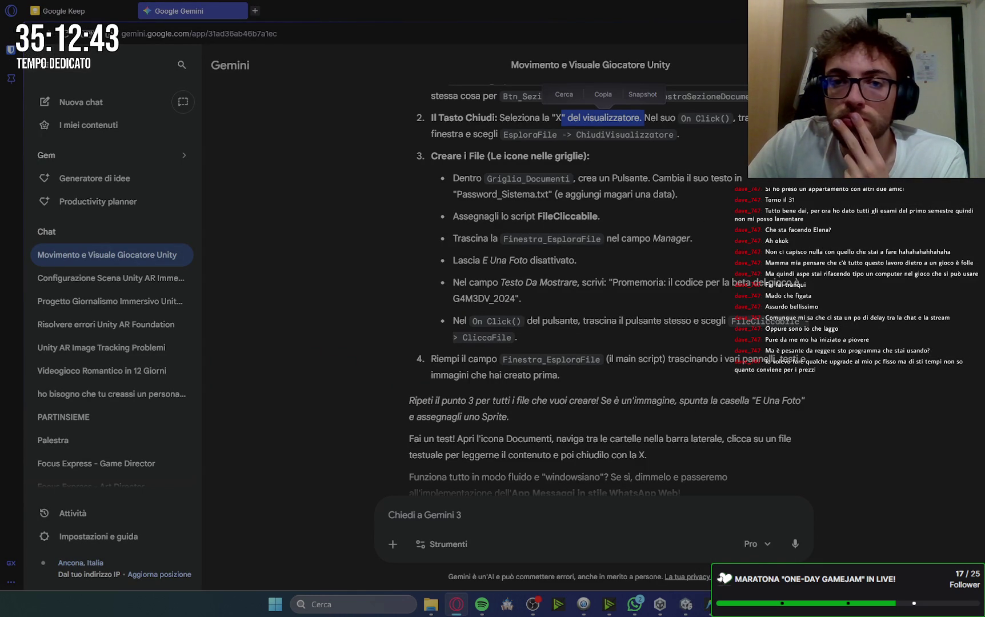
{"action": "left_click", "coordinate": [657, 169]}
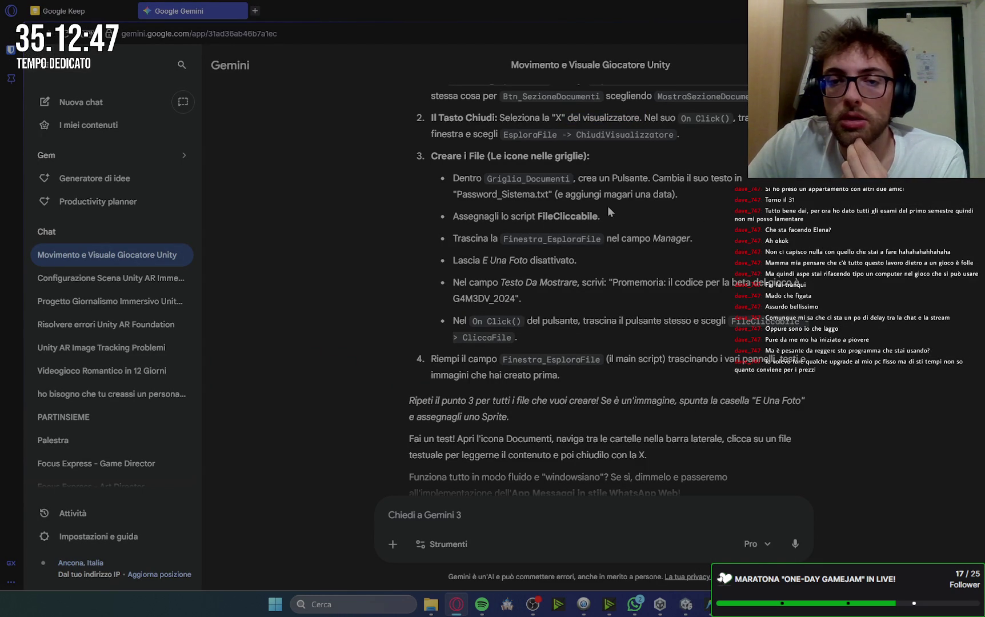
{"action": "scroll", "coordinate": [629, 237], "scroll_direction": "up", "scroll_amount": 1}
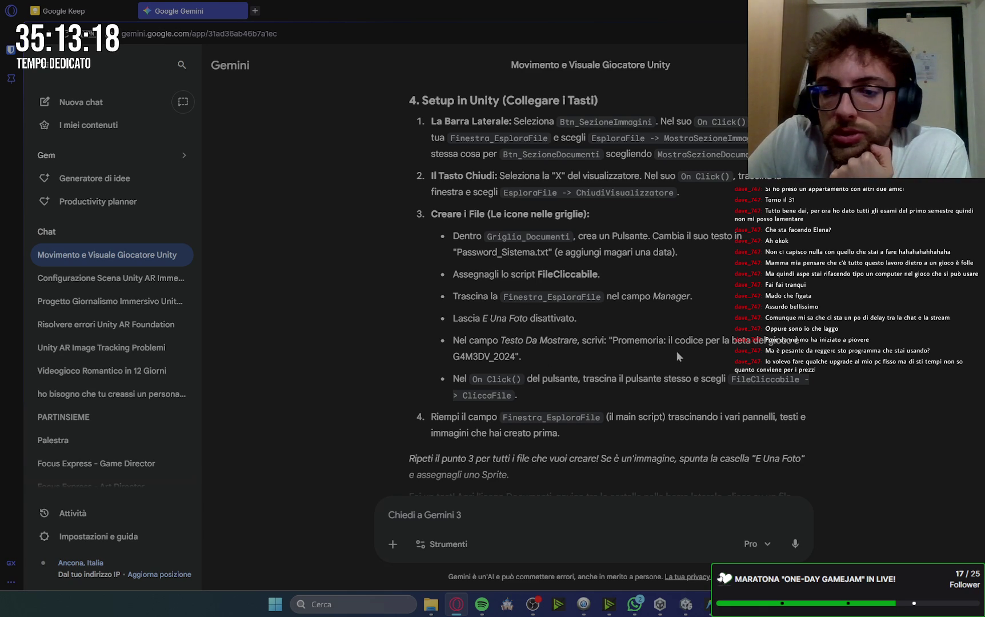
{"action": "scroll", "coordinate": [574, 384], "scroll_direction": "down", "scroll_amount": 1}
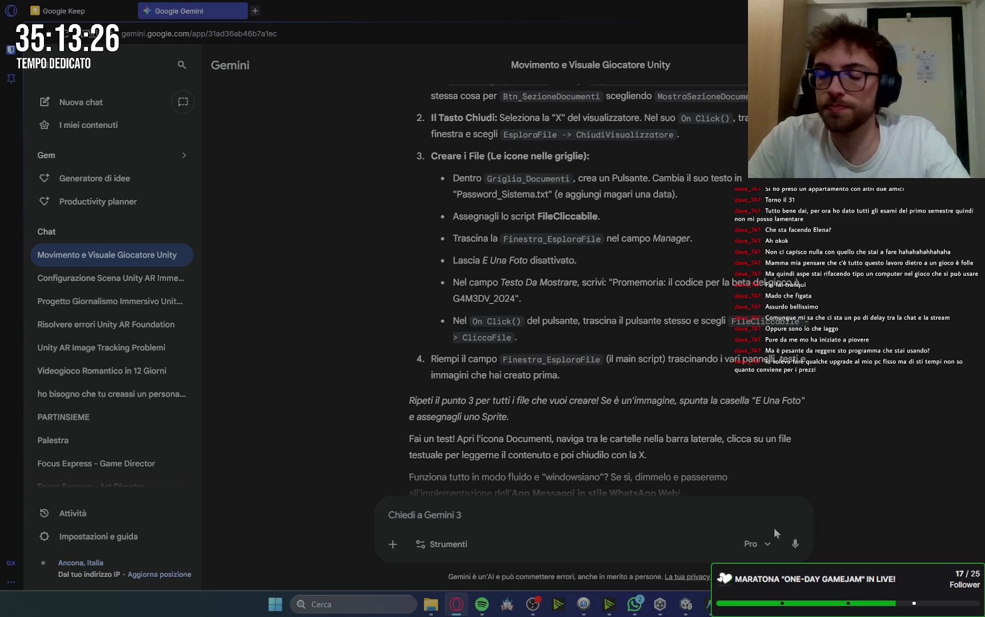
{"action": "mouse_move", "coordinate": [686, 606]}
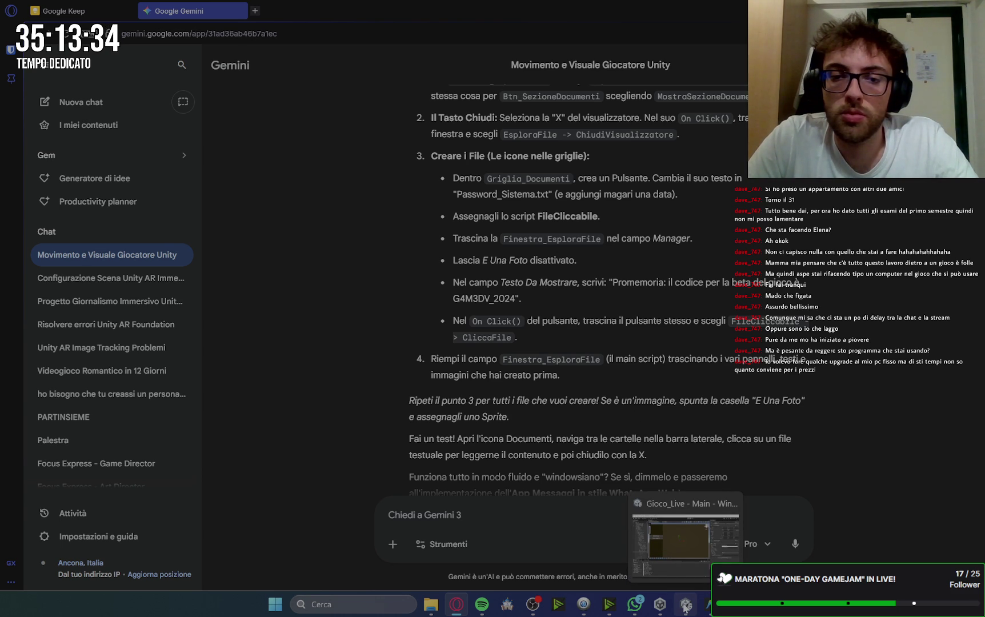
{"action": "left_click", "coordinate": [684, 605]}
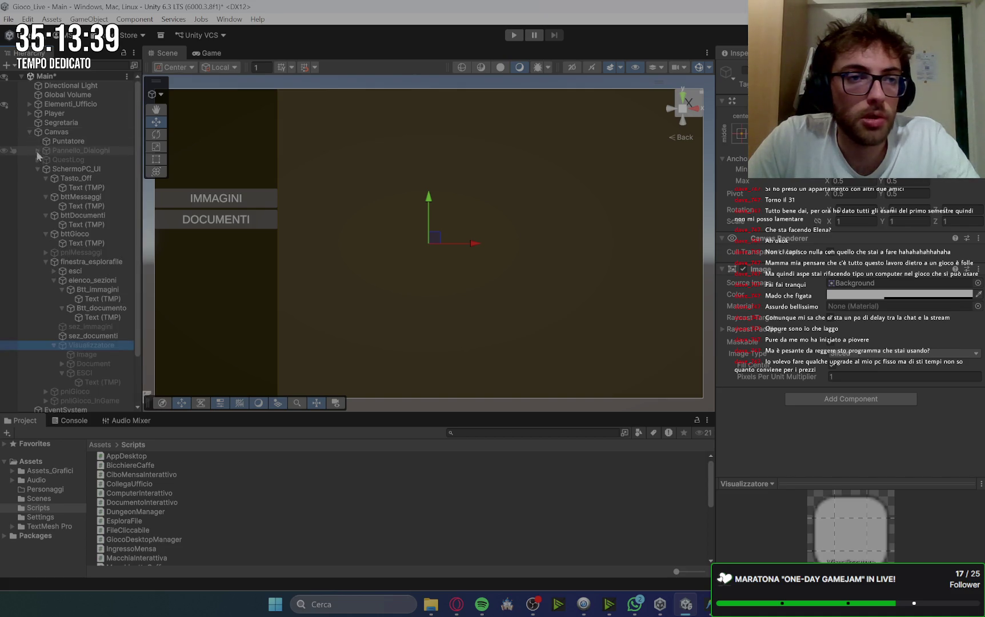
- Collapse Tasto_Off, bttMessaggi, bttDocumenti, bttGioco, Visualizzatore, Btt_documento and Btt_immagini in the Hierarchy
{"action": "left_click", "coordinate": [46, 179]}
{"action": "left_click", "coordinate": [45, 187]}
{"action": "left_click", "coordinate": [46, 196]}
{"action": "left_click", "coordinate": [46, 205]}
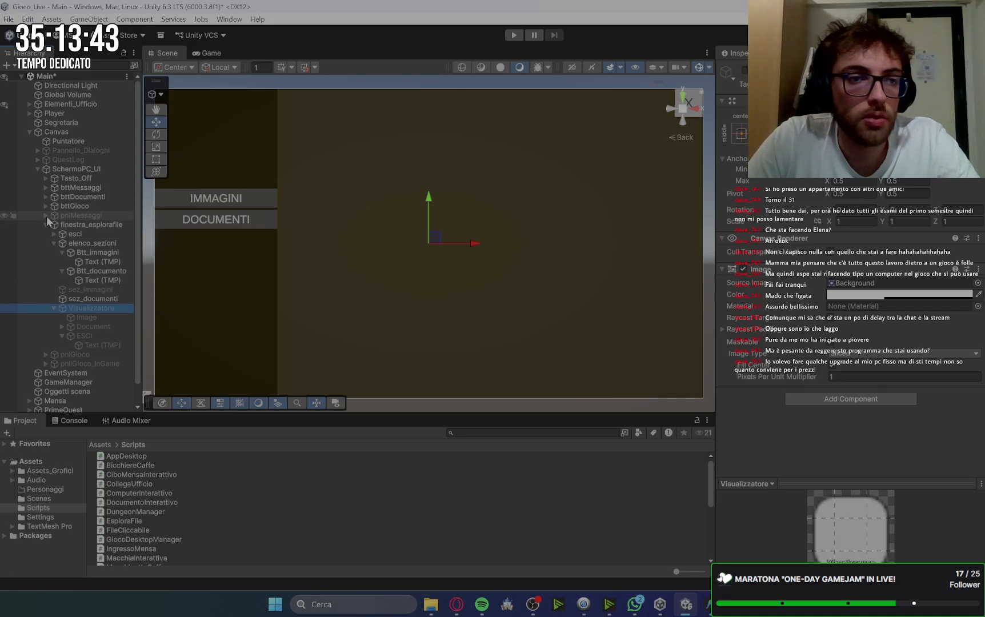
{"action": "left_click", "coordinate": [53, 309]}
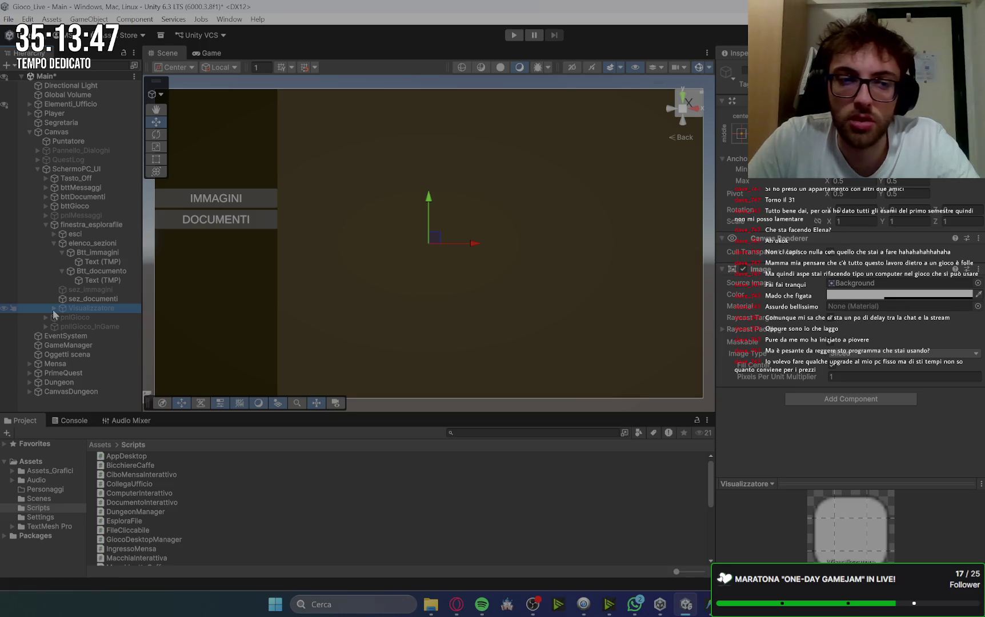
{"action": "left_click", "coordinate": [61, 270]}
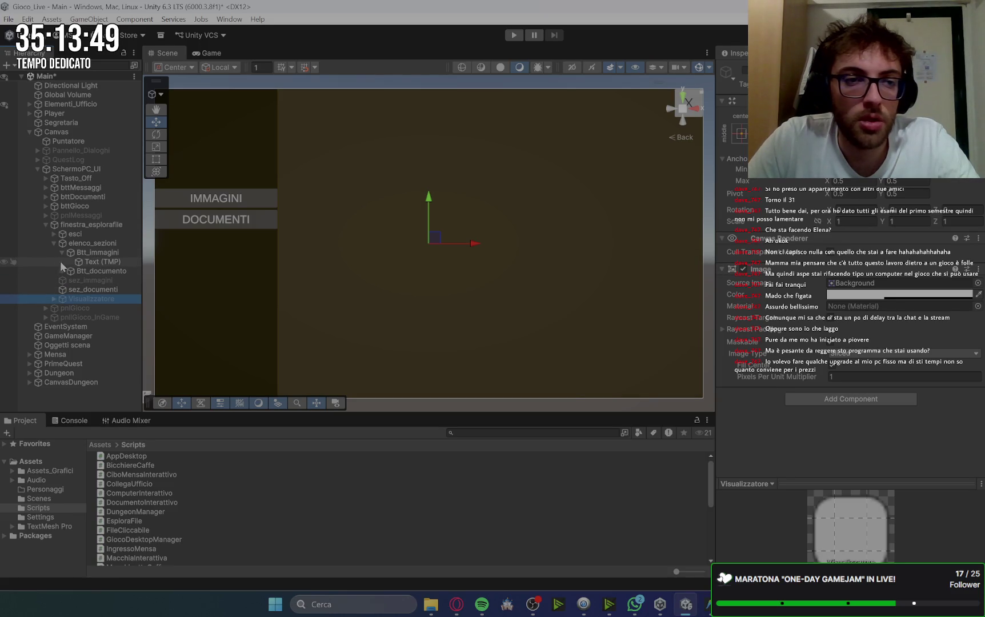
{"action": "left_click", "coordinate": [59, 252]}
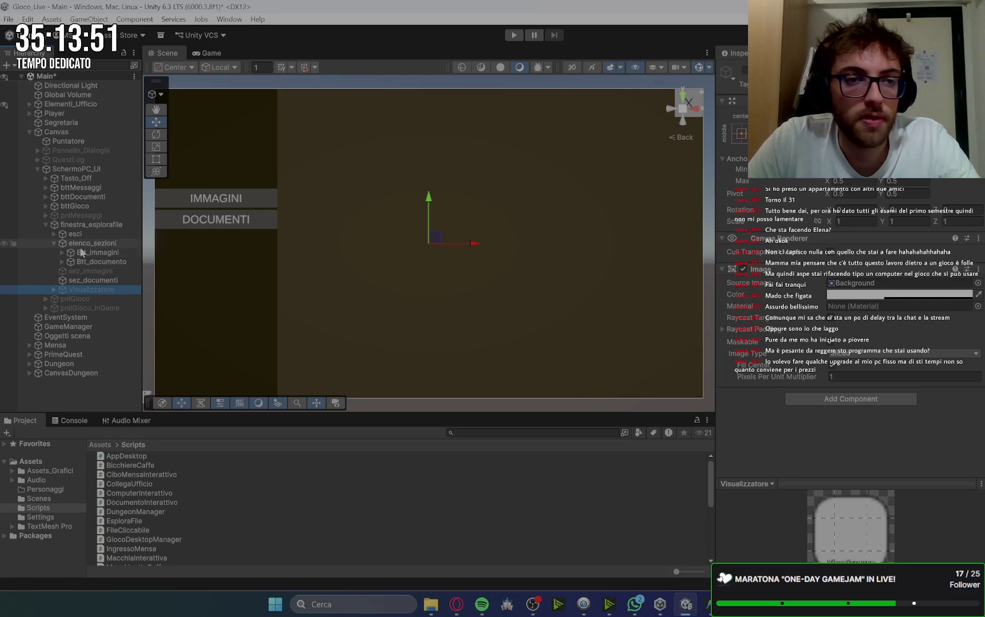
- Check Btt_immagini's On Click settings, then inspect the sez_immagini and sez_documenti sections
{"action": "left_click", "coordinate": [112, 254]}
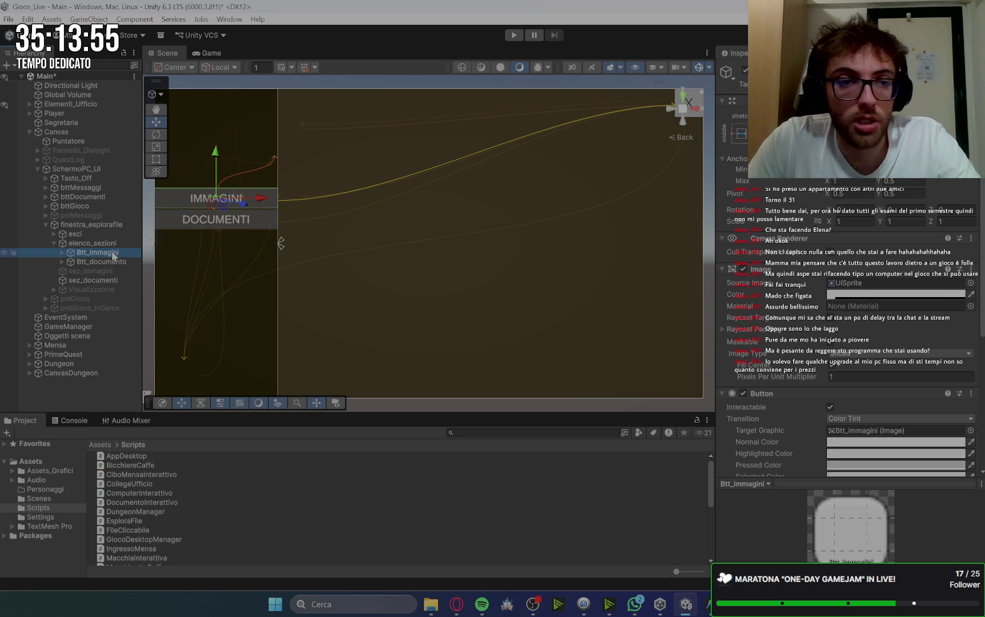
{"action": "scroll", "coordinate": [753, 317], "scroll_direction": "down", "scroll_amount": 5}
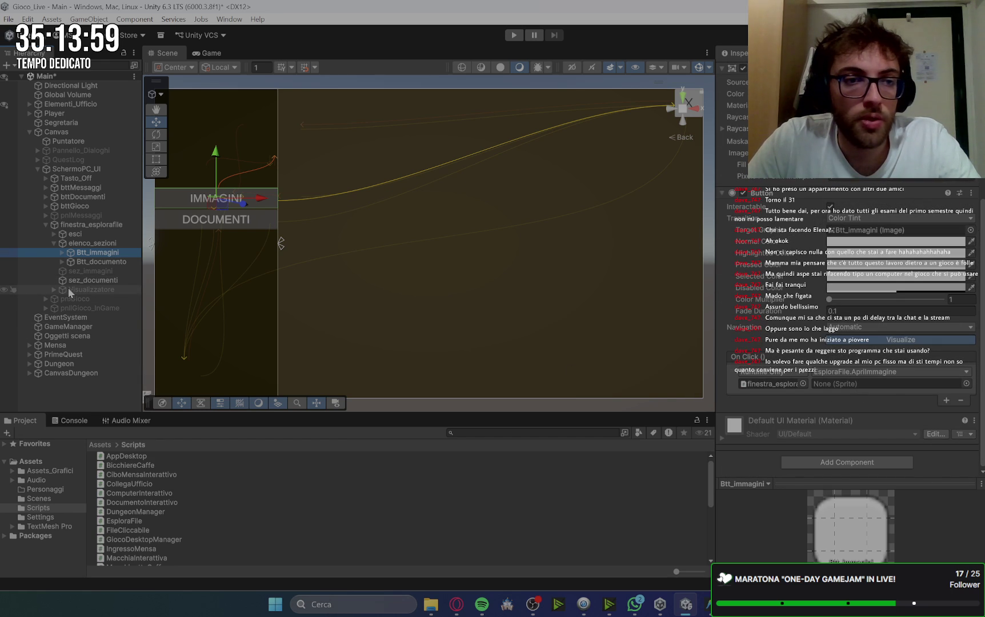
{"action": "left_click", "coordinate": [51, 289]}
{"action": "left_click", "coordinate": [51, 289]}
{"action": "left_click", "coordinate": [86, 270]}
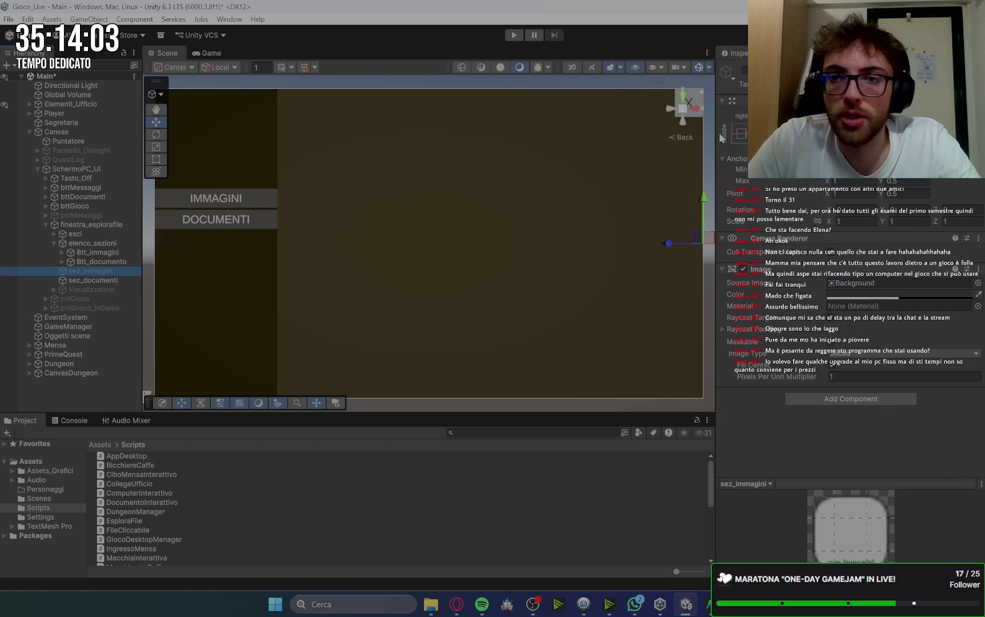
{"action": "left_click", "coordinate": [100, 281]}
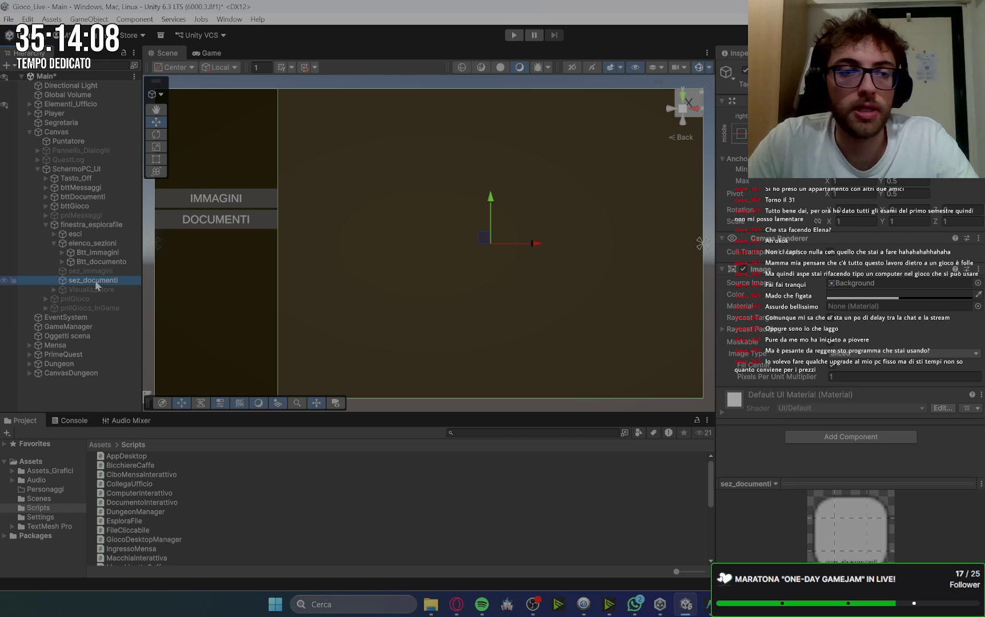
{"action": "right_click", "coordinate": [123, 279]}
- Add a Button - TextMeshPro under sez_documenti and move it up-left near the panel top
{"action": "mouse_move", "coordinate": [160, 389]}
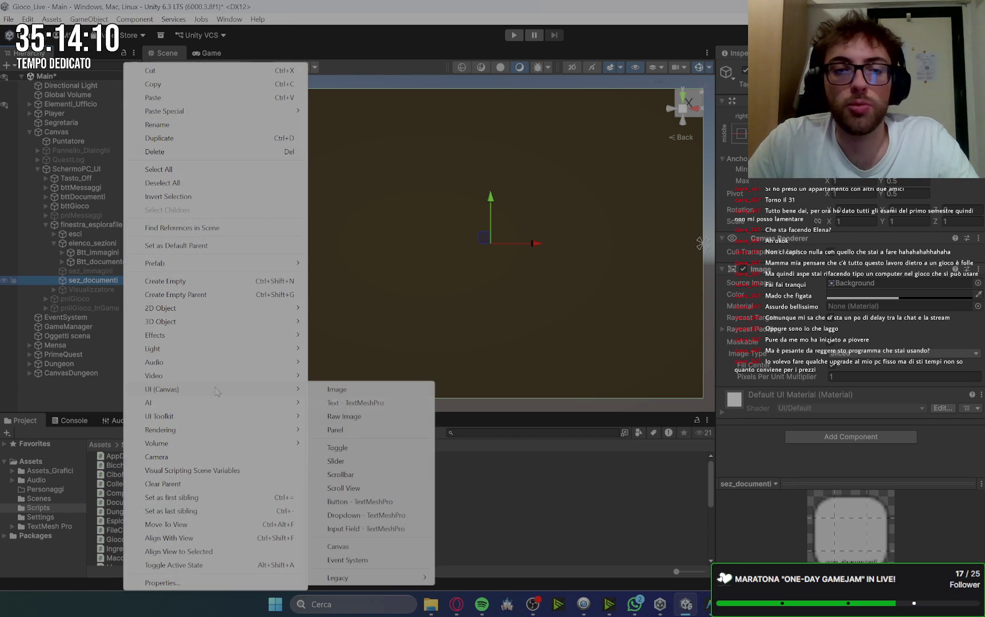
{"action": "left_click", "coordinate": [393, 502]}
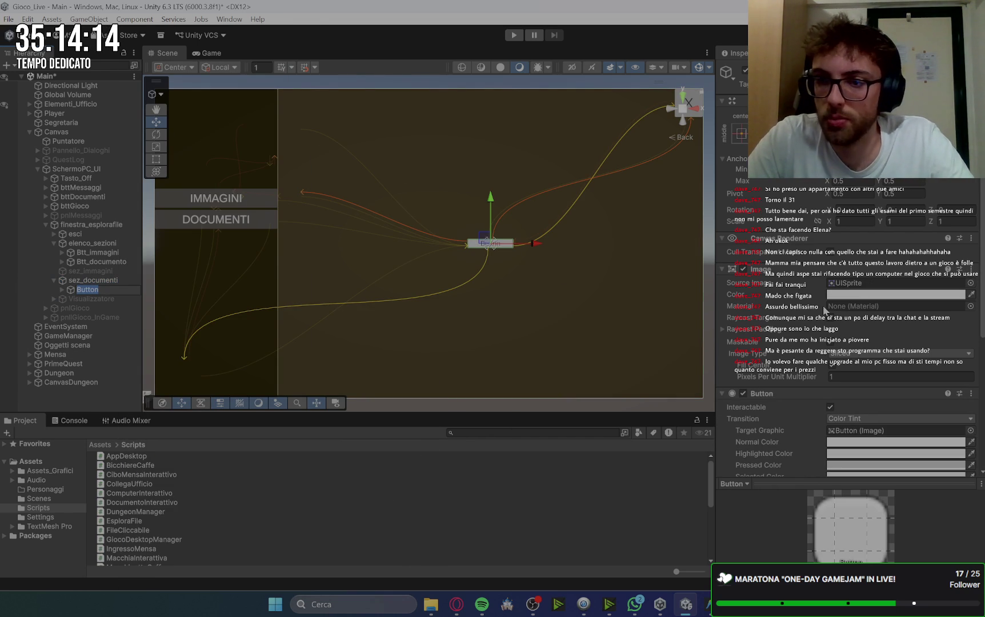
{"action": "key", "text": "alt+Tab"}
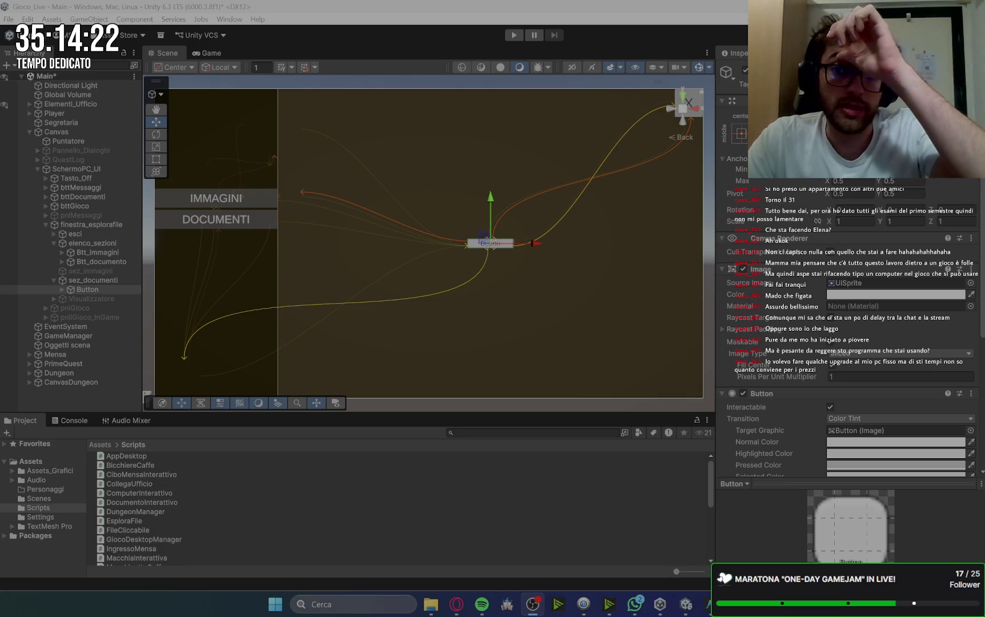
{"action": "left_click", "coordinate": [493, 246]}
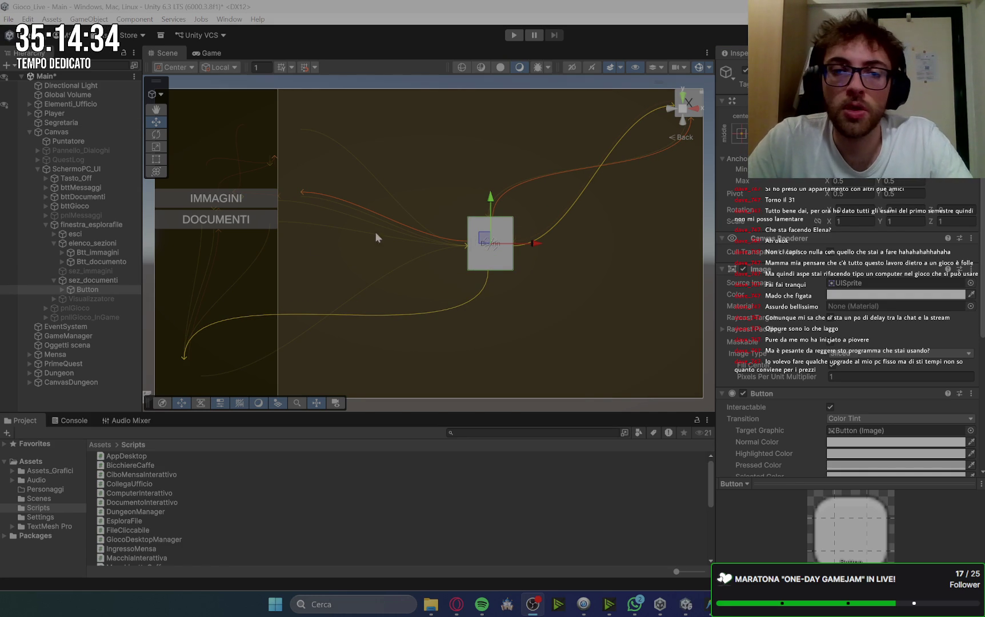
{"action": "left_click_drag", "start_coordinate": [532, 244], "coordinate": [377, 252]}
{"action": "mouse_move", "coordinate": [330, 209]}
{"action": "left_mouse_down"}
{"action": "mouse_move", "coordinate": [329, 108]}
{"action": "mouse_move", "coordinate": [328, 138]}
{"action": "left_mouse_up"}
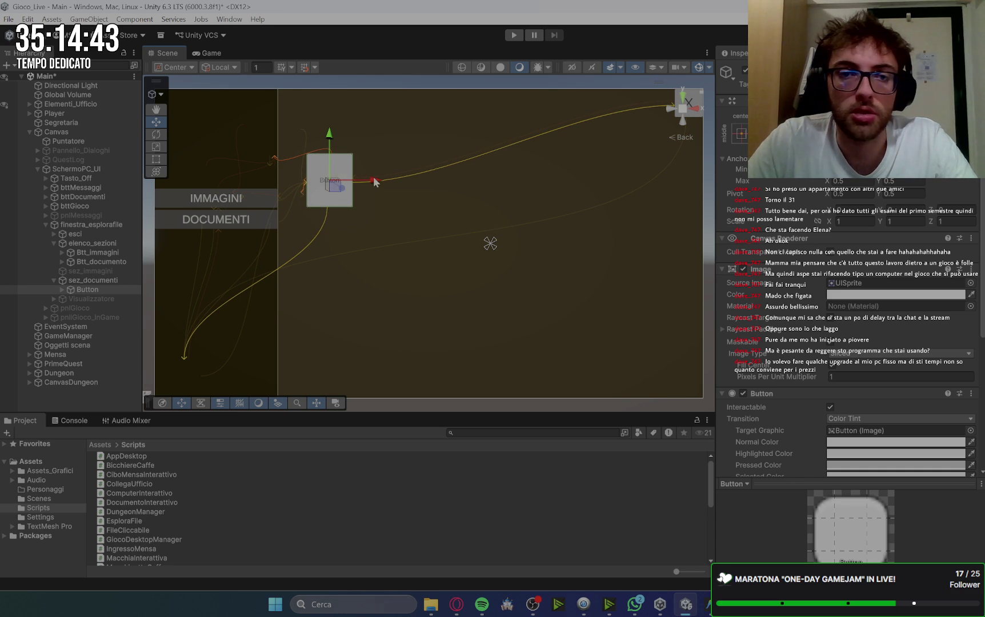
- Check the new button's text child, then collapse its child list
{"action": "left_click", "coordinate": [61, 290]}
{"action": "left_click", "coordinate": [91, 298]}
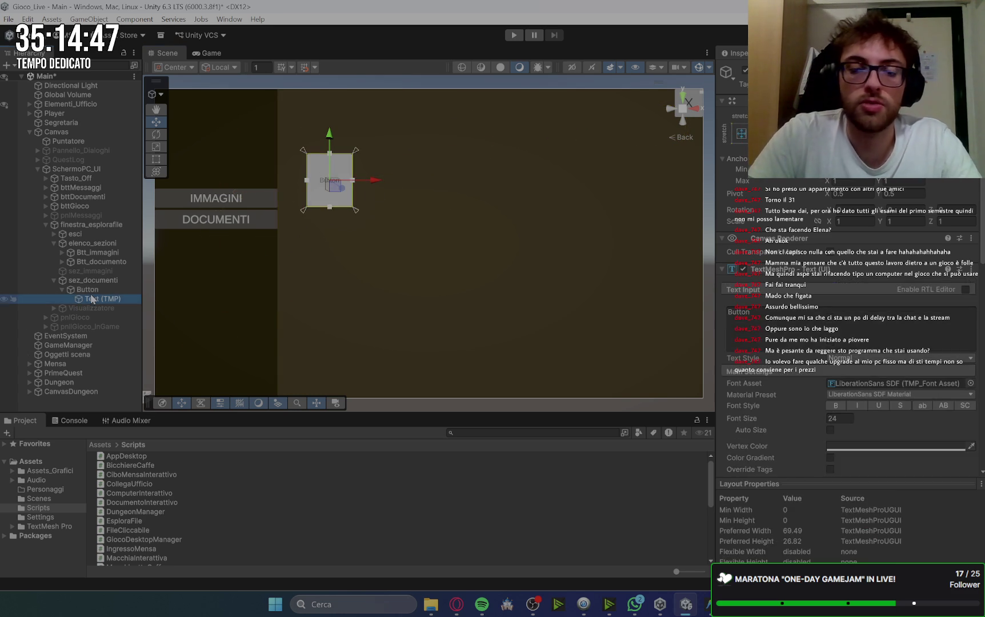
{"action": "left_click", "coordinate": [93, 288]}
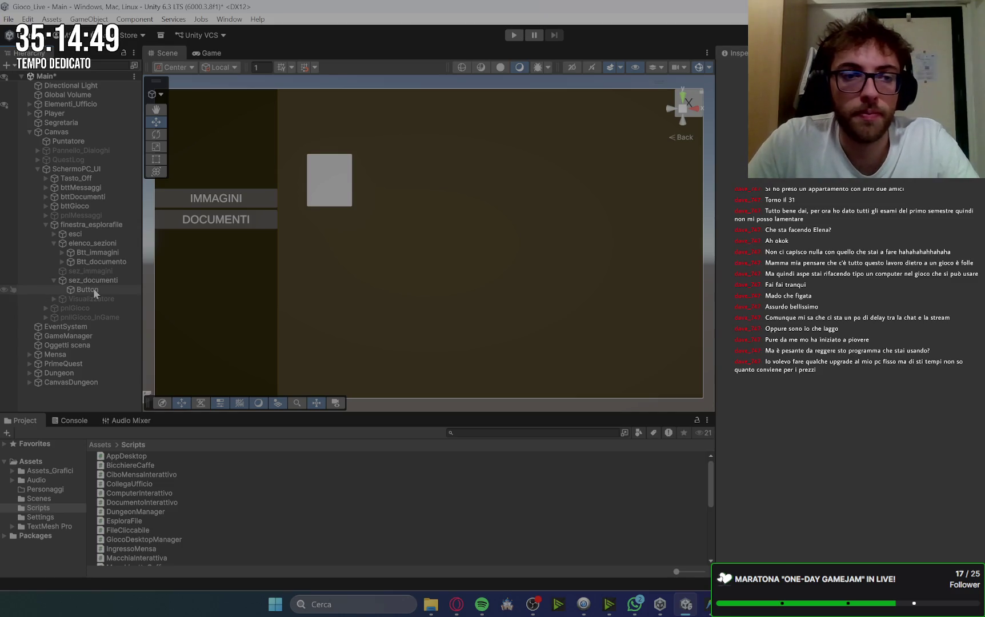
{"action": "key", "text": "Left"}
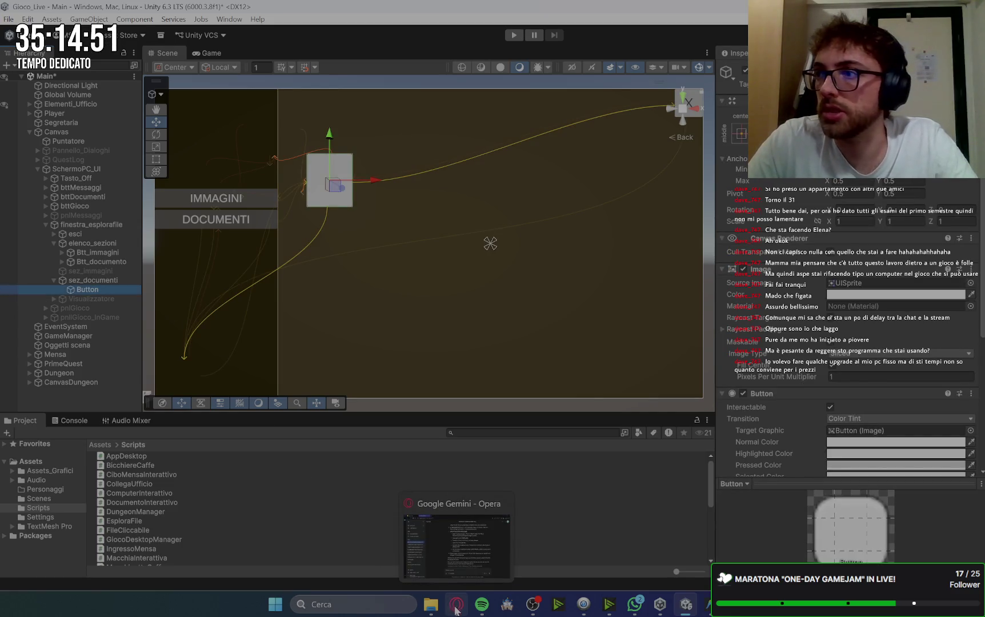
{"action": "left_click", "coordinate": [456, 609]}
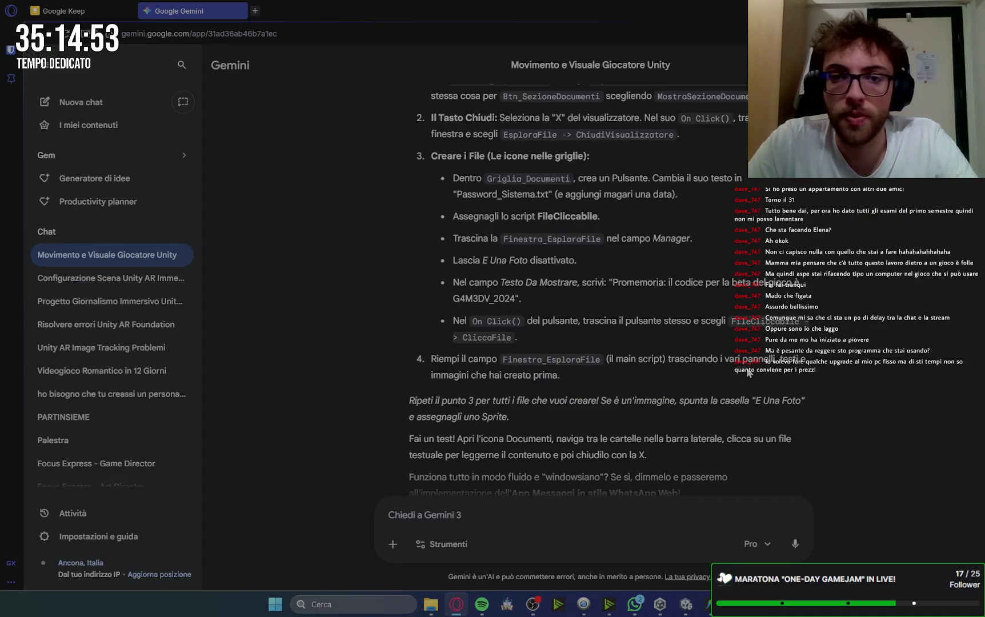
- Re-read Gemini's file-creation step, then select the new button's label in Unity
{"action": "scroll", "coordinate": [749, 373], "scroll_direction": "up", "scroll_amount": 2}
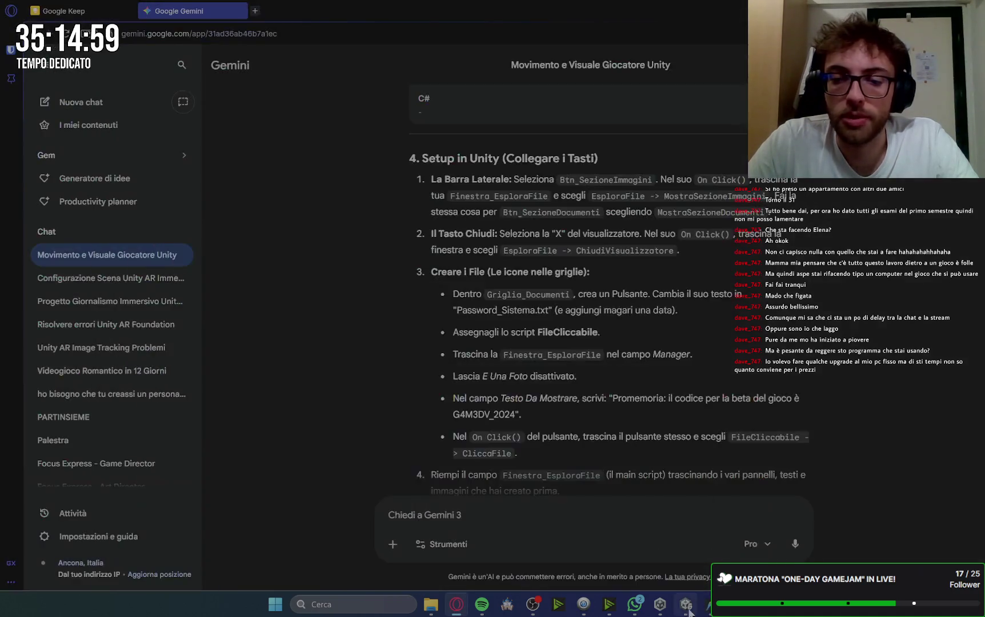
{"action": "left_click", "coordinate": [688, 610]}
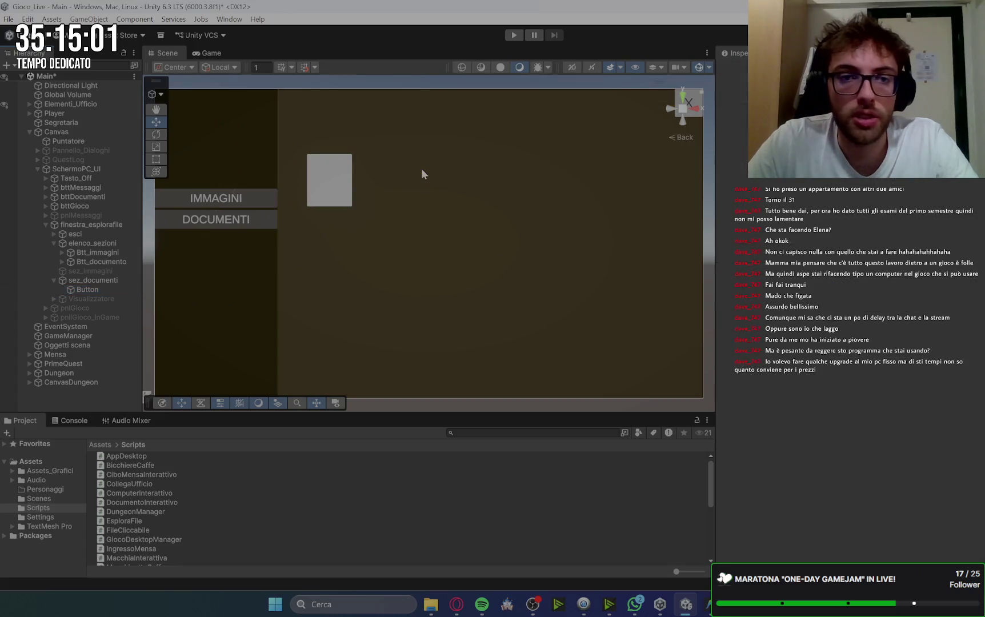
{"action": "left_click", "coordinate": [345, 174]}
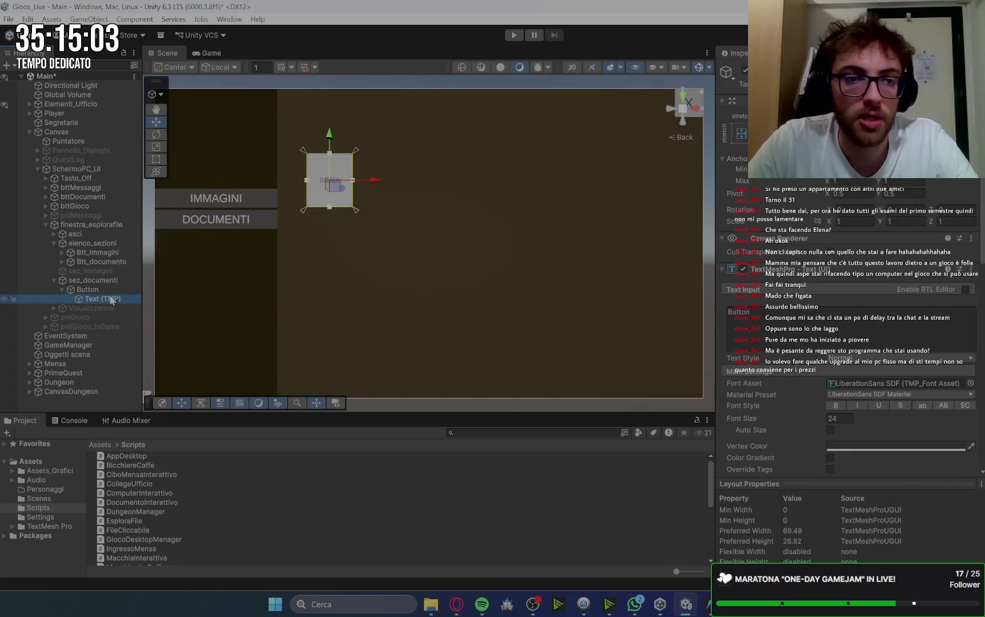
- Move the label below the button square and set its font size to 27
{"action": "left_click_drag", "start_coordinate": [331, 140], "coordinate": [334, 178]}
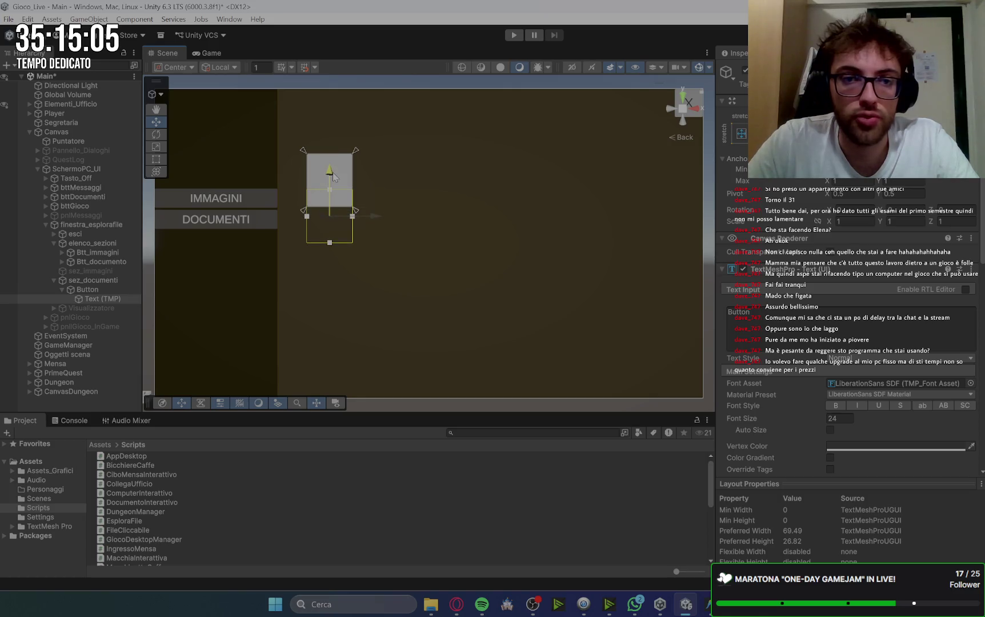
{"action": "left_click", "coordinate": [895, 446]}
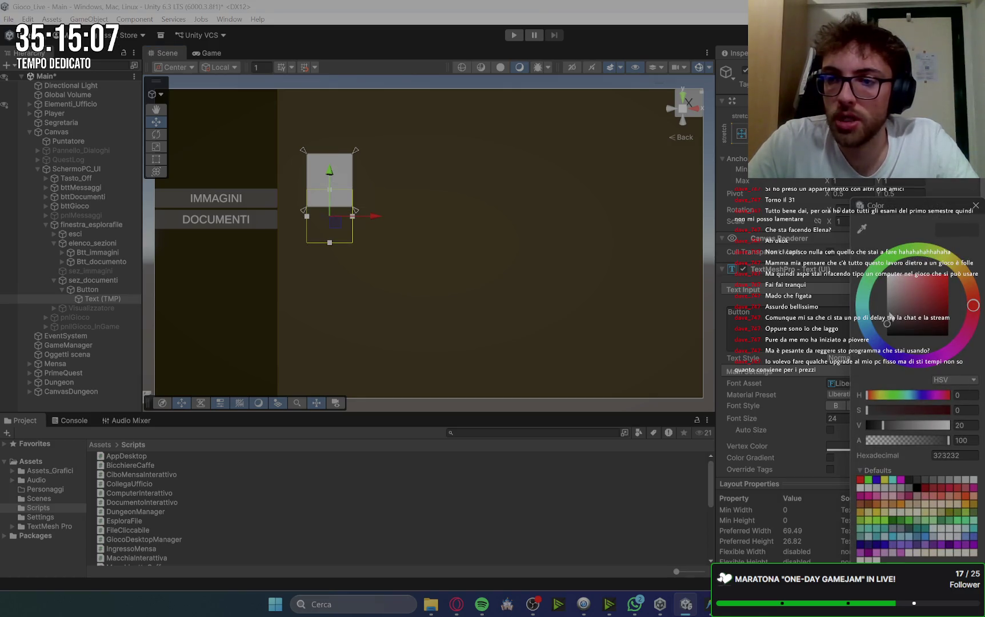
{"action": "left_click", "coordinate": [833, 420]}
{"action": "left_click_drag", "start_coordinate": [826, 423], "coordinate": [841, 426]}
{"action": "type", "text": "27"}
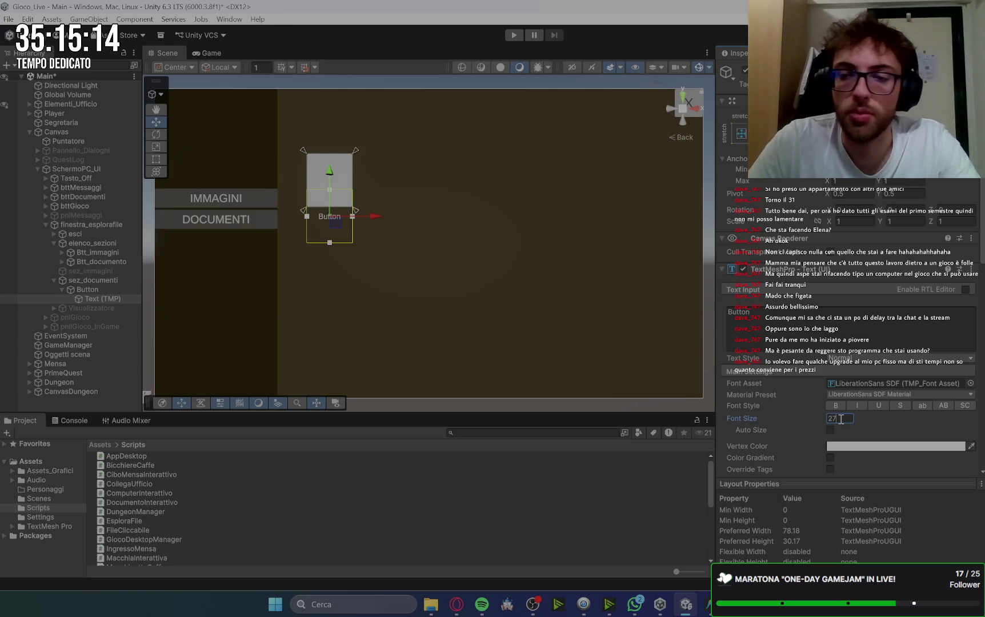
- Change the label text to Password_gioco
{"action": "left_click", "coordinate": [799, 326]}
{"action": "key", "text": "ctrl+a"}
{"action": "type", "text": "Faa"}
{"action": "key", "text": "BackSpace"}
{"action": "type", "text": "sswot"}
{"action": "key", "text": "BackSpace"}
{"action": "type", "text": "rd"}
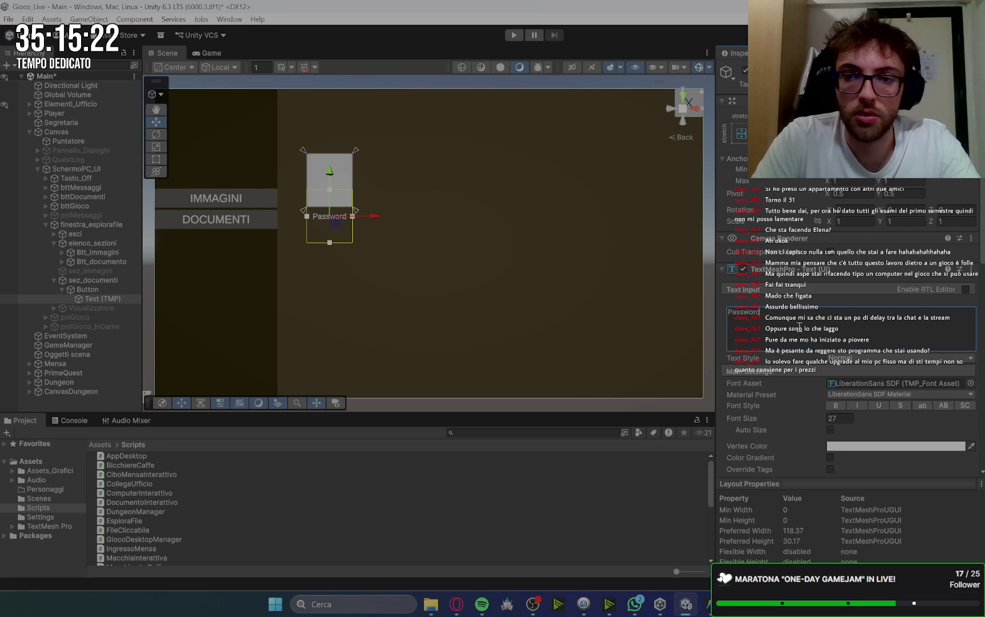
{"action": "type", "text": "_gioco"}
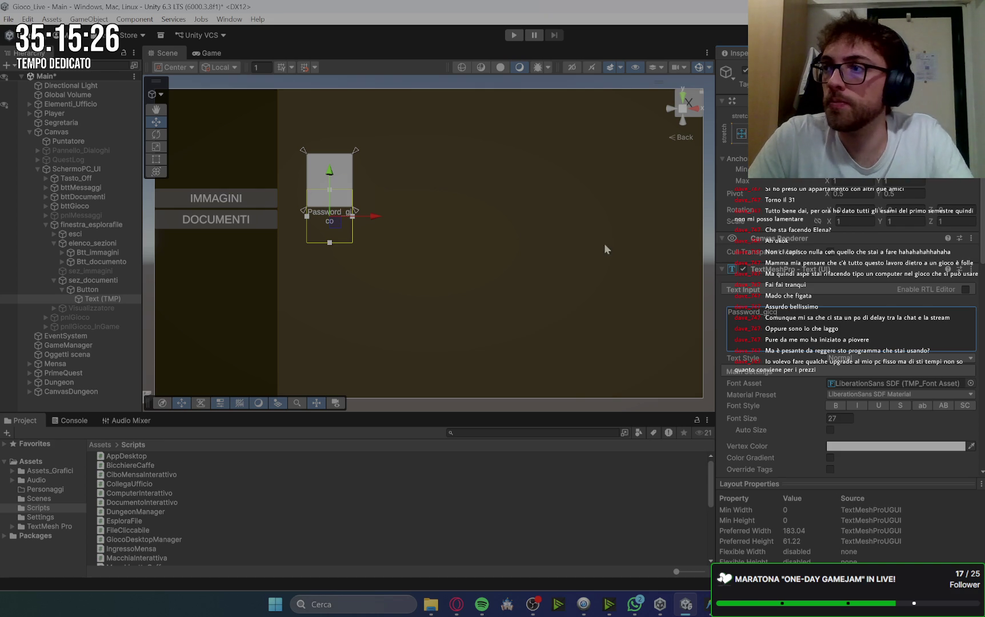
- Resize the label box so Password_gioco fits one line just under the icon
{"action": "left_click_drag", "start_coordinate": [305, 217], "coordinate": [283, 218]}
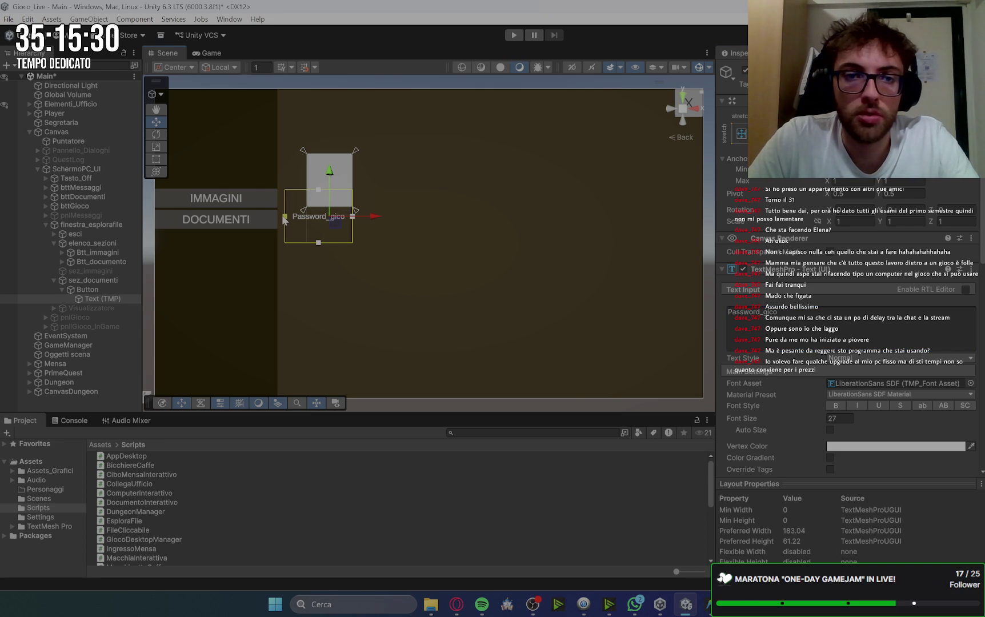
{"action": "left_click", "coordinate": [771, 312]}
{"action": "double_click", "coordinate": [751, 312]}
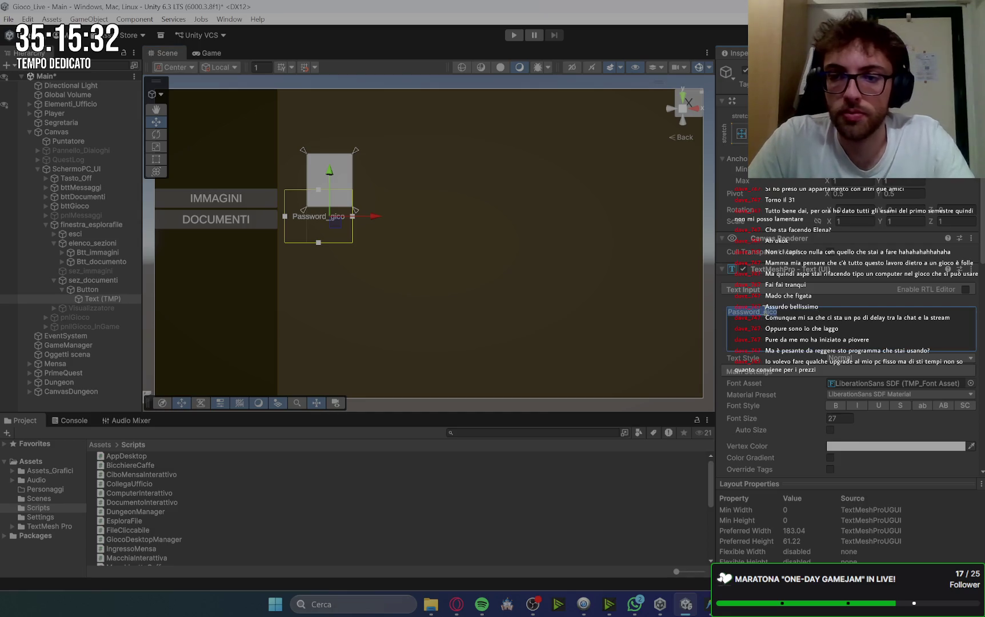
{"action": "left_click", "coordinate": [771, 314]}
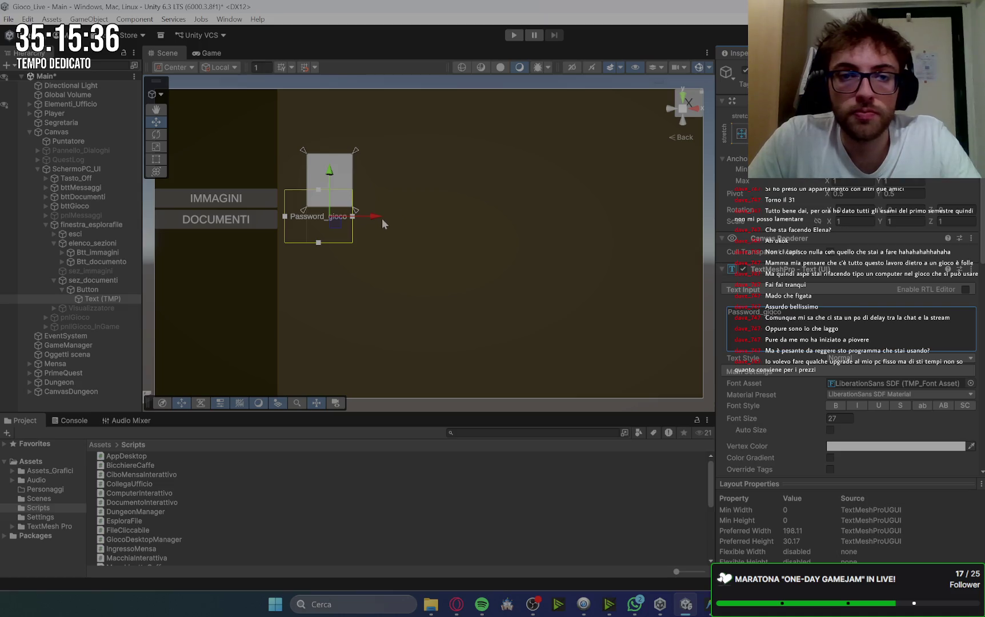
{"action": "left_click_drag", "start_coordinate": [376, 218], "coordinate": [386, 216]}
{"action": "left_click_drag", "start_coordinate": [330, 243], "coordinate": [331, 213]}
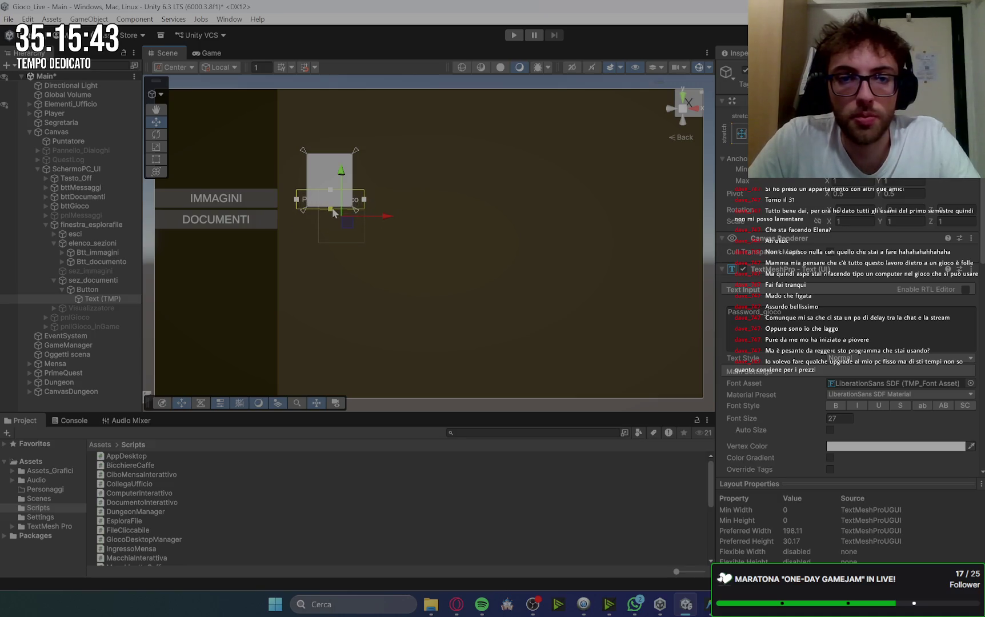
{"action": "left_click_drag", "start_coordinate": [342, 172], "coordinate": [341, 188]}
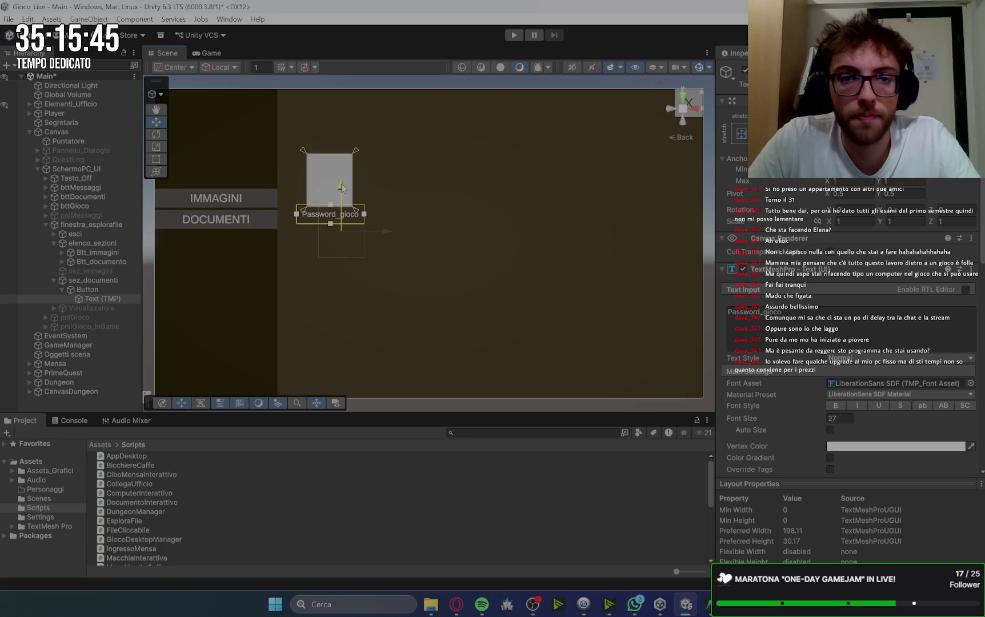
{"action": "left_click", "coordinate": [382, 255]}
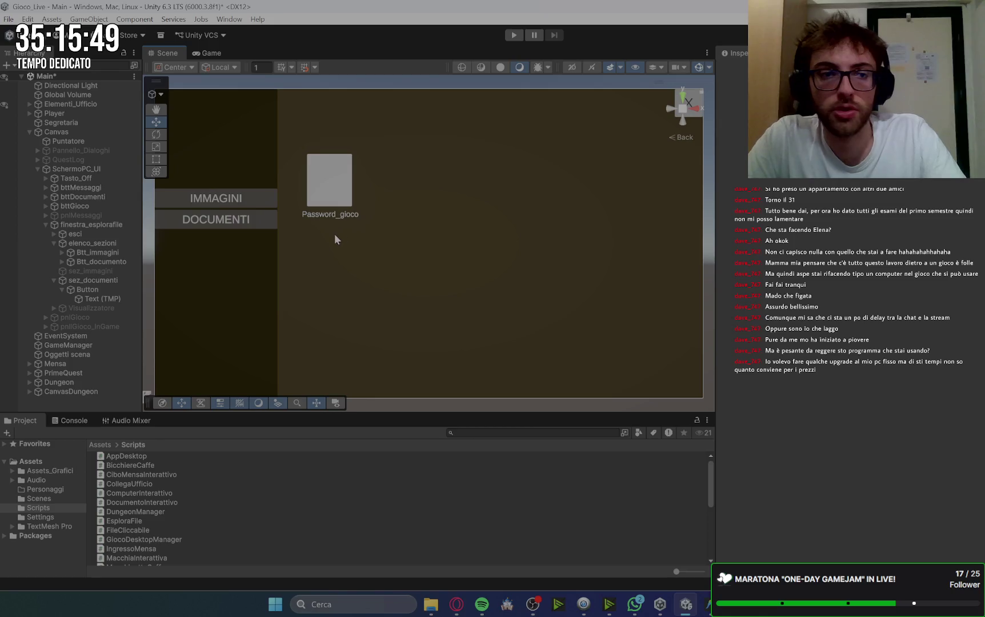
{"action": "left_click", "coordinate": [88, 289]}
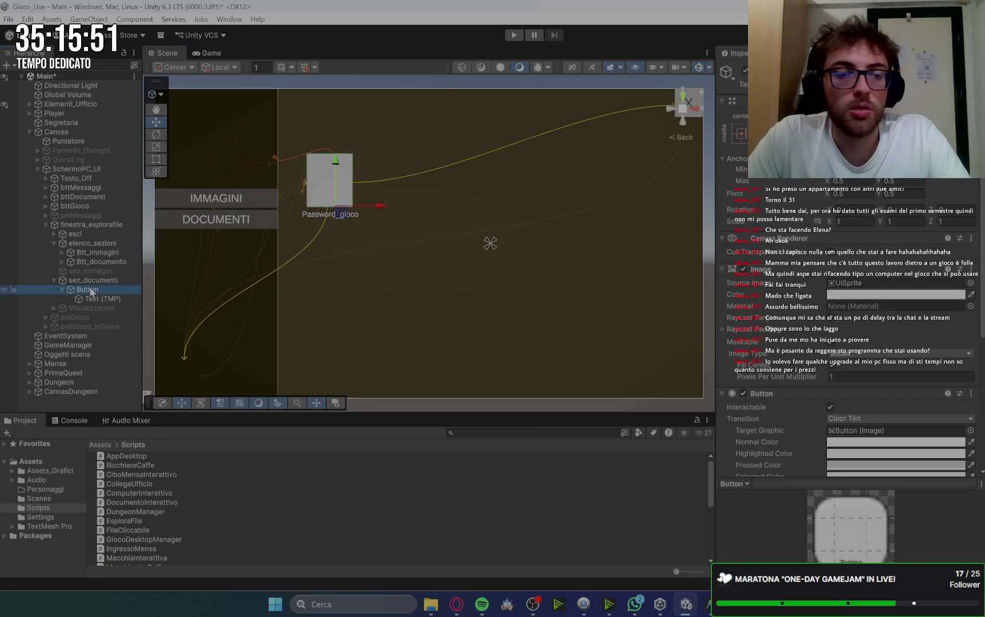
- Rename the sez_documenti file button to Doc1, then bring the Gemini chat forward
{"action": "left_click", "coordinate": [98, 290]}
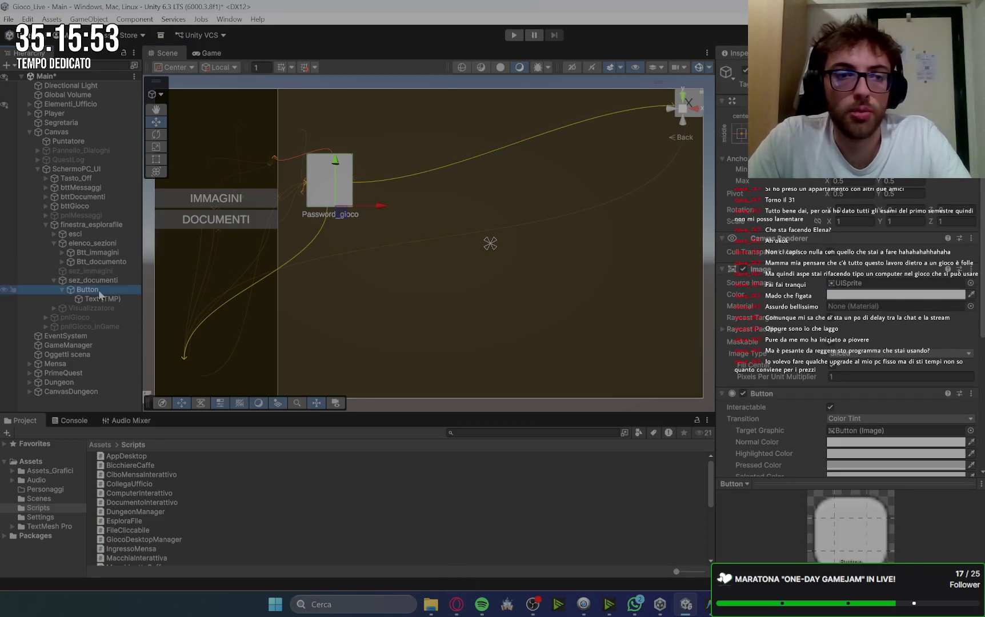
{"action": "type", "text": "Doc"}
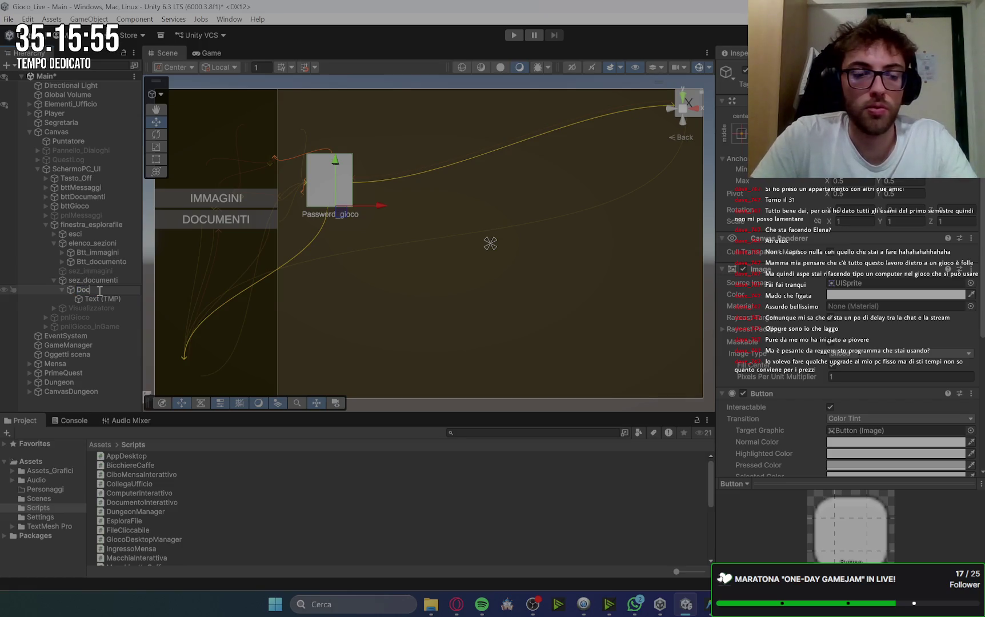
{"action": "key", "text": "Return"}
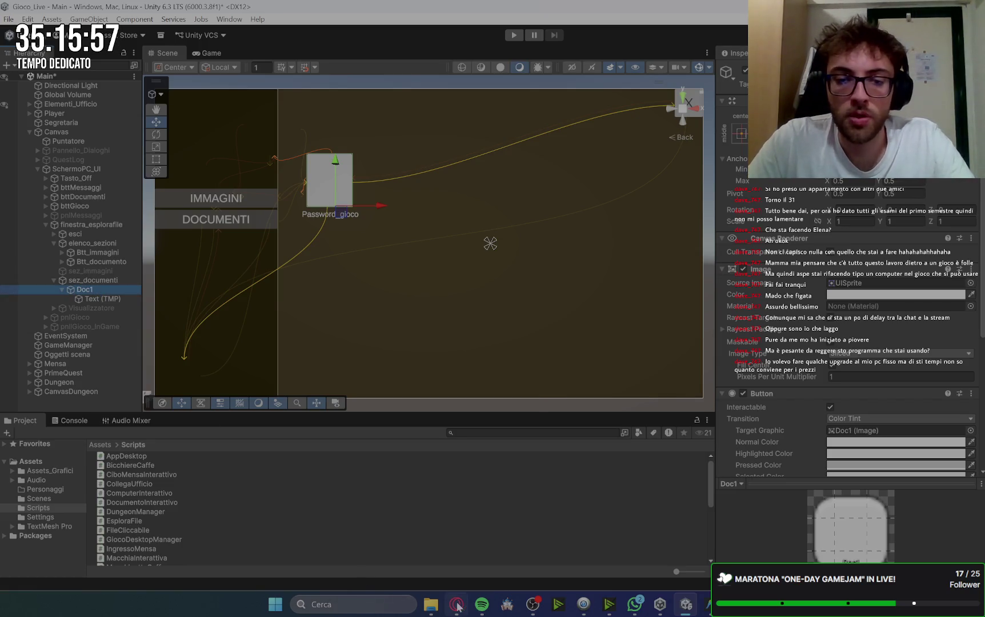
{"action": "left_click", "coordinate": [457, 605]}
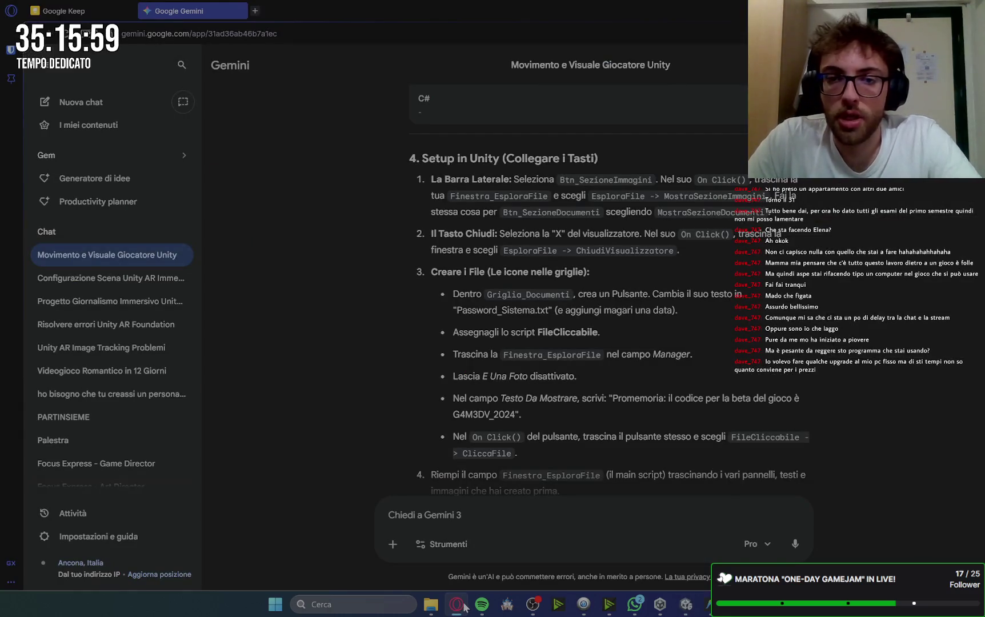
- Reread Gemini's FileCliccabile setup step for the file buttons, then return to Unity
{"action": "left_click", "coordinate": [457, 605]}
{"action": "left_click", "coordinate": [457, 605]}
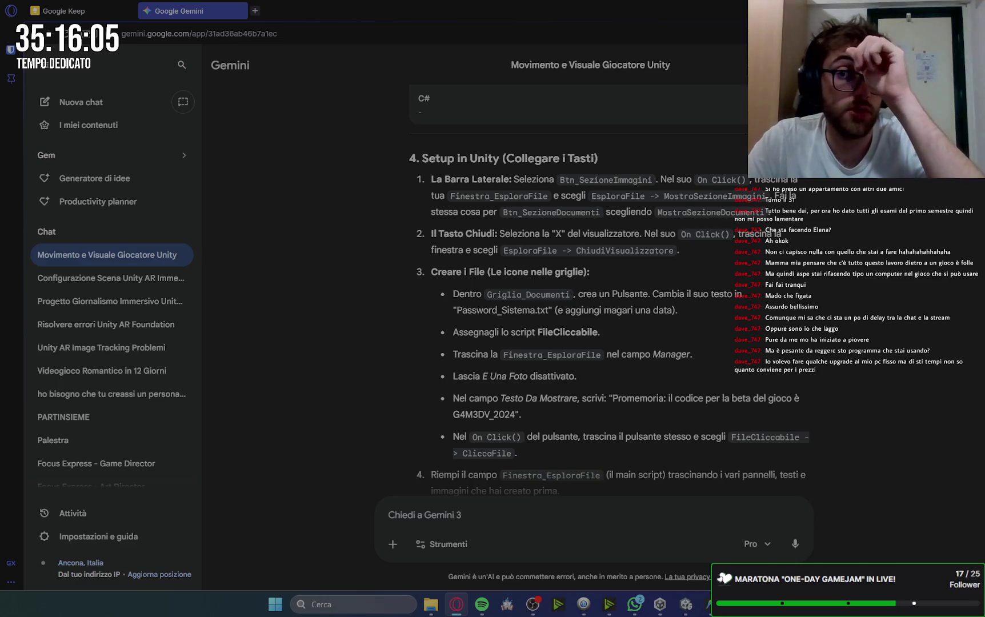
{"action": "key", "text": "alt+Tab"}
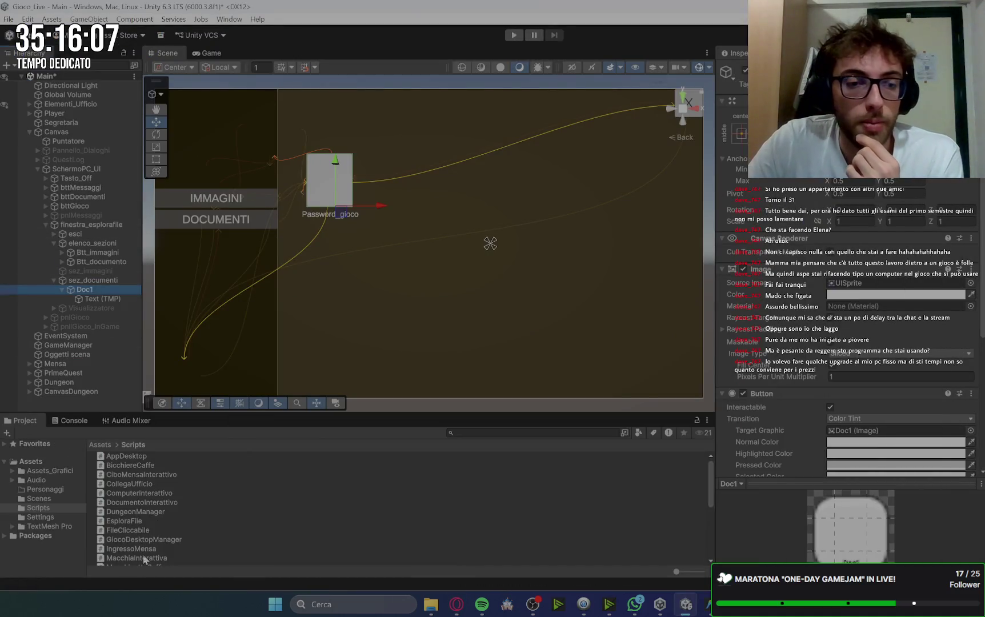
- Attach the FileCliccabile script to Doc1 and expand the Visualizzatore object
{"action": "left_click_drag", "start_coordinate": [131, 530], "coordinate": [109, 290]}
{"action": "scroll", "coordinate": [786, 364], "scroll_direction": "down", "scroll_amount": 5}
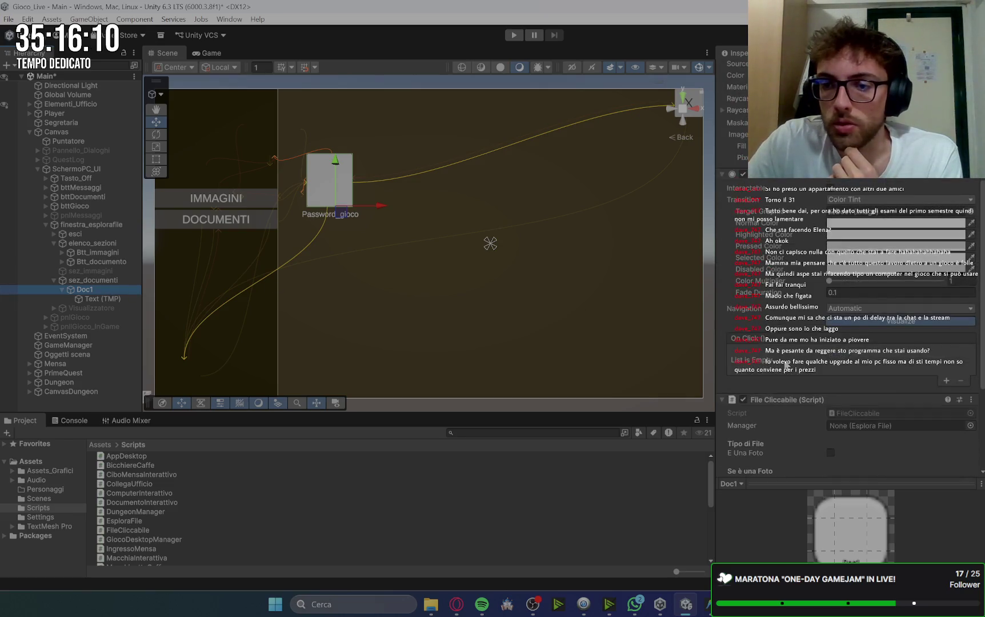
{"action": "scroll", "coordinate": [786, 364], "scroll_direction": "down", "scroll_amount": 2}
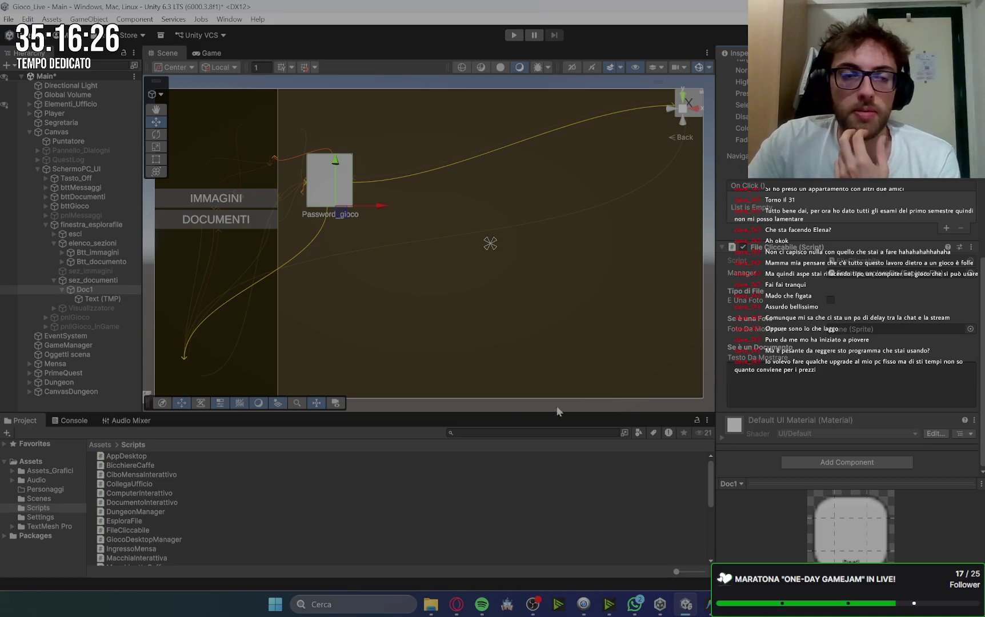
{"action": "left_click", "coordinate": [54, 308]}
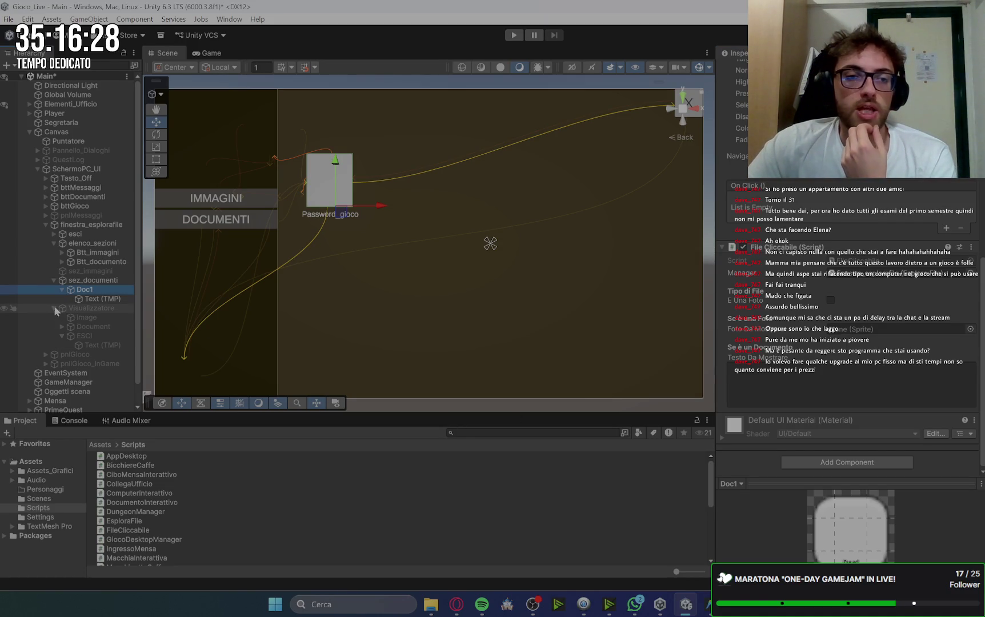
{"action": "scroll", "coordinate": [845, 314], "scroll_direction": "up", "scroll_amount": 5}
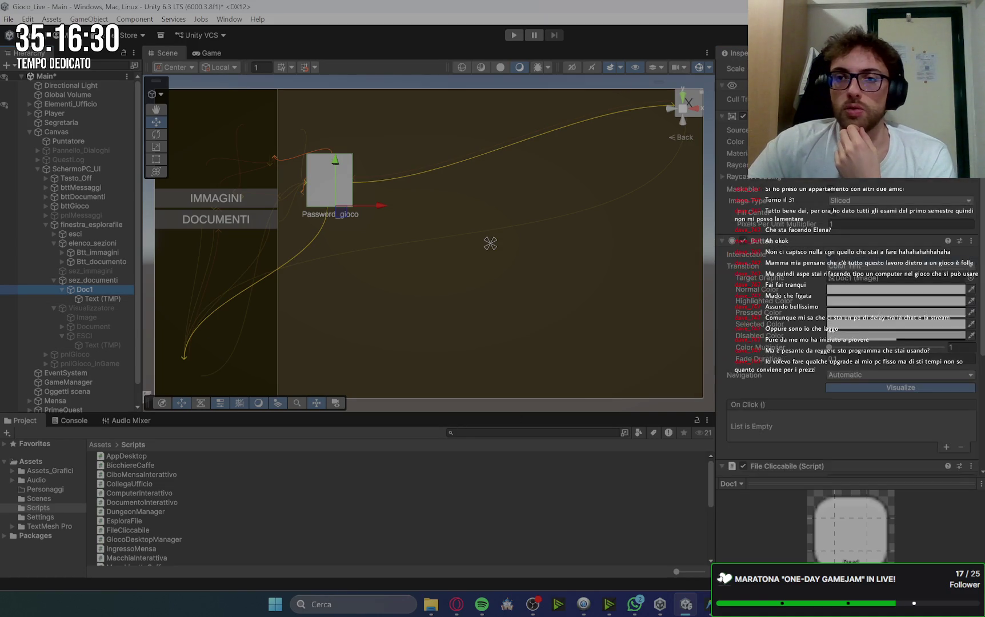
{"action": "left_click", "coordinate": [91, 309]}
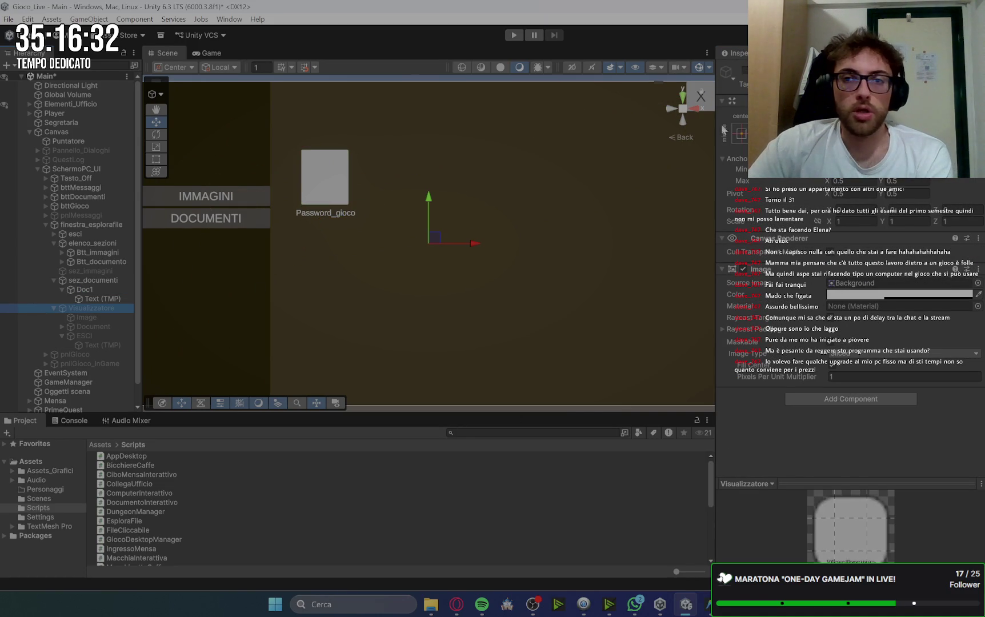
{"action": "left_click", "coordinate": [745, 69]}
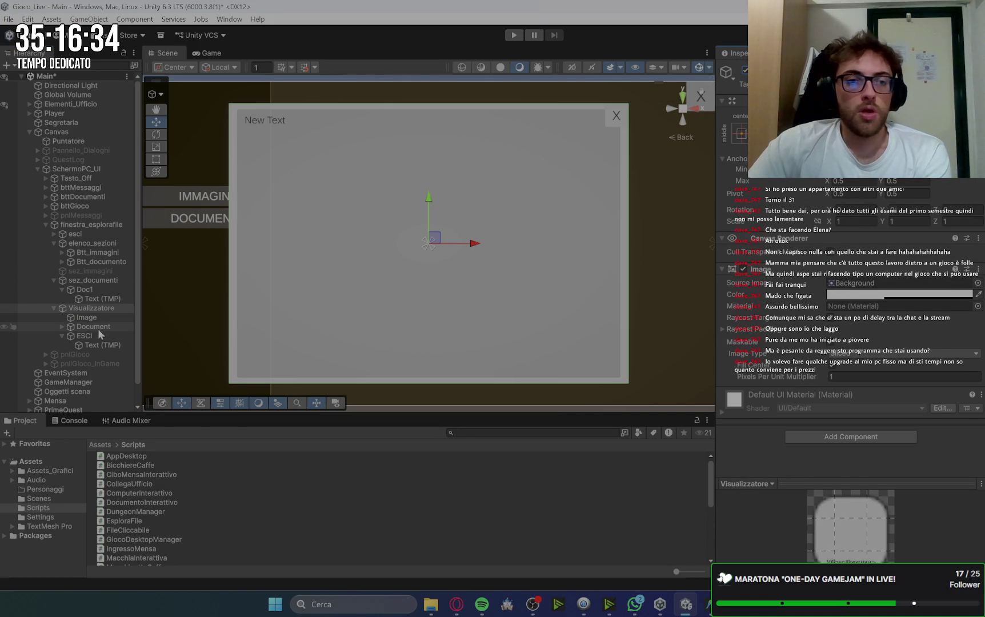
{"action": "left_click", "coordinate": [65, 329]}
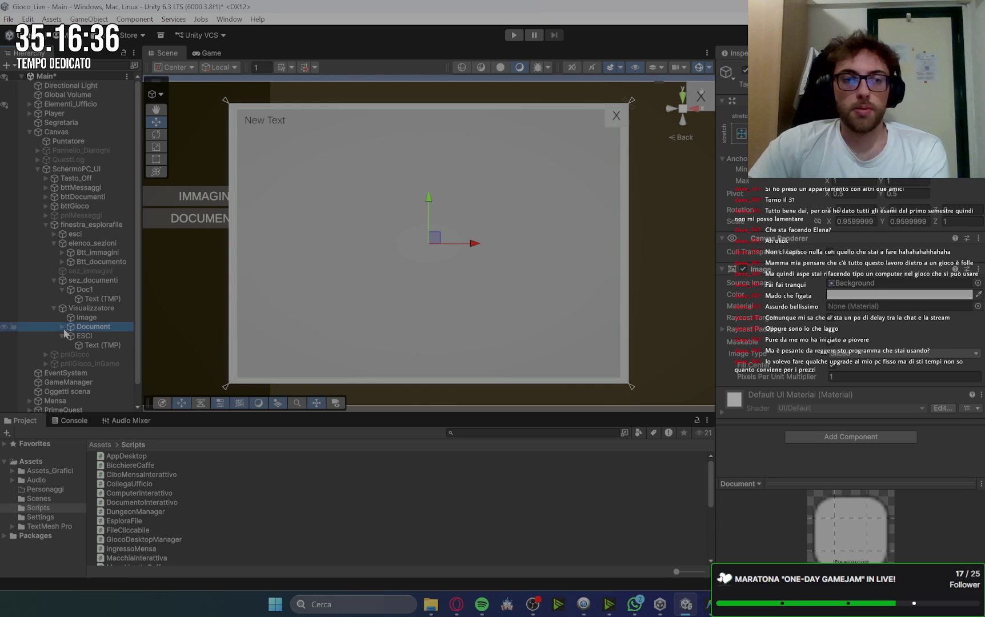
{"action": "left_click", "coordinate": [63, 327]}
{"action": "left_click", "coordinate": [105, 337]}
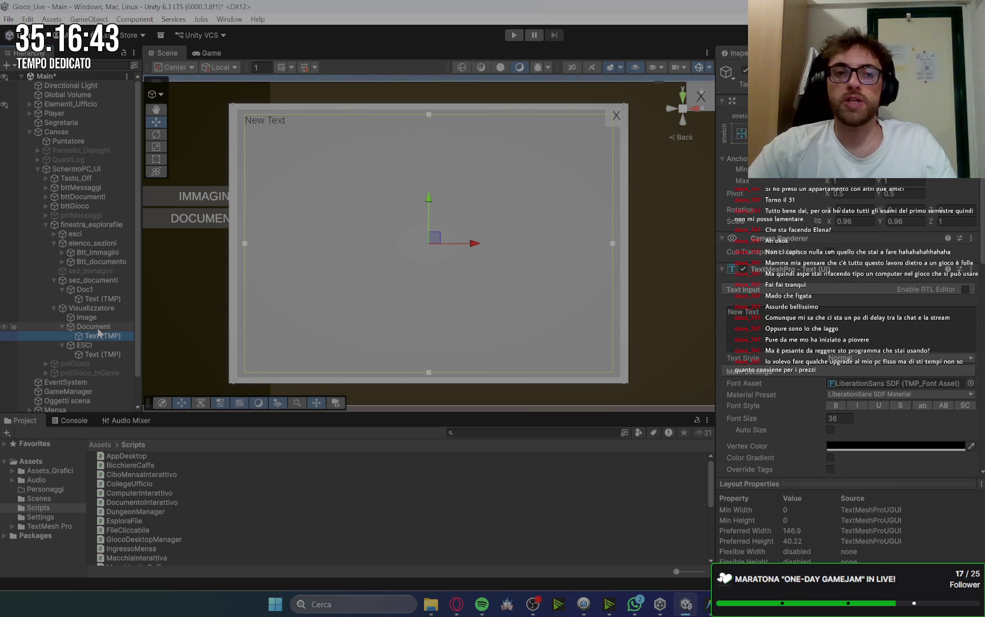
{"action": "left_click", "coordinate": [98, 328]}
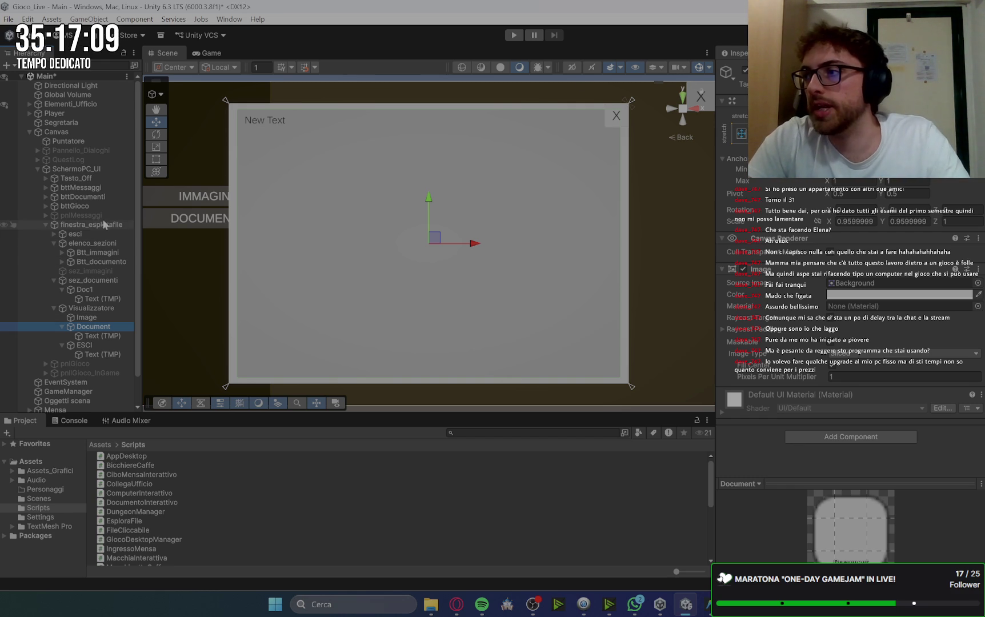
{"action": "key", "text": "alt+Tab"}
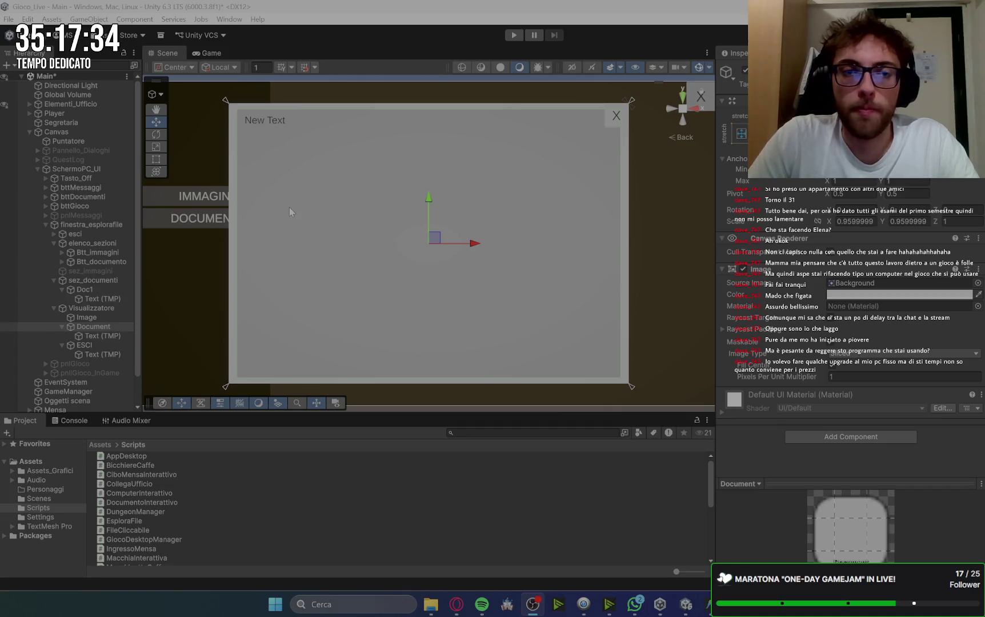
{"action": "left_click", "coordinate": [95, 308]}
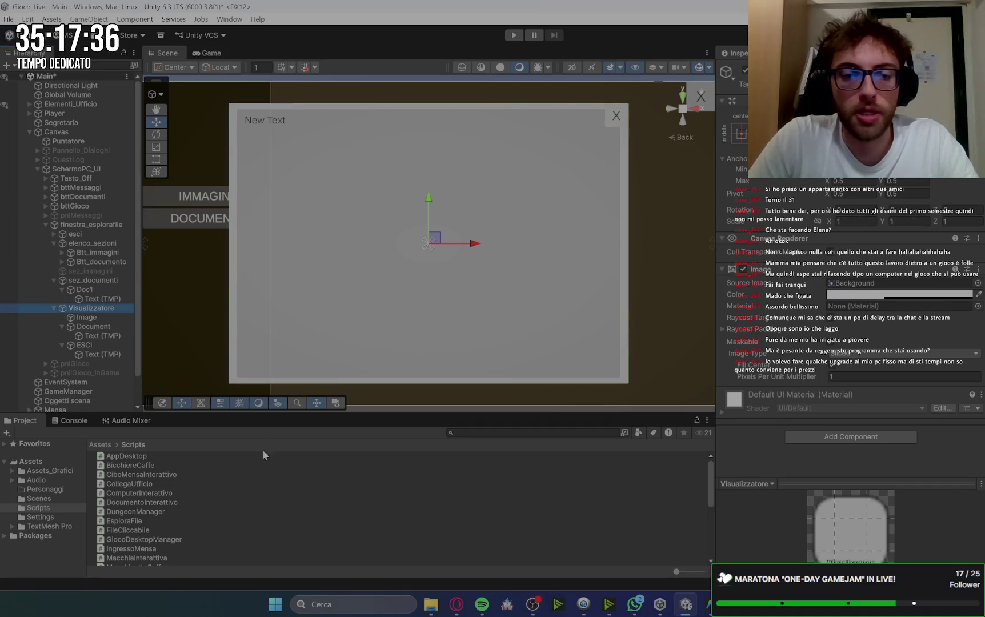
{"action": "left_click", "coordinate": [53, 308]}
{"action": "left_click", "coordinate": [745, 69]}
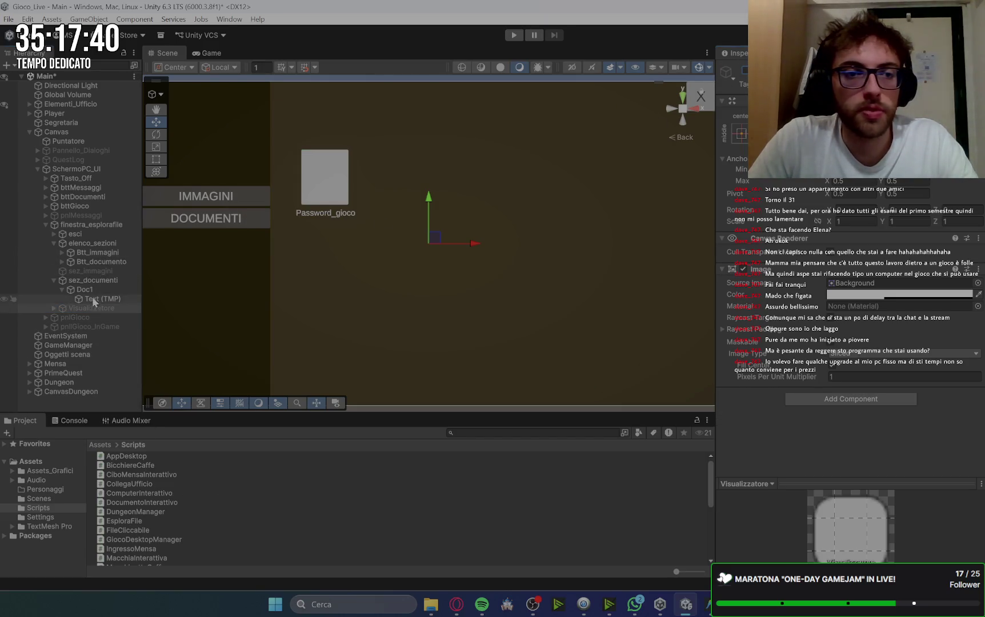
{"action": "left_click", "coordinate": [84, 290]}
{"action": "scroll", "coordinate": [800, 320], "scroll_direction": "down", "scroll_amount": 8}
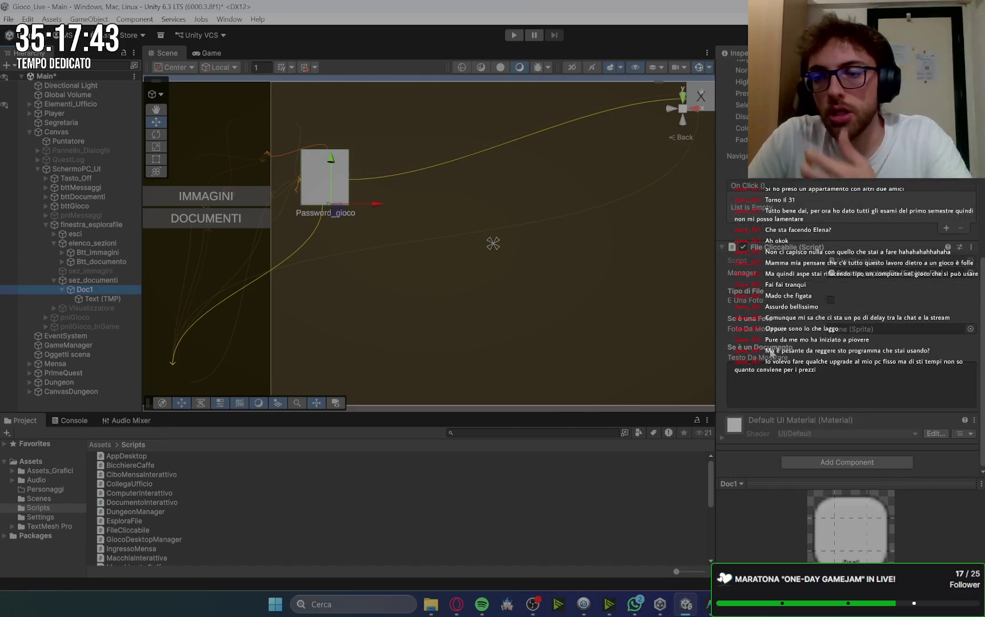
- Replace Doc1's Testo Da Mostrare value with a sentence stating the game password
{"action": "left_click", "coordinate": [781, 382]}
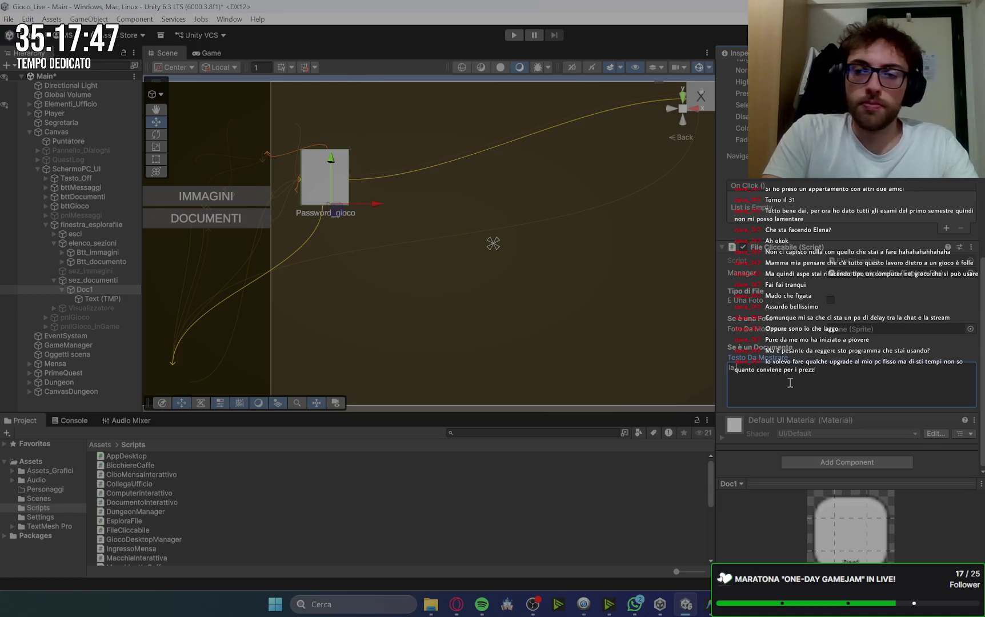
{"action": "key", "text": "BackSpace"}
{"action": "key", "text": "BackSpace"}
{"action": "type", "text": "La p"}
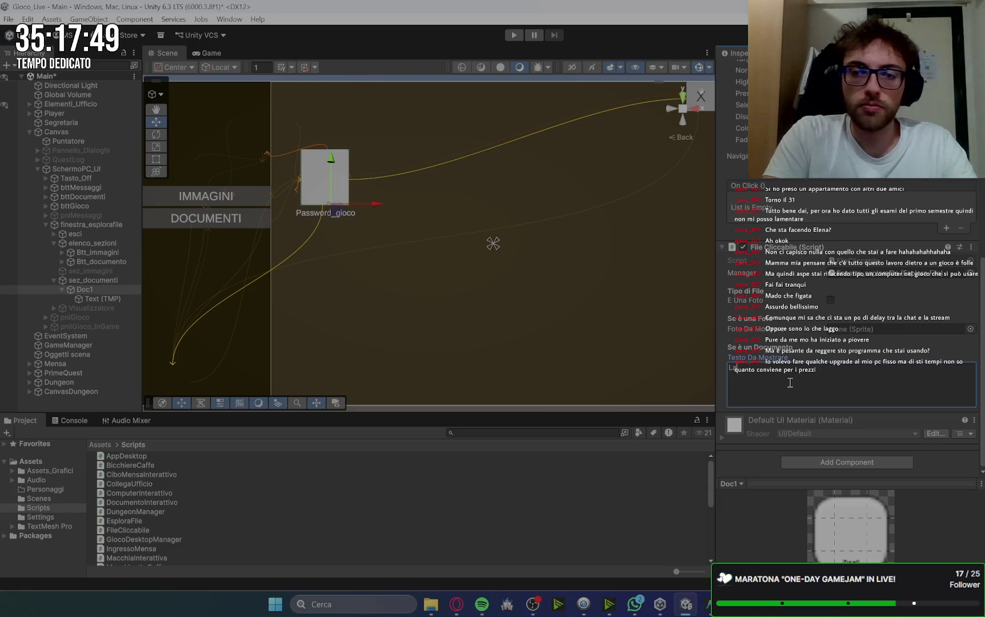
{"action": "type", "text": "assword è "}
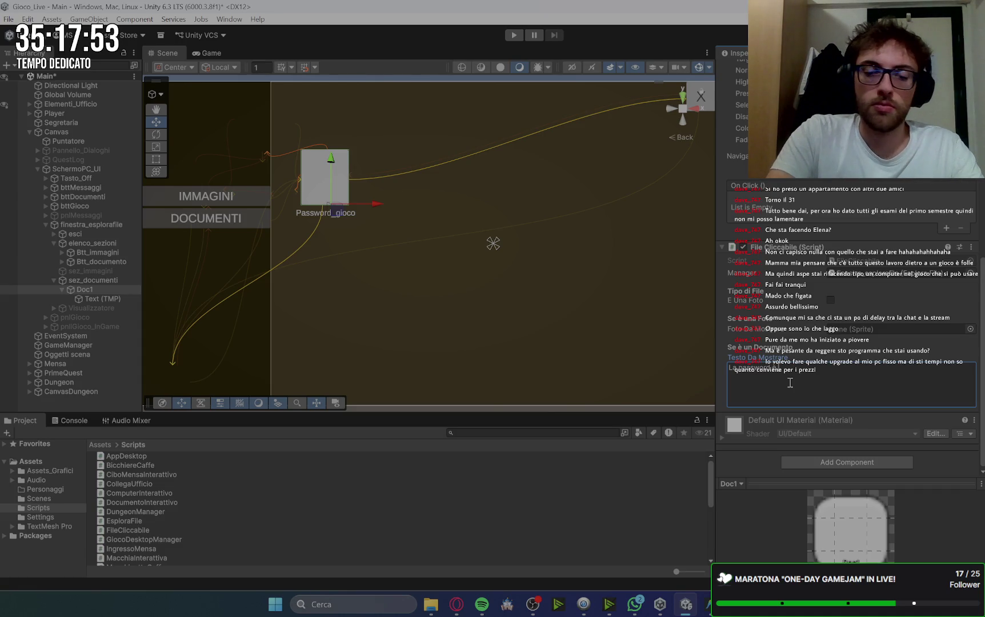
{"action": "type", "text": "8008 "}
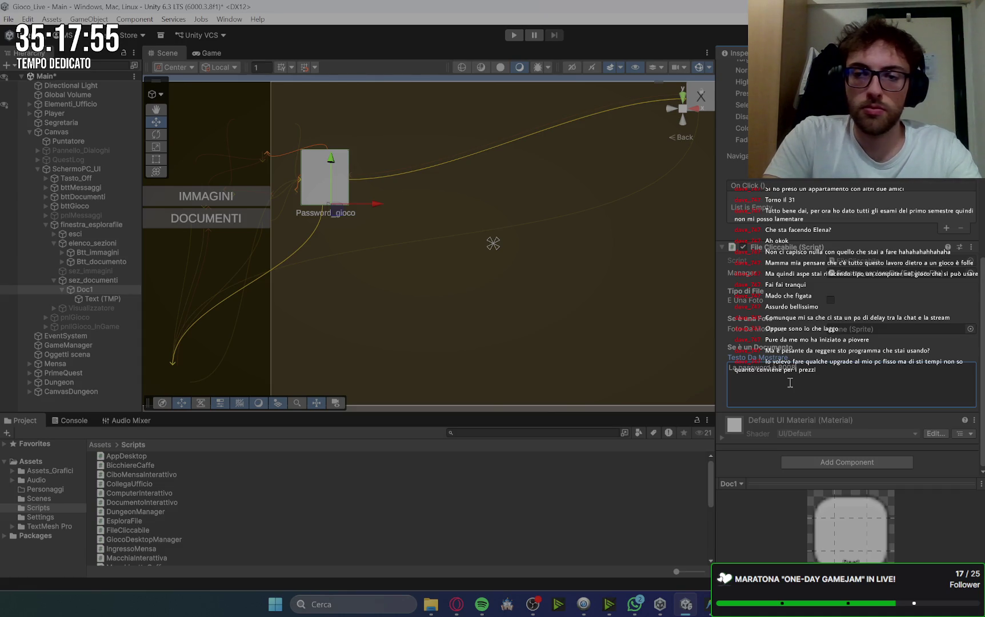
{"action": "type", "text": "13"}
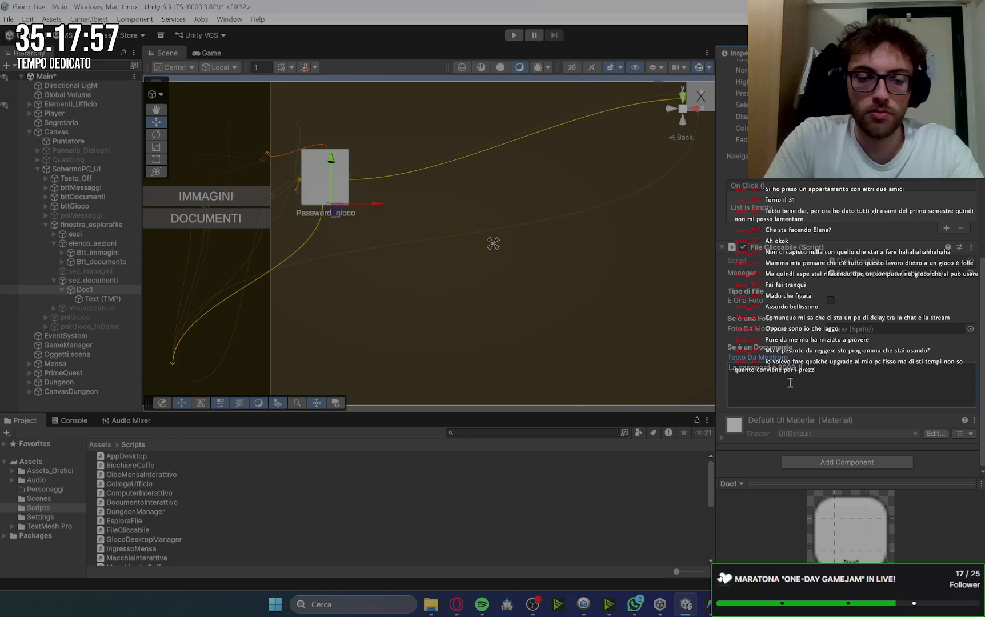
{"action": "type", "text": "5"}
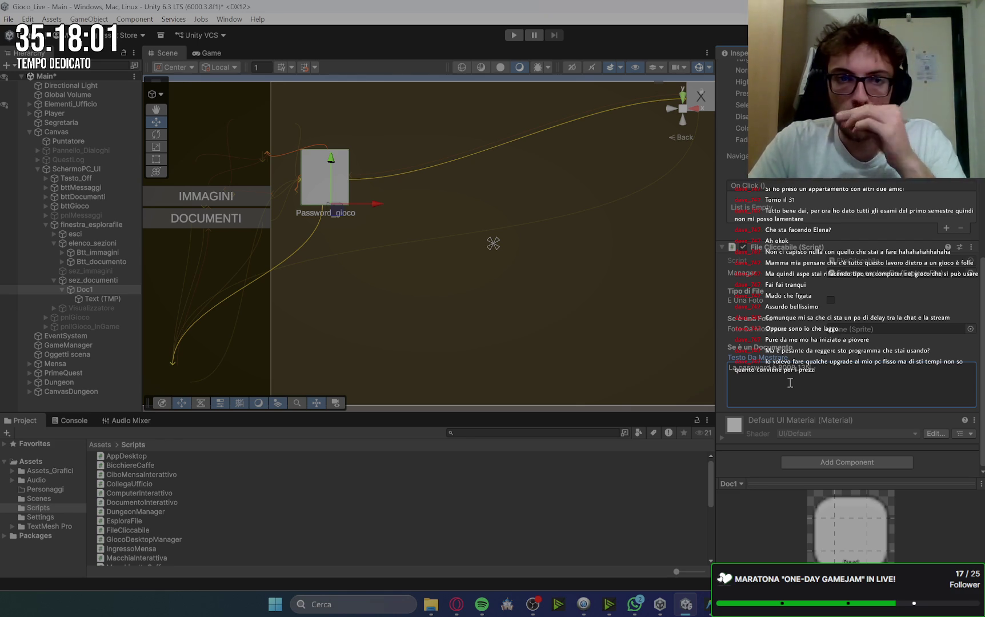
- Scroll through Gemini's file-button setup instructions in the browser
{"action": "left_click", "coordinate": [457, 607]}
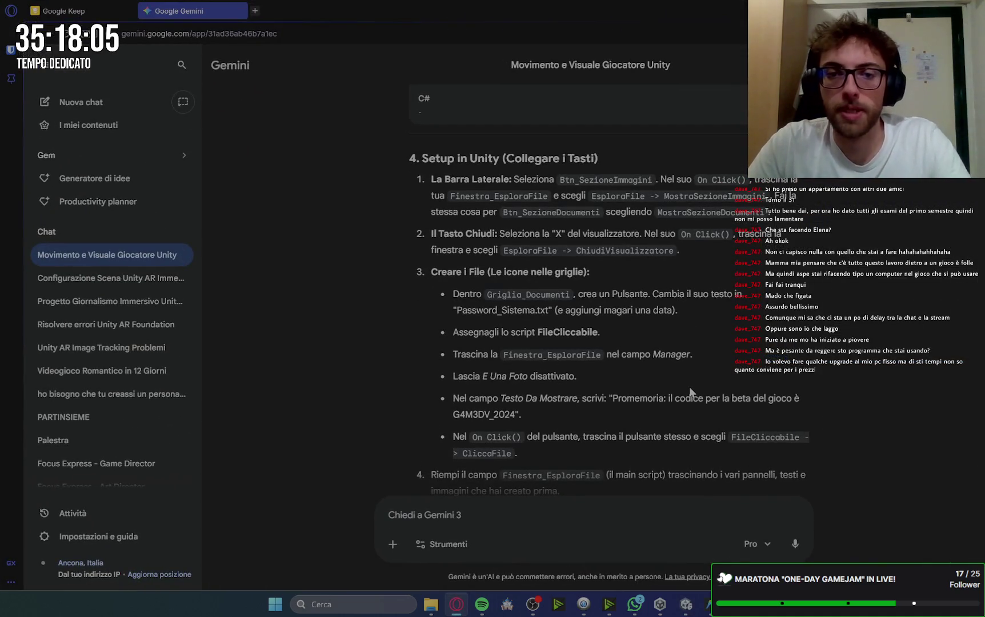
{"action": "scroll", "coordinate": [692, 378], "scroll_direction": "down", "scroll_amount": 1}
{"action": "scroll", "coordinate": [693, 378], "scroll_direction": "down", "scroll_amount": 1}
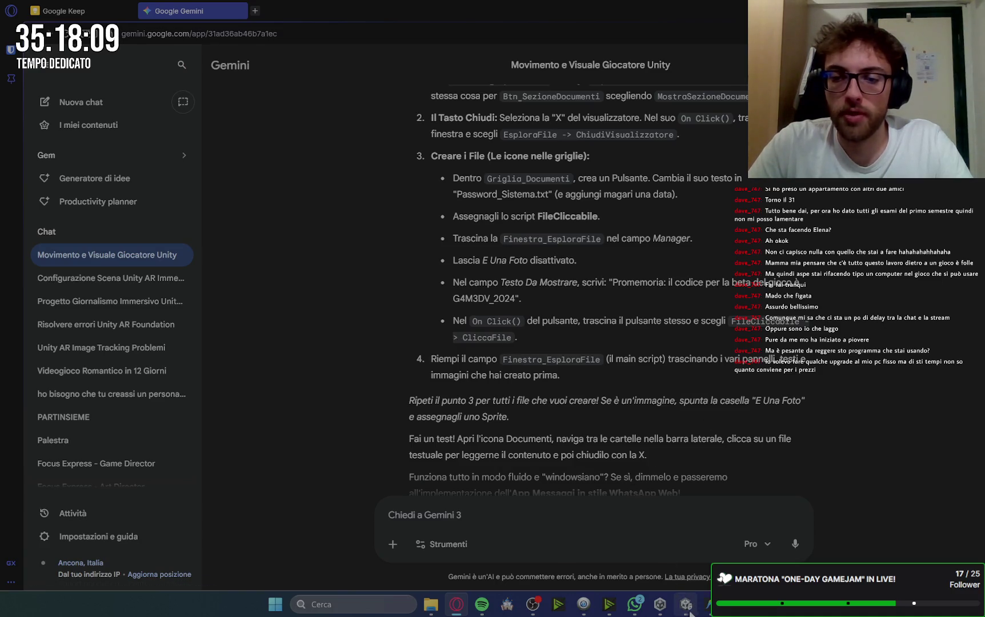
{"action": "mouse_move", "coordinate": [685, 609]}
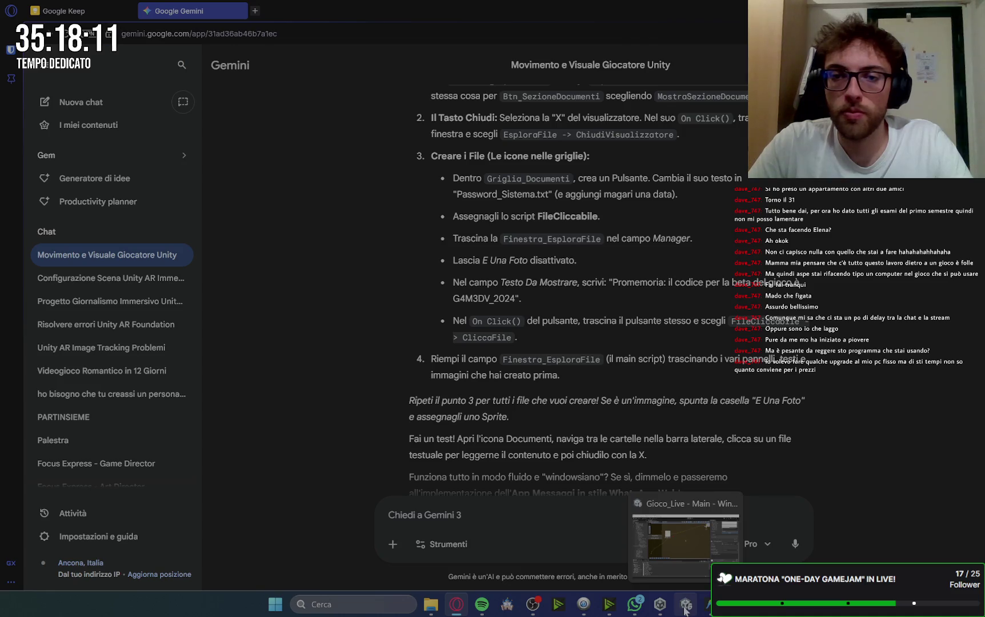
- Add a Doc1 On Click entry calling FileCliccabile.CliccaFile on Doc1, then revisit Gemini's steps
{"action": "left_click", "coordinate": [684, 609]}
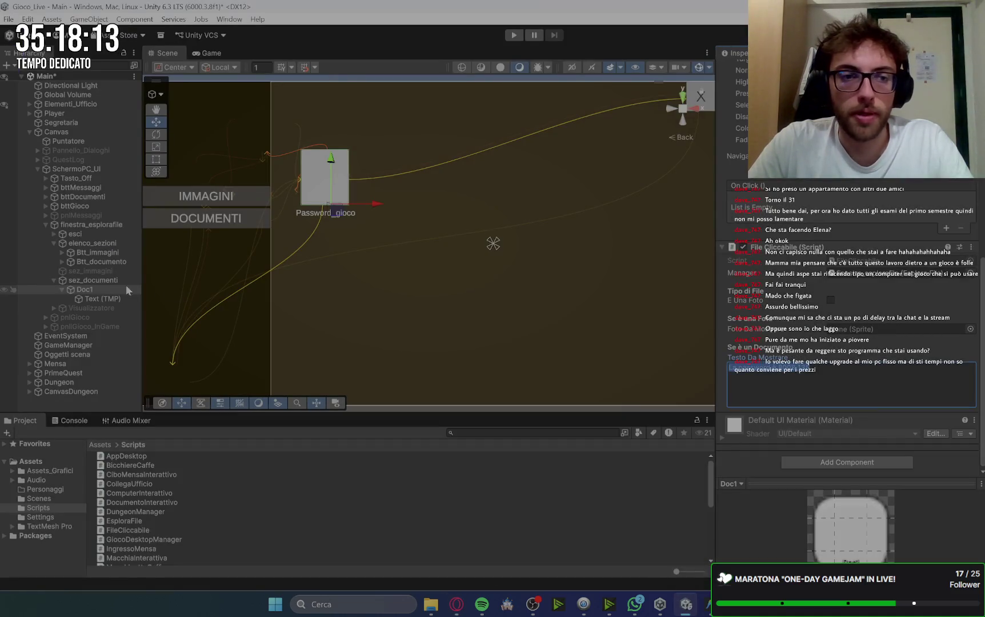
{"action": "left_click", "coordinate": [94, 292]}
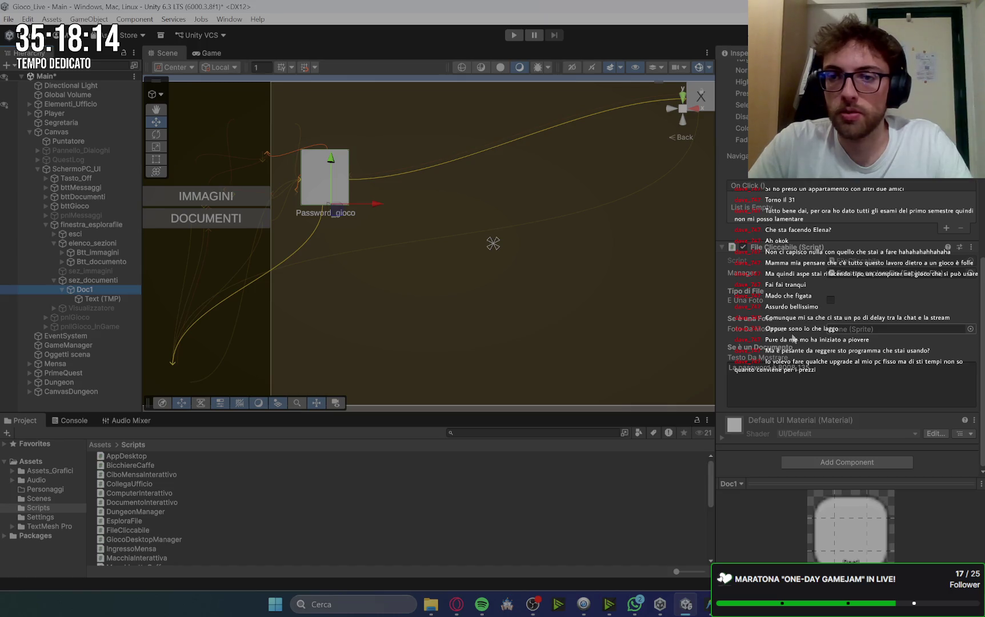
{"action": "left_click", "coordinate": [947, 229]}
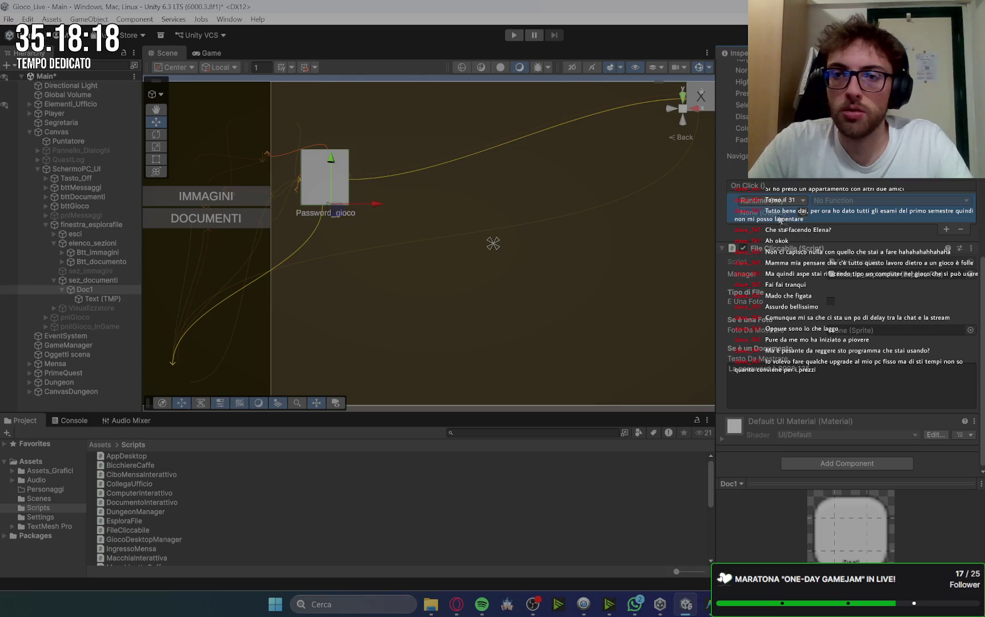
{"action": "left_click_drag", "start_coordinate": [779, 219], "coordinate": [780, 217]}
{"action": "left_click", "coordinate": [857, 201]}
{"action": "mouse_move", "coordinate": [851, 300]}
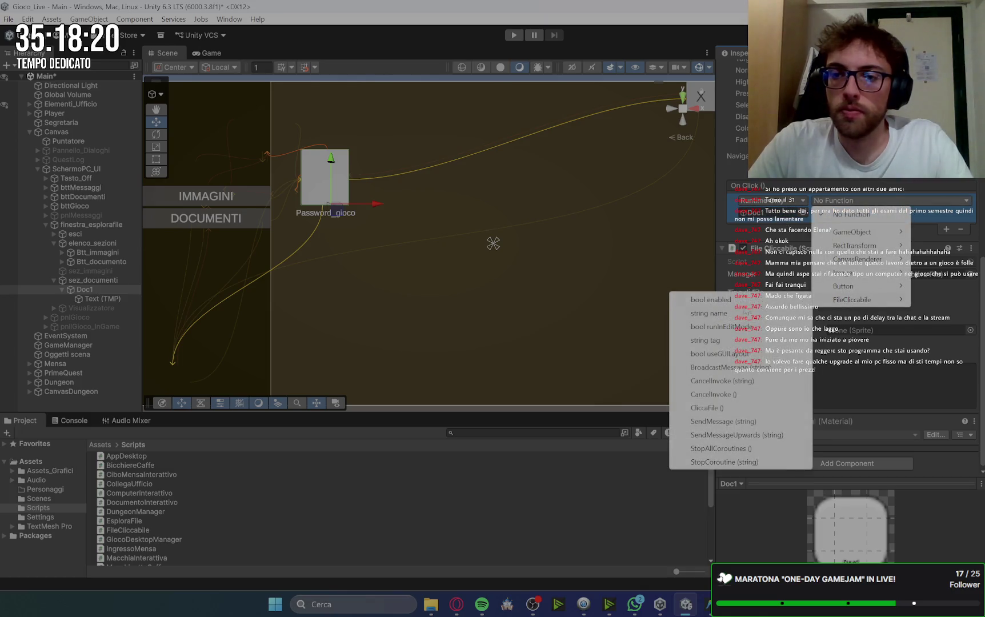
{"action": "left_click", "coordinate": [720, 408]}
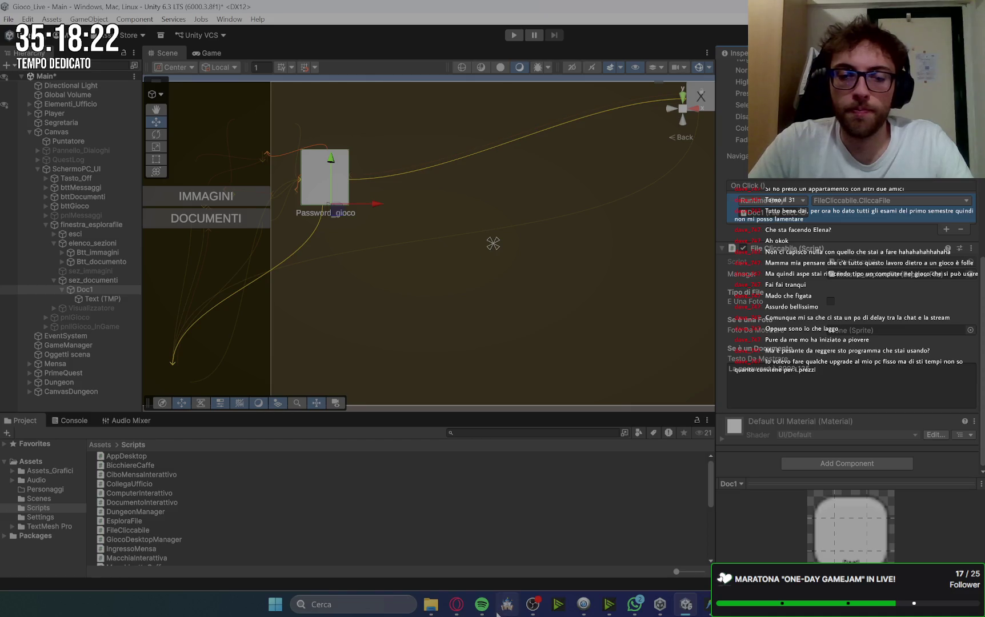
{"action": "left_click", "coordinate": [457, 603]}
{"action": "scroll", "coordinate": [868, 297], "scroll_direction": "down", "scroll_amount": 1}
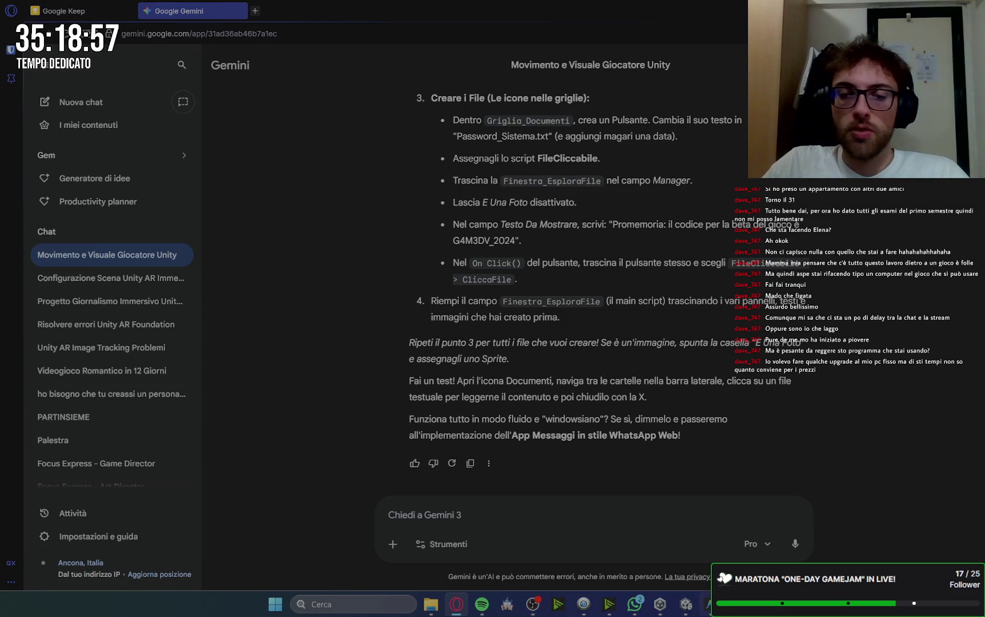
- Deactivate sez_documenti and activate sez_immagini with Alt+Shift+A
{"action": "left_click", "coordinate": [686, 604]}
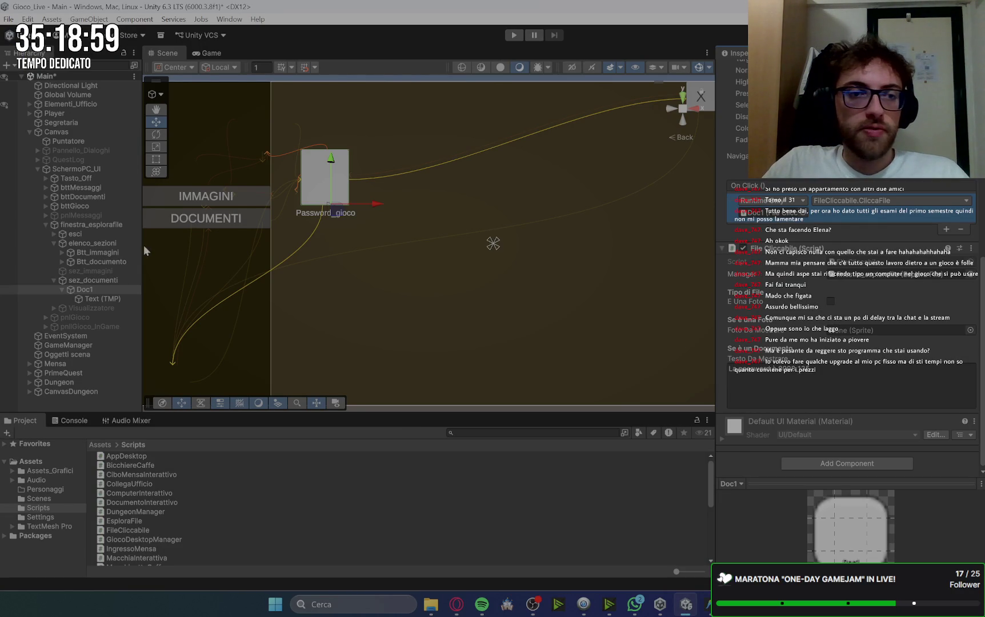
{"action": "left_click", "coordinate": [104, 281]}
{"action": "key", "text": "alt+shift+a"}
{"action": "left_click", "coordinate": [107, 272]}
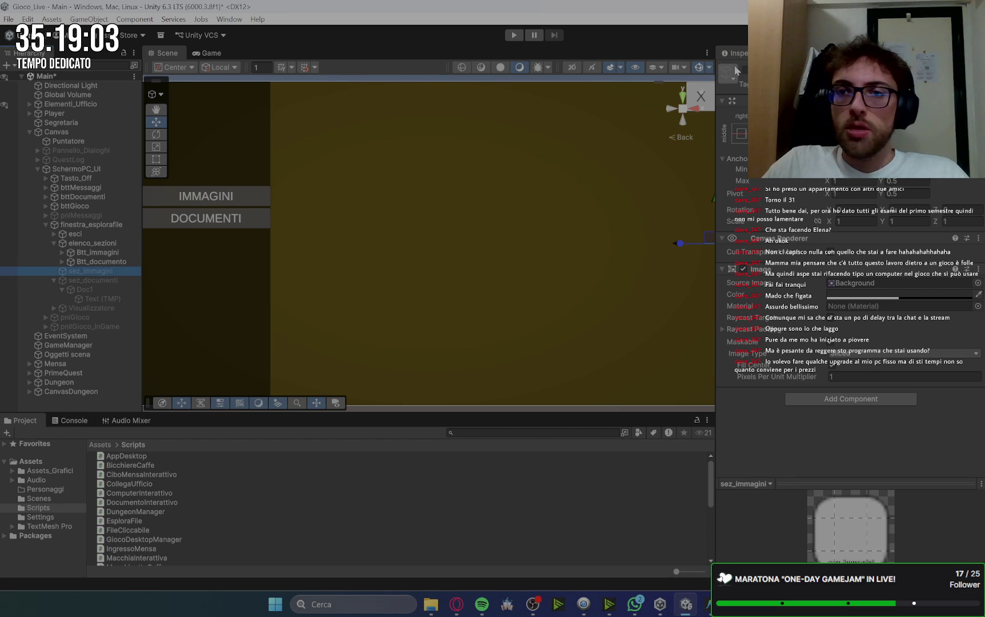
{"action": "key", "text": "alt+shift+a"}
- Copy Doc1 with its Text (TMP) child into sez_immagini and rename the copy Img1
{"action": "left_click", "coordinate": [91, 281]}
{"action": "left_click", "coordinate": [86, 289]}
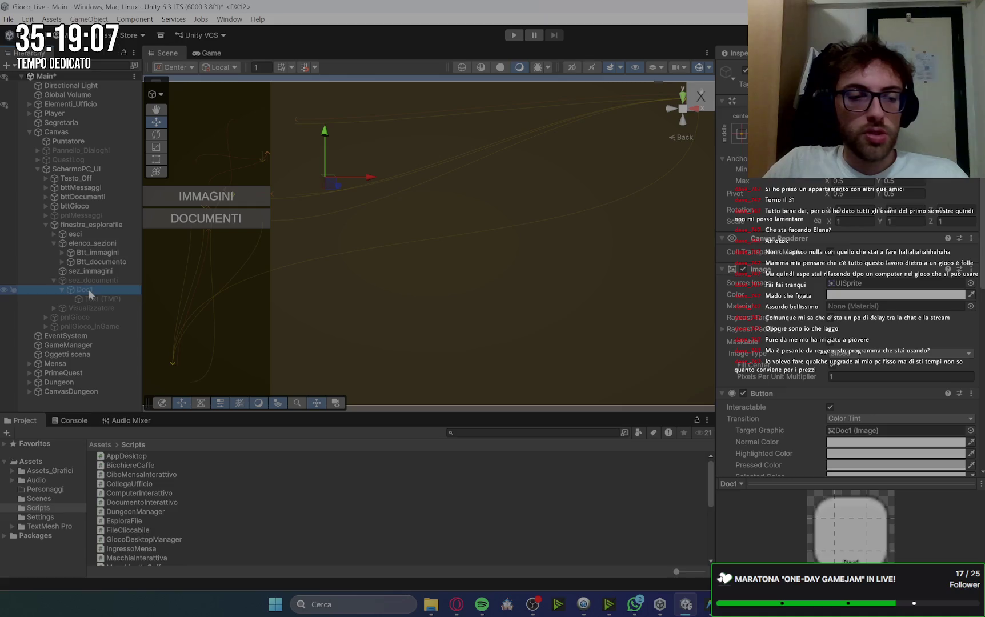
{"action": "left_click", "coordinate": [106, 297], "text": "ctrl"}
{"action": "mouse_move", "coordinate": [106, 301]}
{"action": "left_mouse_down"}
{"action": "mouse_move", "coordinate": [102, 280]}
{"action": "mouse_move", "coordinate": [67, 284]}
{"action": "mouse_move", "coordinate": [85, 276]}
{"action": "left_mouse_up"}
{"action": "left_click", "coordinate": [54, 271]}
{"action": "type", "text": "1"}
{"action": "type", "text": "Img"}
{"action": "key", "text": "Return"}
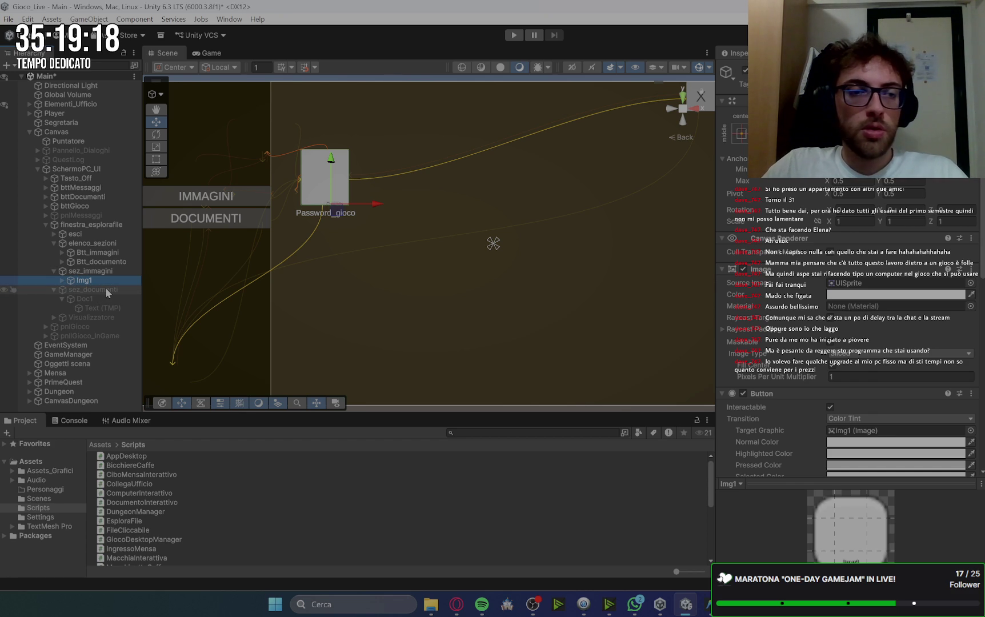
- Inspect Img1's text label and Testo Da Mostrare field, then open File Explorer
{"action": "left_click", "coordinate": [60, 281]}
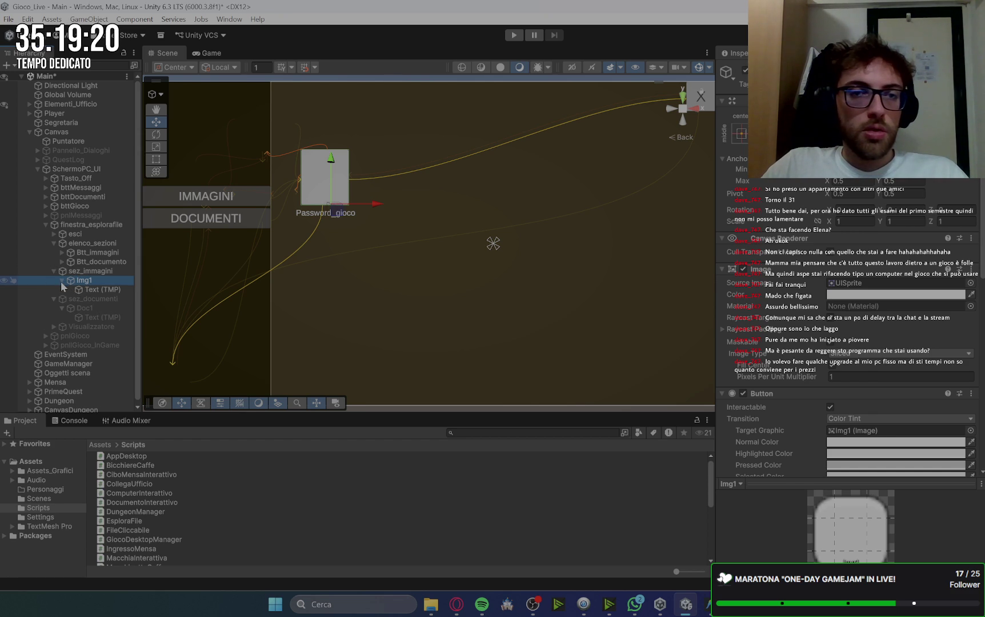
{"action": "left_click", "coordinate": [89, 289]}
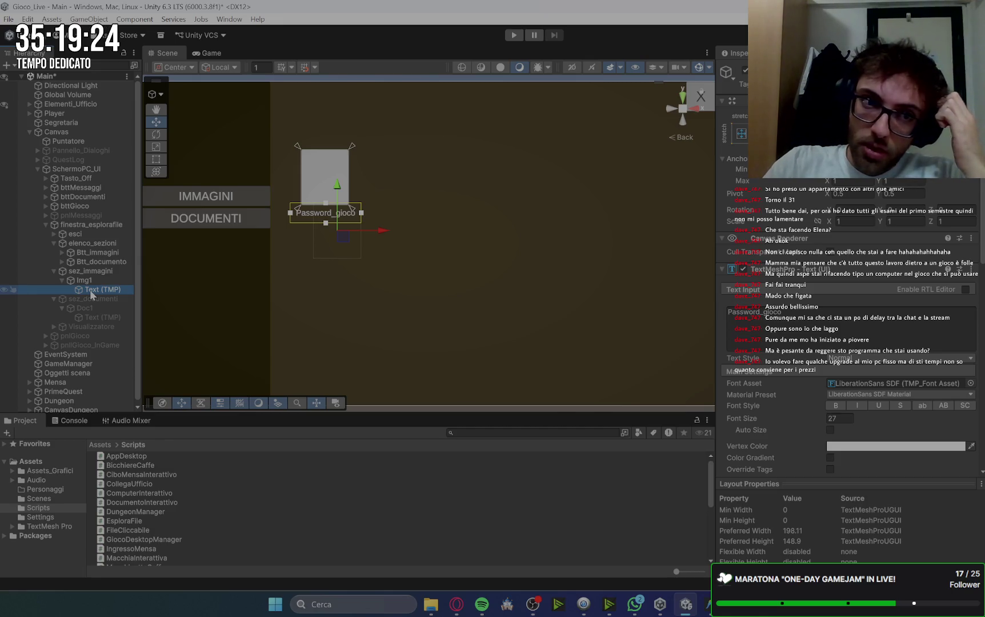
{"action": "left_click", "coordinate": [94, 283]}
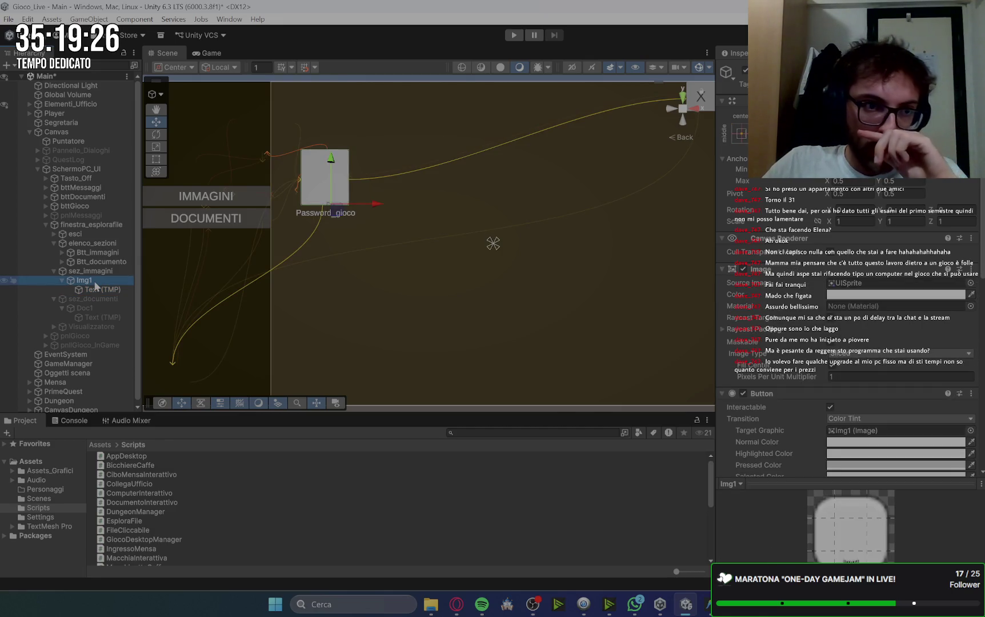
{"action": "scroll", "coordinate": [781, 357], "scroll_direction": "down", "scroll_amount": 10}
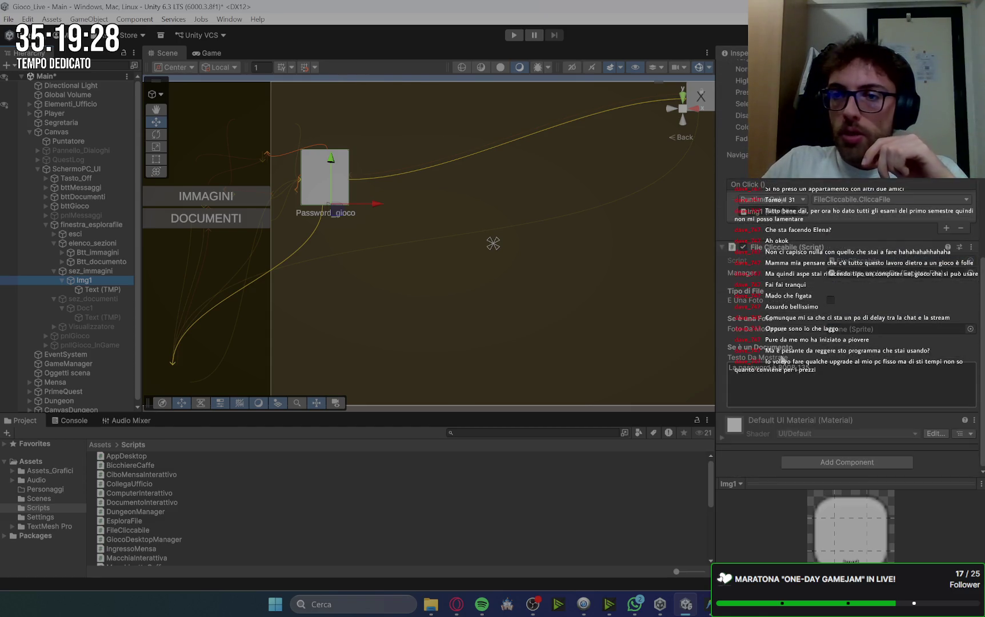
{"action": "left_click", "coordinate": [735, 372]}
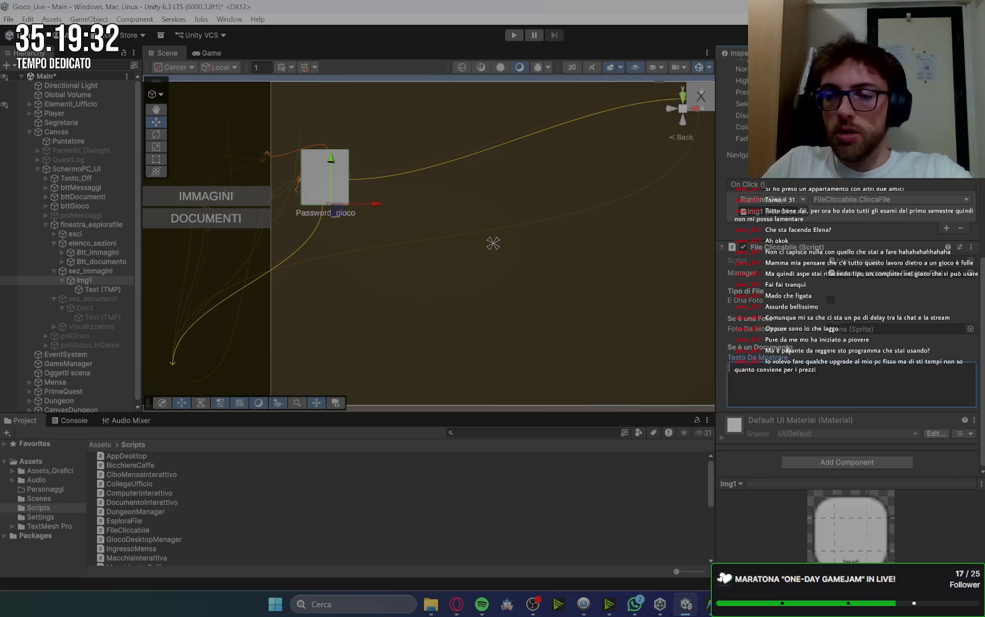
{"action": "left_click", "coordinate": [430, 604]}
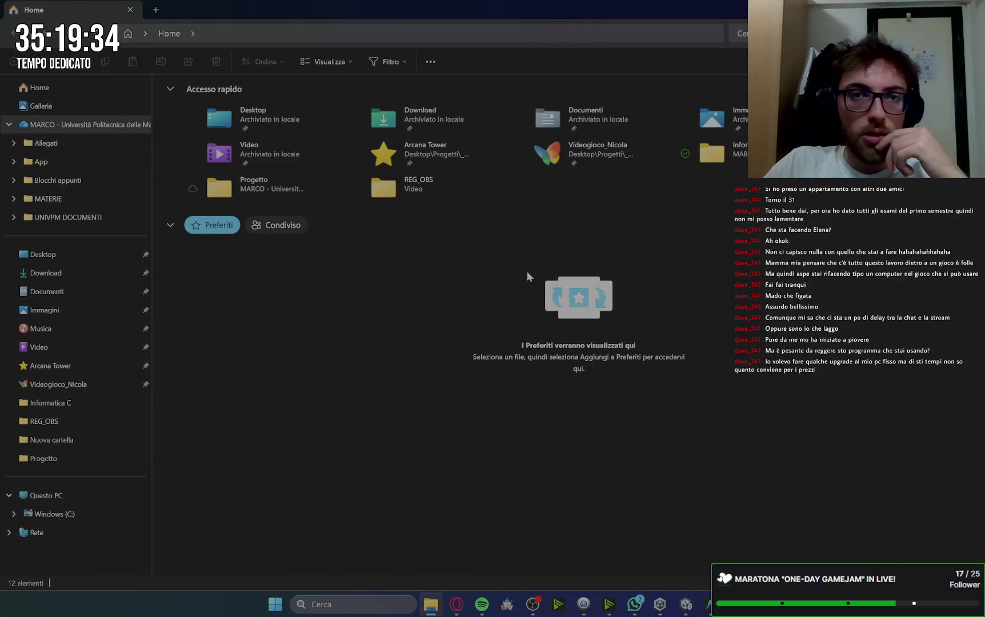
- Leave File Explorer and return to the Unity editor with Alt+Tab
{"action": "key", "text": "alt+Tab"}
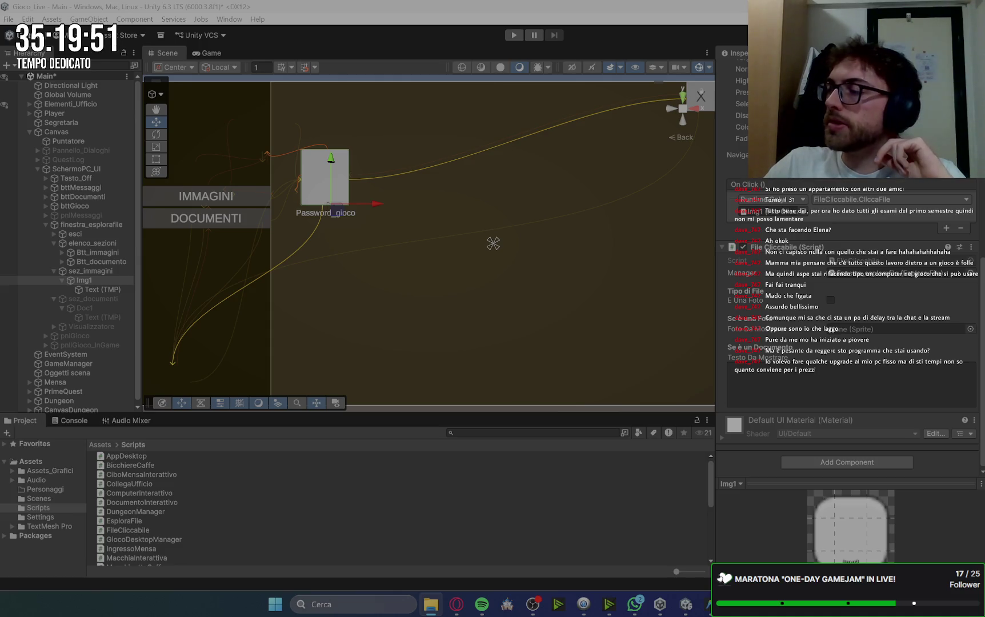
- Import the photo 20231129_081827 into the Assets_Grafici folder
{"action": "mouse_move", "coordinate": [127, 531]}
{"action": "left_mouse_down"}
{"action": "mouse_move", "coordinate": [224, 524]}
{"action": "mouse_move", "coordinate": [202, 497]}
{"action": "left_mouse_up"}
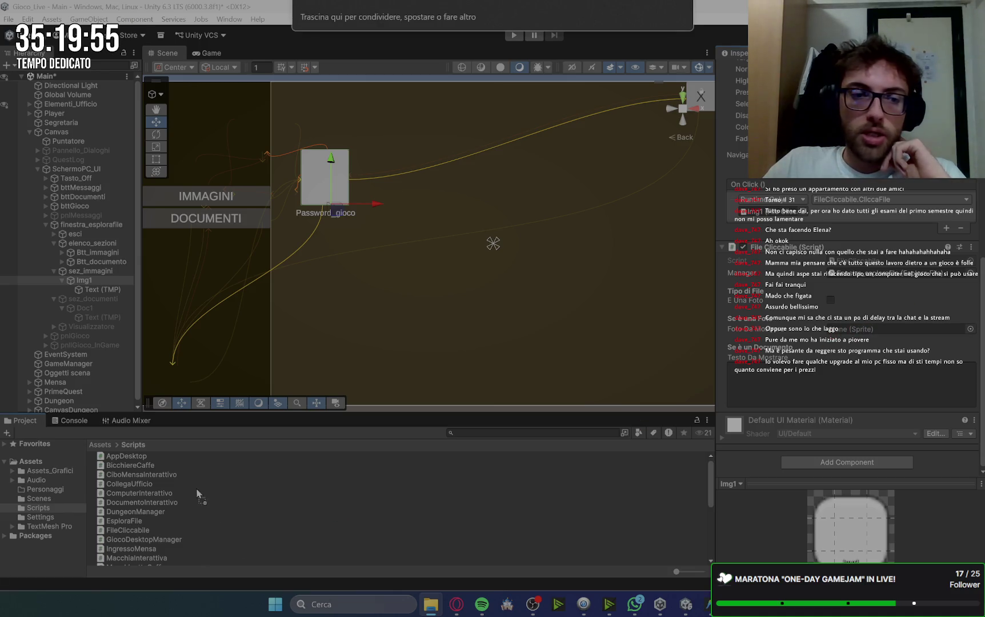
{"action": "left_click_drag", "start_coordinate": [123, 455], "coordinate": [222, 515]}
{"action": "mouse_move", "coordinate": [107, 448]}
{"action": "left_mouse_down"}
{"action": "mouse_move", "coordinate": [52, 496]}
{"action": "mouse_move", "coordinate": [54, 470]}
{"action": "left_mouse_up"}
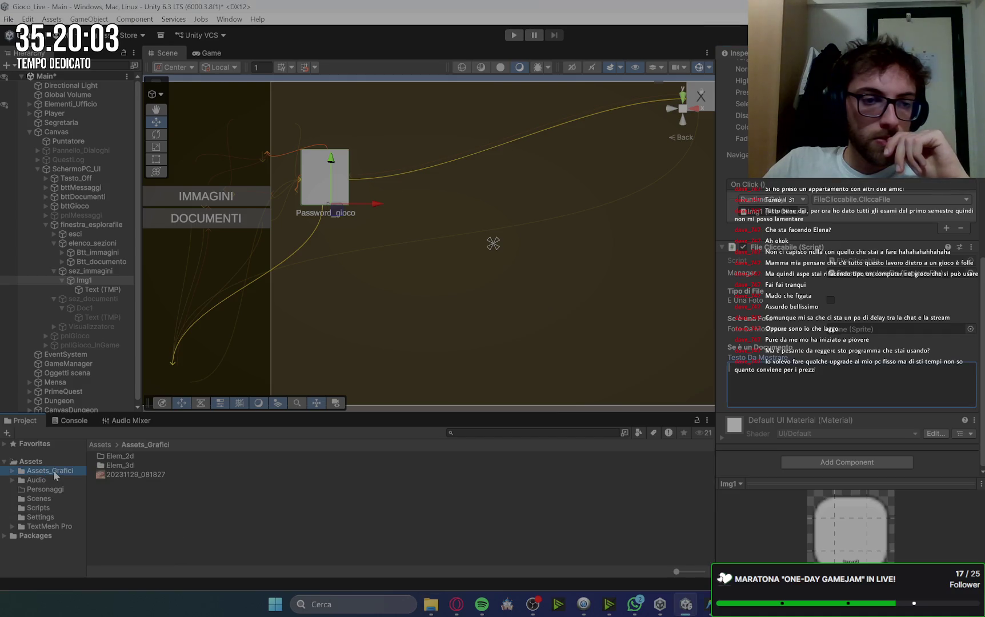
{"action": "left_click", "coordinate": [133, 475]}
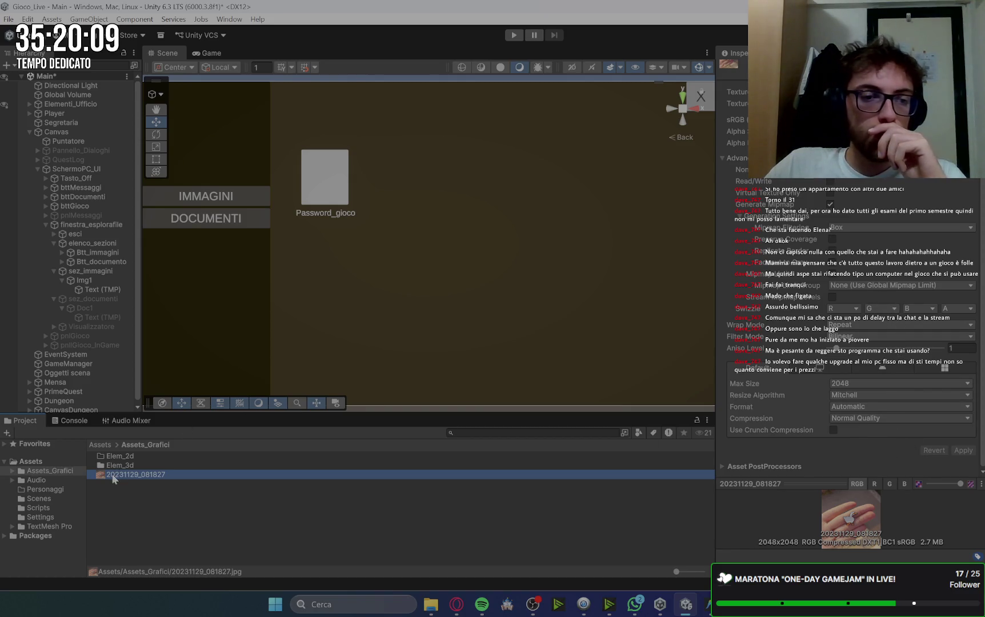
- Set 20231129_081827 to import as a 2D sprite after it failed to assign to Img1
{"action": "left_click", "coordinate": [92, 281]}
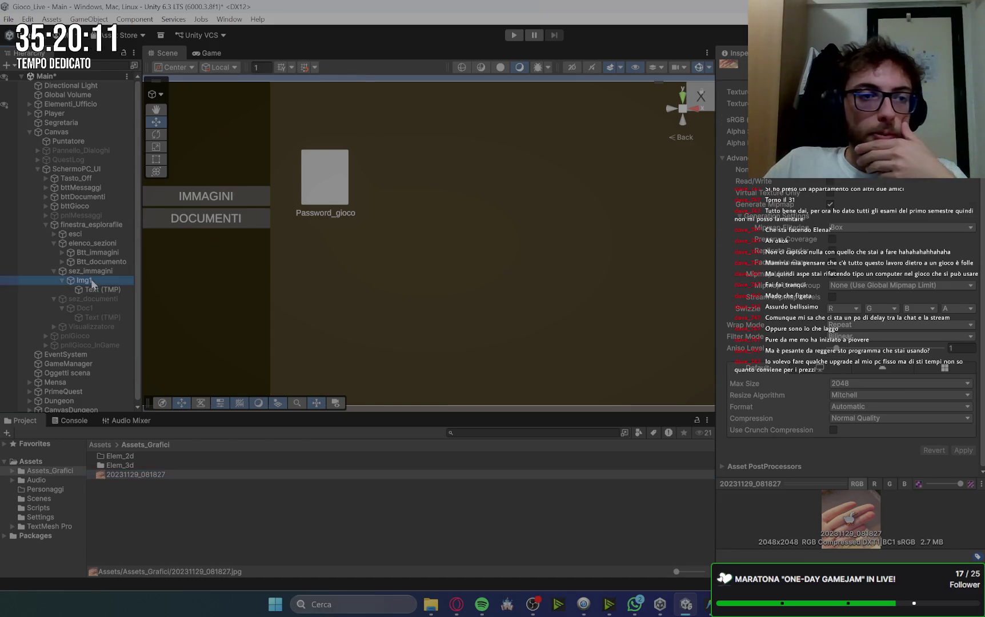
{"action": "scroll", "coordinate": [821, 349], "scroll_direction": "down", "scroll_amount": 10}
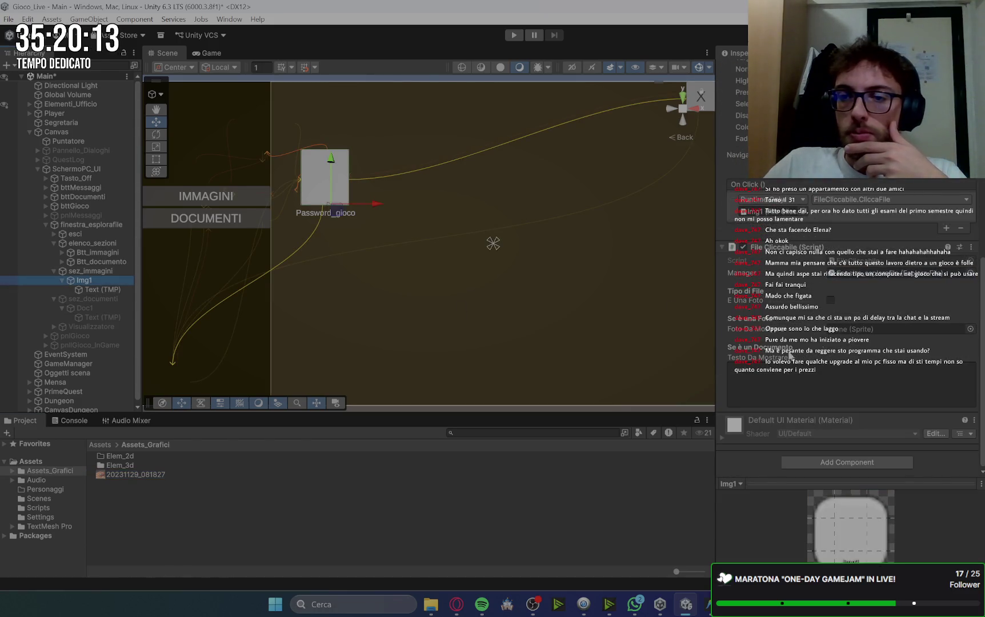
{"action": "mouse_move", "coordinate": [132, 475]}
{"action": "left_mouse_down"}
{"action": "mouse_move", "coordinate": [808, 361]}
{"action": "mouse_move", "coordinate": [843, 329]}
{"action": "left_mouse_up"}
{"action": "left_click", "coordinate": [171, 475]}
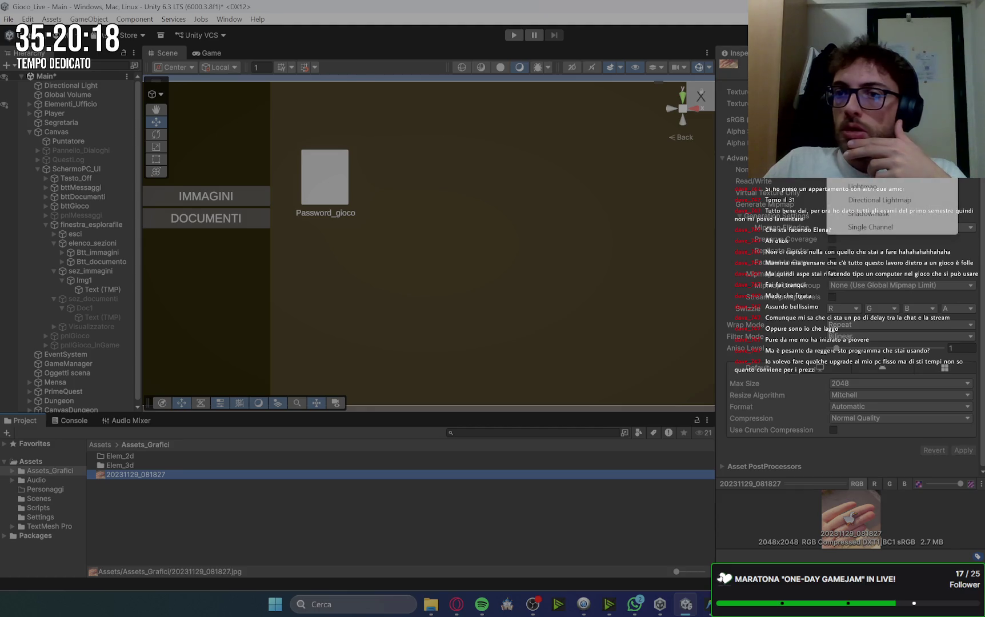
{"action": "left_click", "coordinate": [880, 145]}
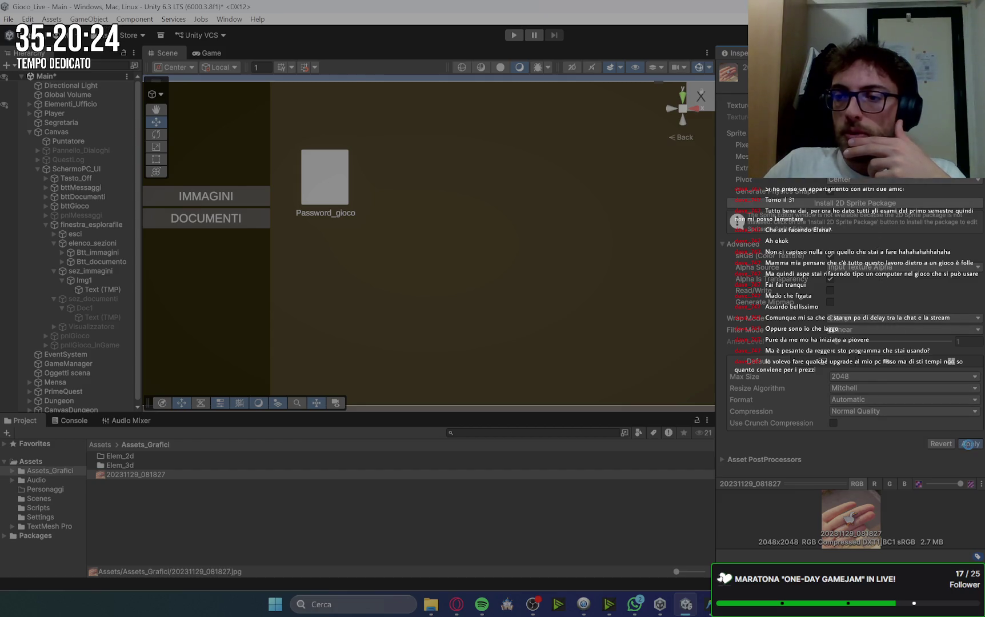
{"action": "left_click", "coordinate": [968, 445]}
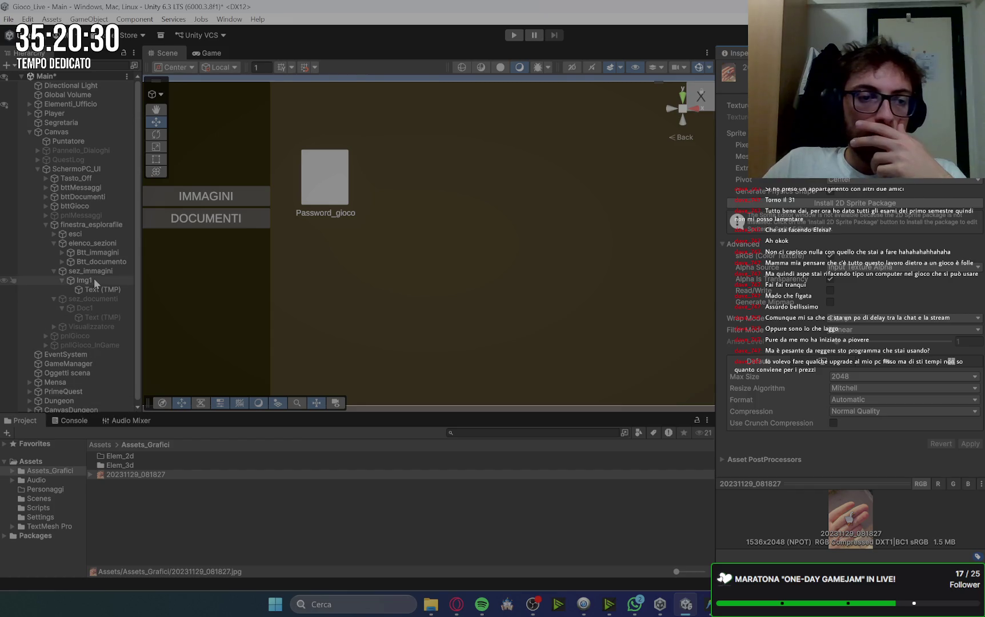
- Move the photo into the Elem_2d folder, open it, and reselect Img1
{"action": "left_click_drag", "start_coordinate": [116, 472], "coordinate": [125, 460]}
{"action": "double_click", "coordinate": [117, 454]}
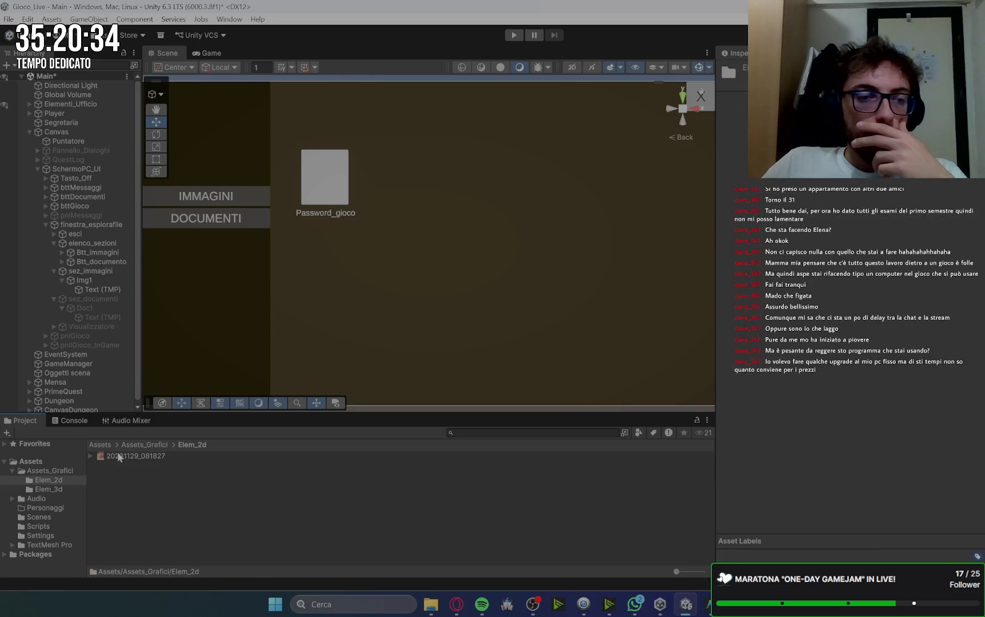
{"action": "left_click", "coordinate": [84, 280]}
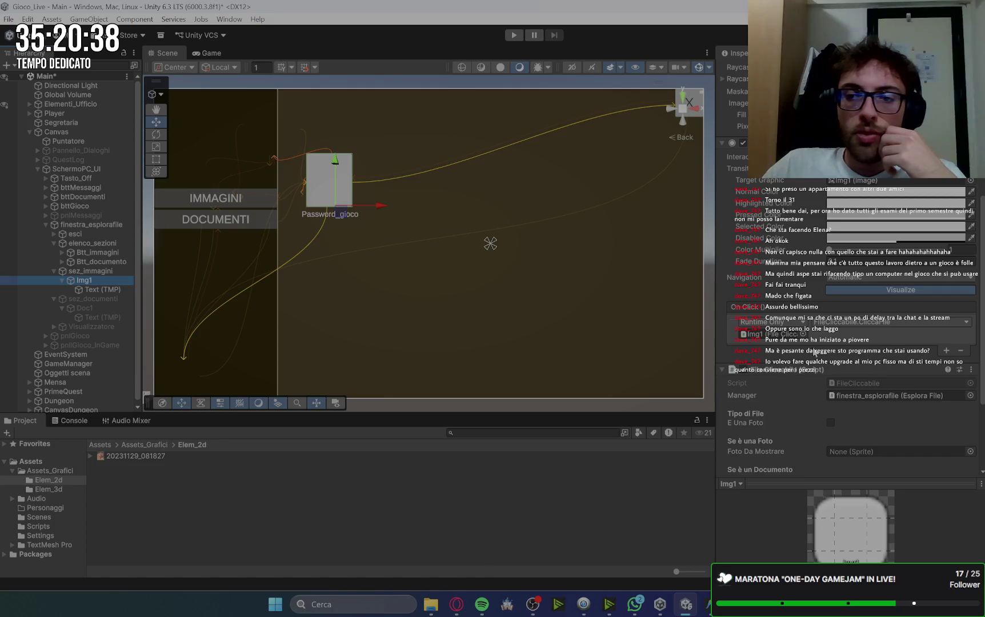
- Assign 20231129_081827 to Img1's Foto Da Mostrare, toggle Visualizzatore, and tick E Una Foto
{"action": "scroll", "coordinate": [756, 453], "scroll_direction": "down", "scroll_amount": 3}
{"action": "mouse_move", "coordinate": [133, 456]}
{"action": "left_mouse_down"}
{"action": "mouse_move", "coordinate": [879, 337]}
{"action": "mouse_move", "coordinate": [877, 360]}
{"action": "left_mouse_up"}
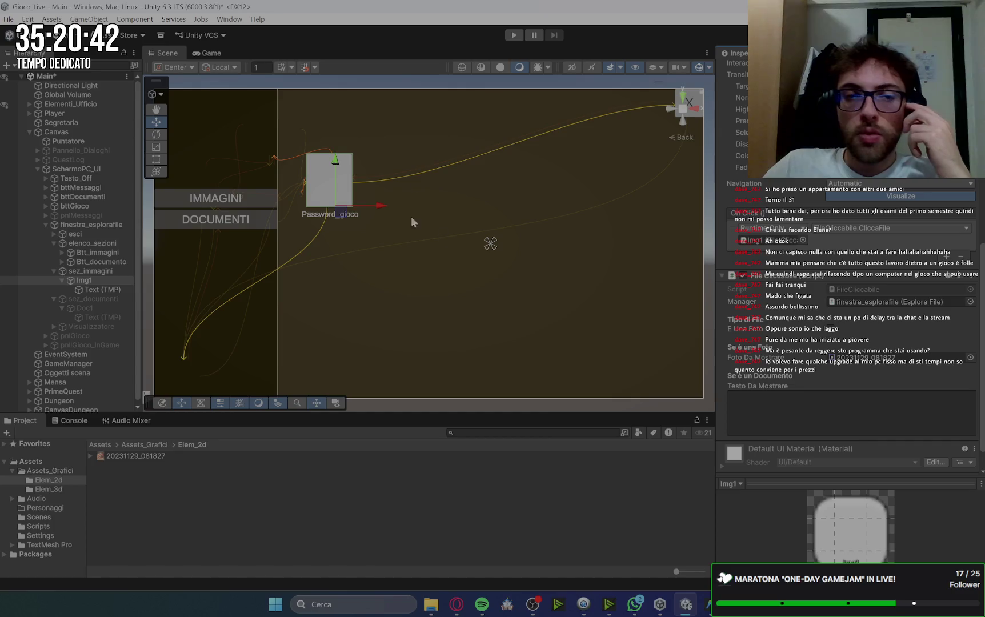
{"action": "left_click", "coordinate": [92, 326]}
{"action": "left_click", "coordinate": [744, 70]}
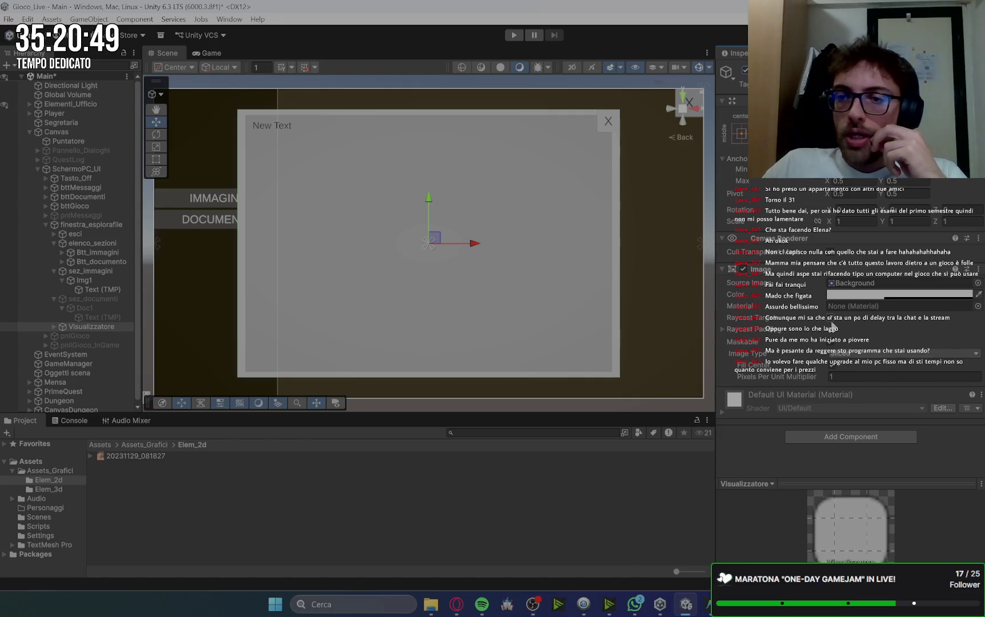
{"action": "left_click", "coordinate": [745, 70]}
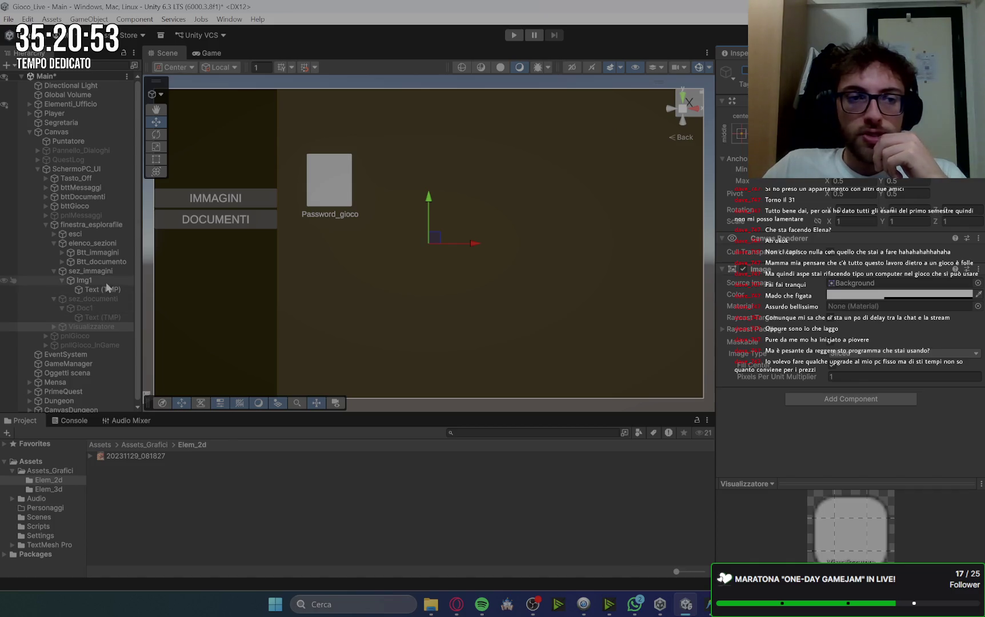
{"action": "left_click", "coordinate": [108, 281]}
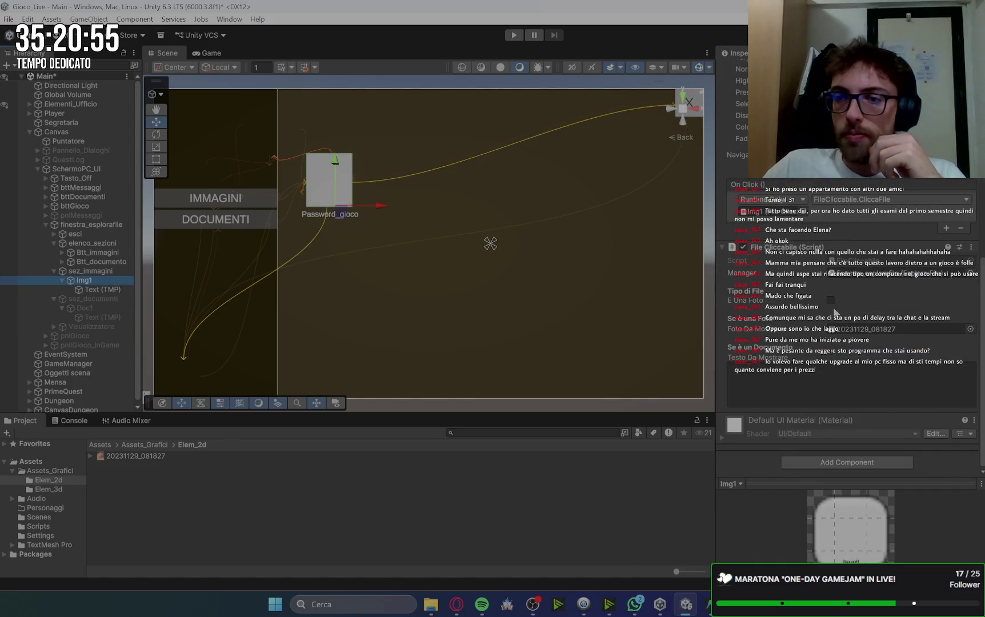
{"action": "left_click", "coordinate": [830, 300]}
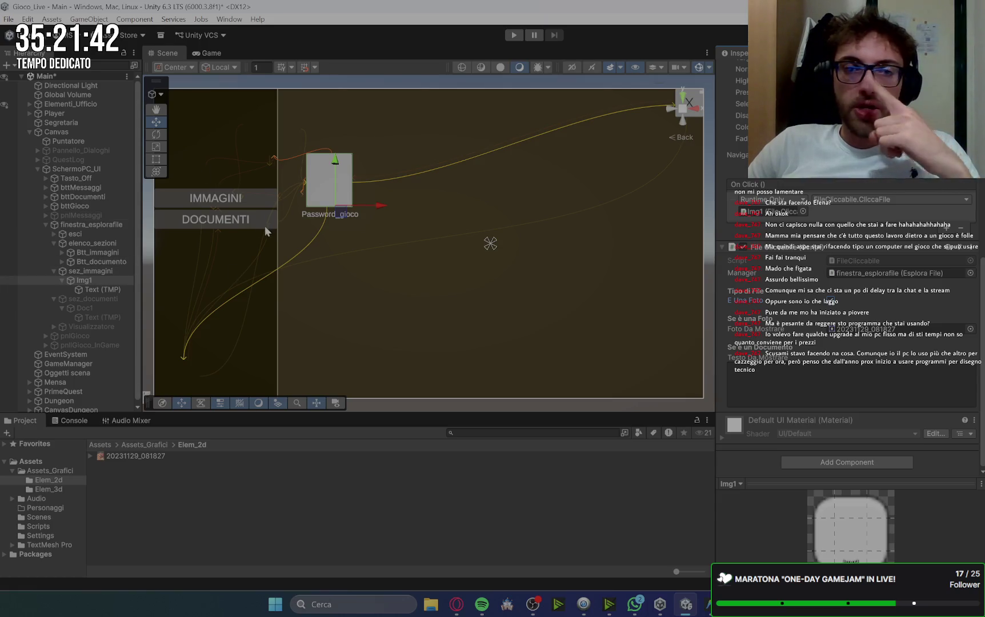
- Change Img1's Text (TMP) label from Password_gioco to Foto_1, then deselect
{"action": "left_click", "coordinate": [103, 290]}
{"action": "scroll", "coordinate": [793, 251], "scroll_direction": "down", "scroll_amount": 3}
{"action": "scroll", "coordinate": [792, 252], "scroll_direction": "up", "scroll_amount": 10}
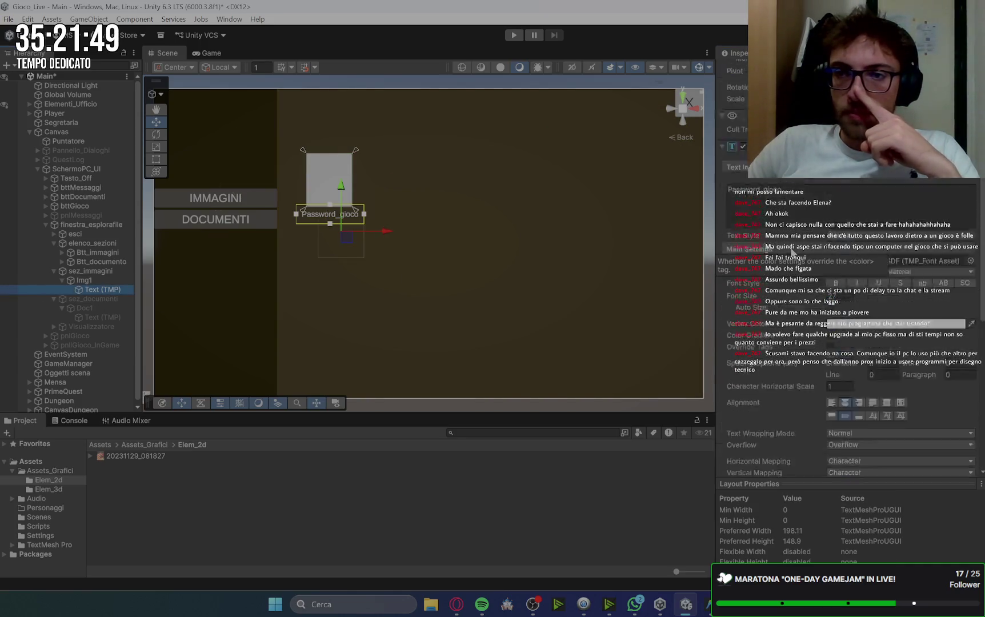
{"action": "left_click", "coordinate": [768, 283]}
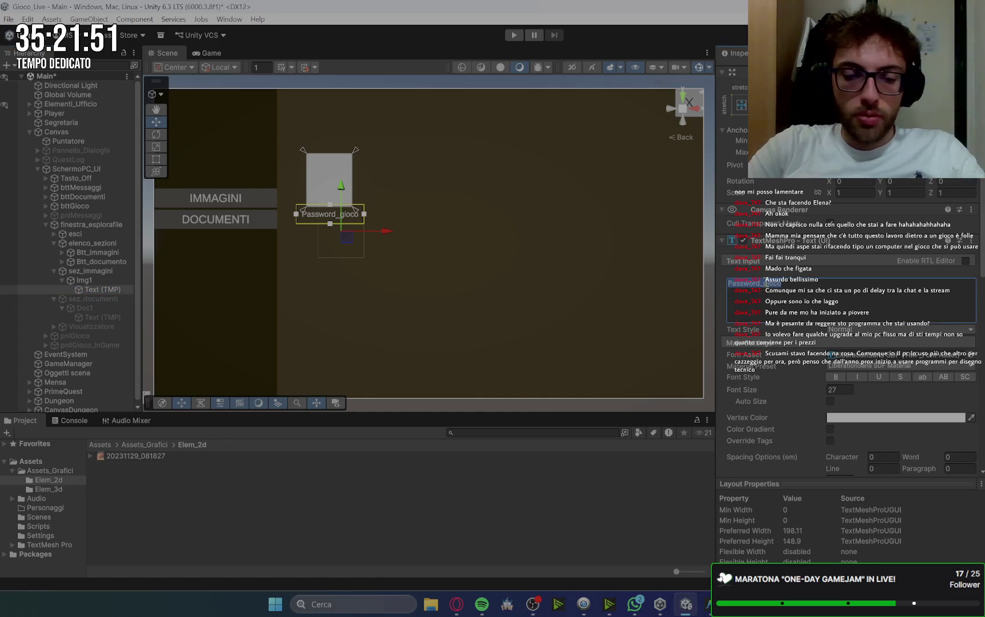
{"action": "type", "text": "Foto"}
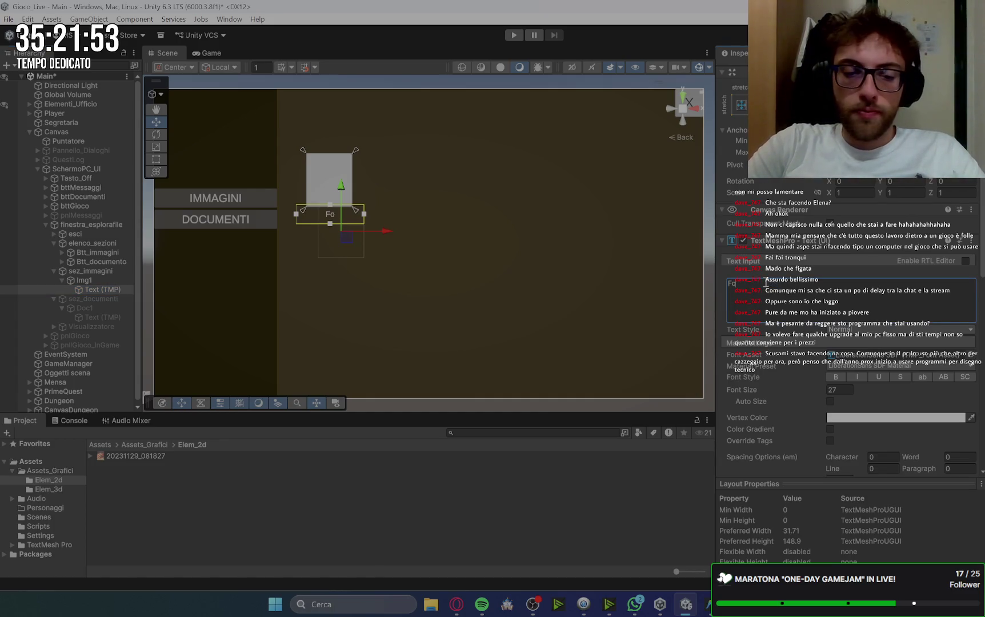
{"action": "type", "text": "_1"}
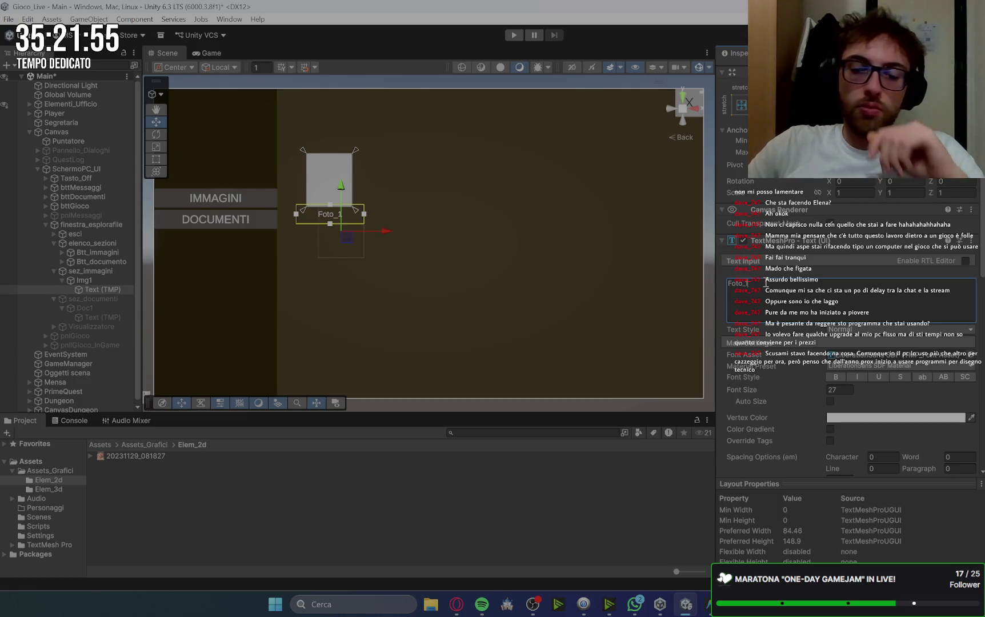
{"action": "left_click", "coordinate": [528, 216]}
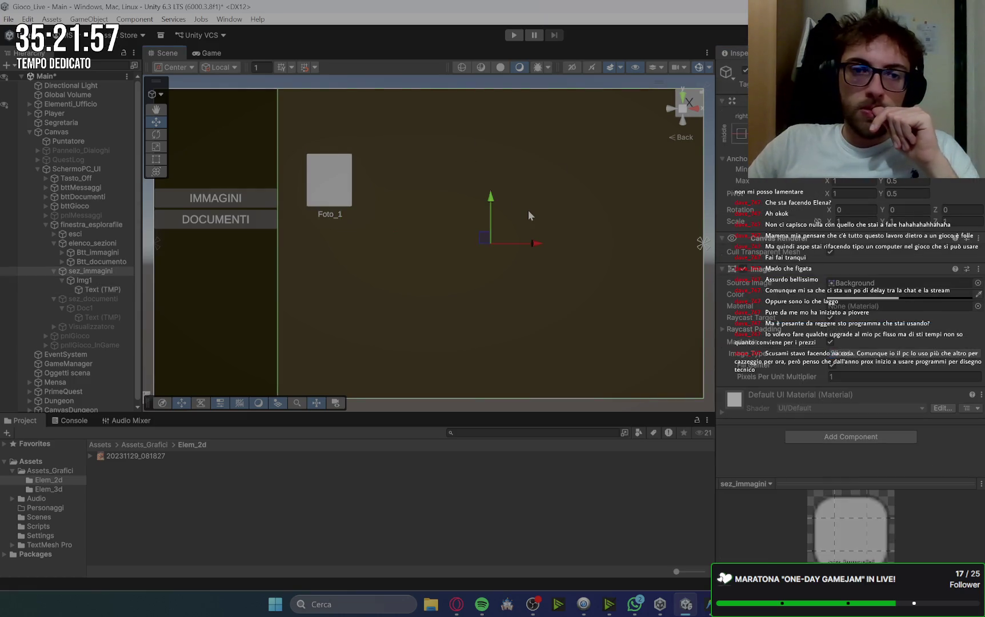
{"action": "left_click", "coordinate": [491, 86]}
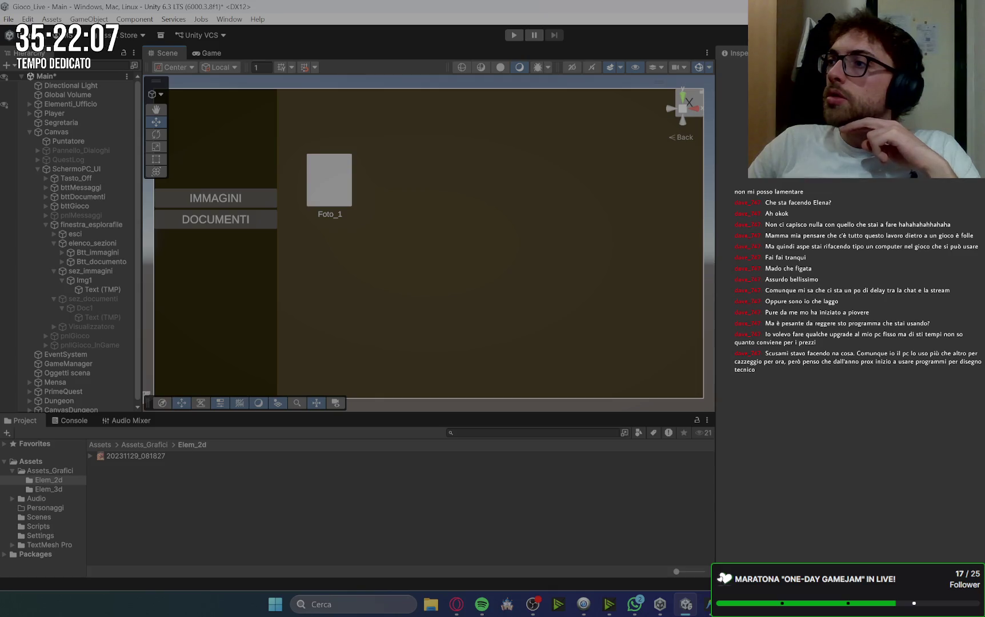
{"action": "key", "text": "alt+Tab"}
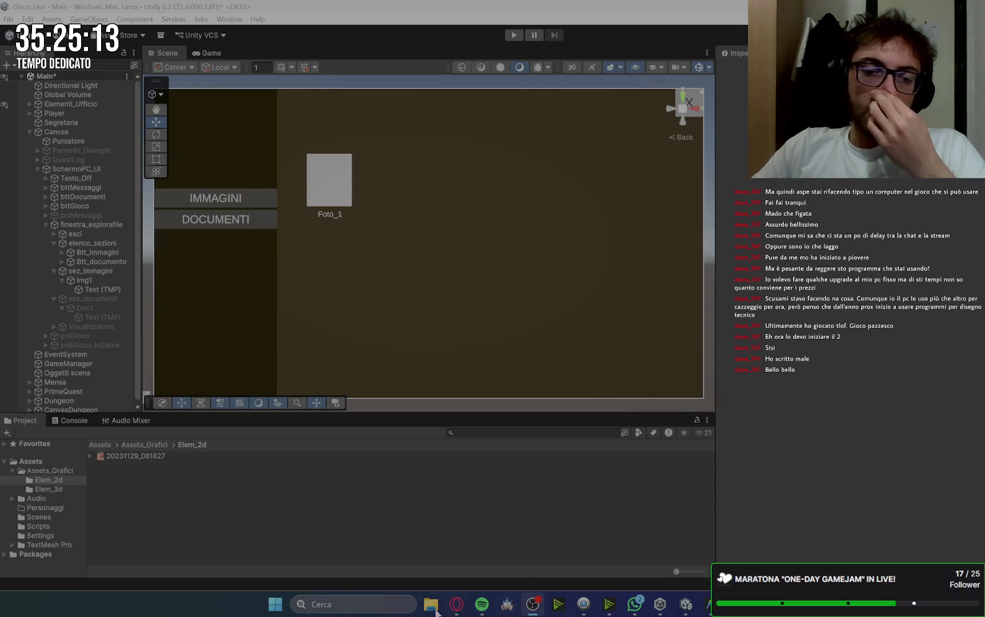
{"action": "left_click", "coordinate": [457, 604]}
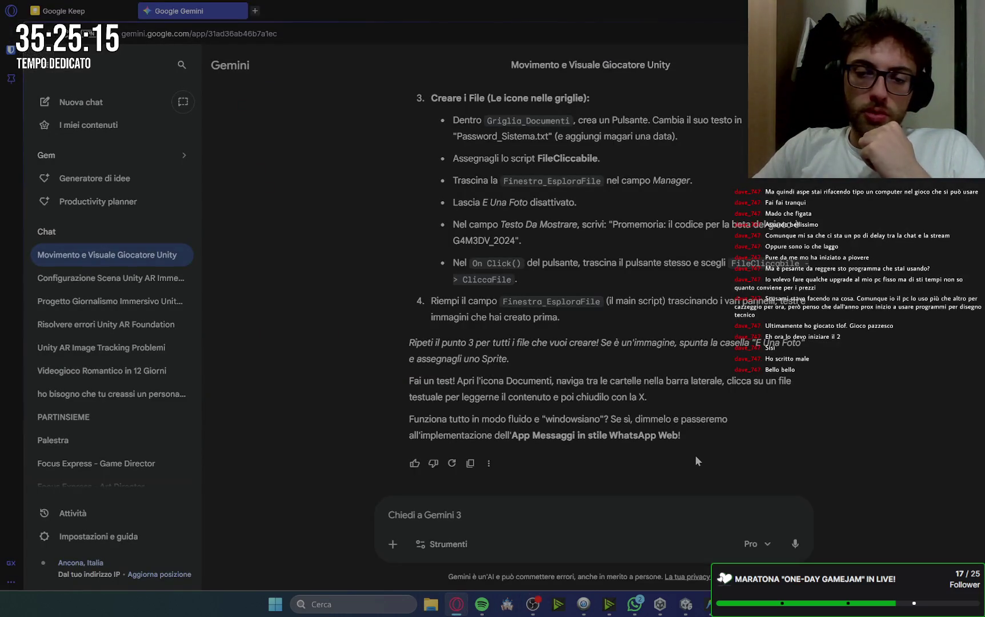
- Open a new browser tab next to the Gemini Unity chat
{"action": "mouse_move", "coordinate": [691, 606]}
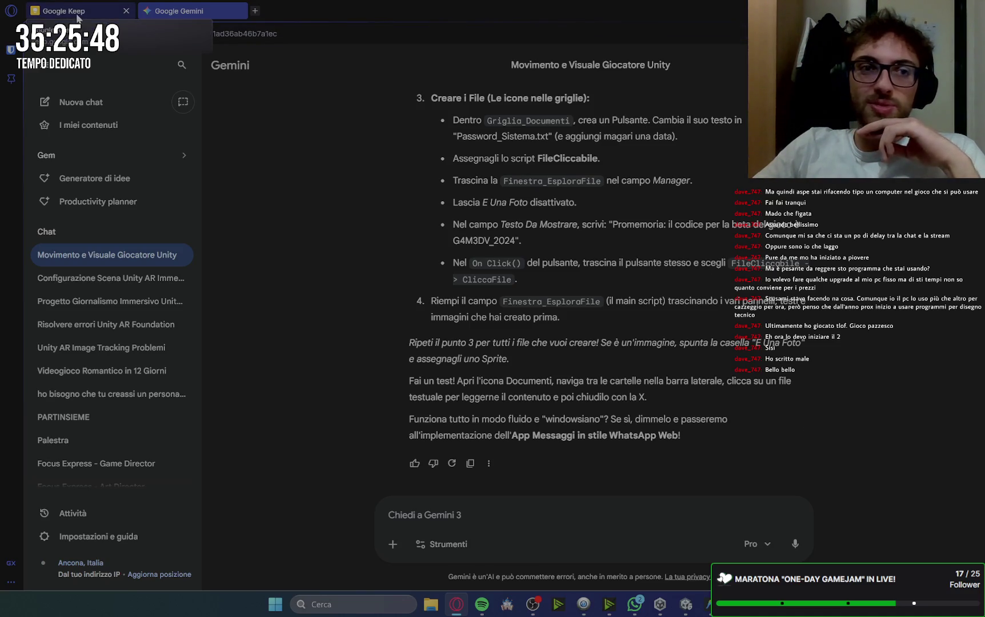
{"action": "left_click", "coordinate": [255, 11]}
- Load Google Keep, view and close the RESOCONTO ANNUALE 2026 note, then detach the Keep tab
{"action": "left_click", "coordinate": [360, 164]}
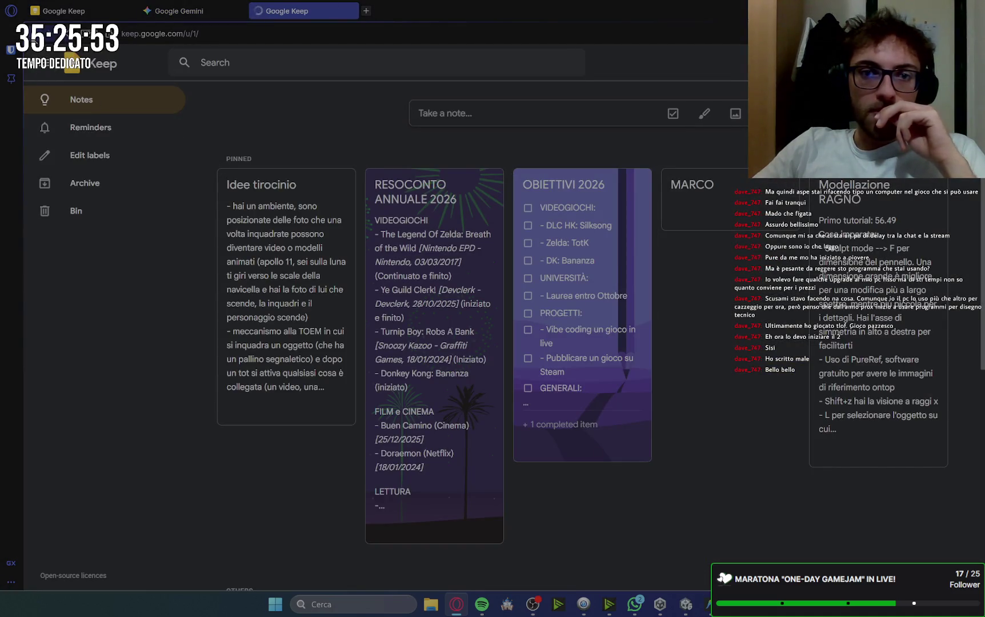
{"action": "left_click", "coordinate": [400, 189]}
{"action": "left_click", "coordinate": [169, 206]}
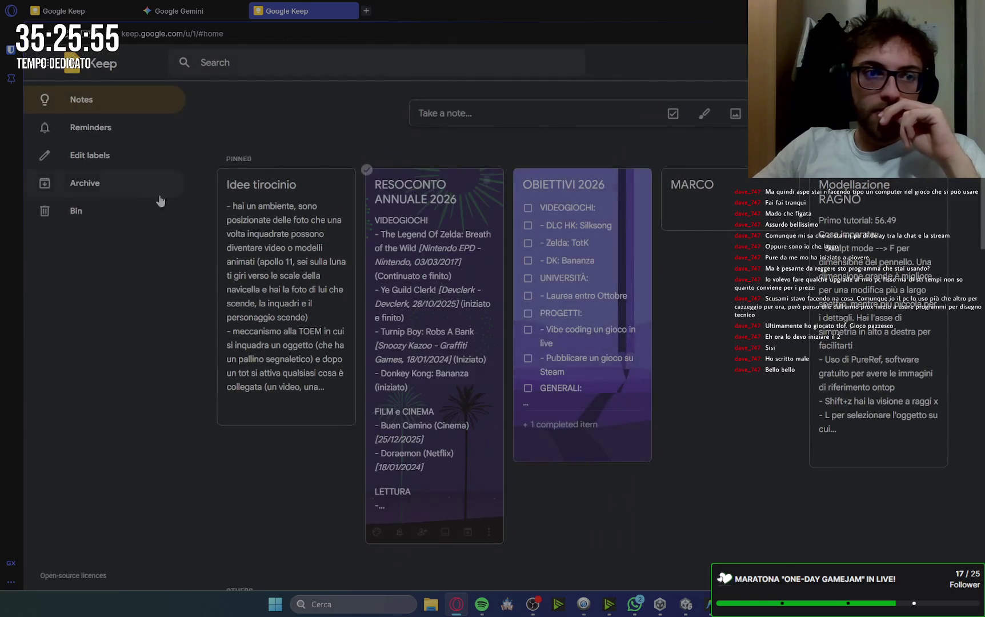
{"action": "left_click", "coordinate": [103, 156]}
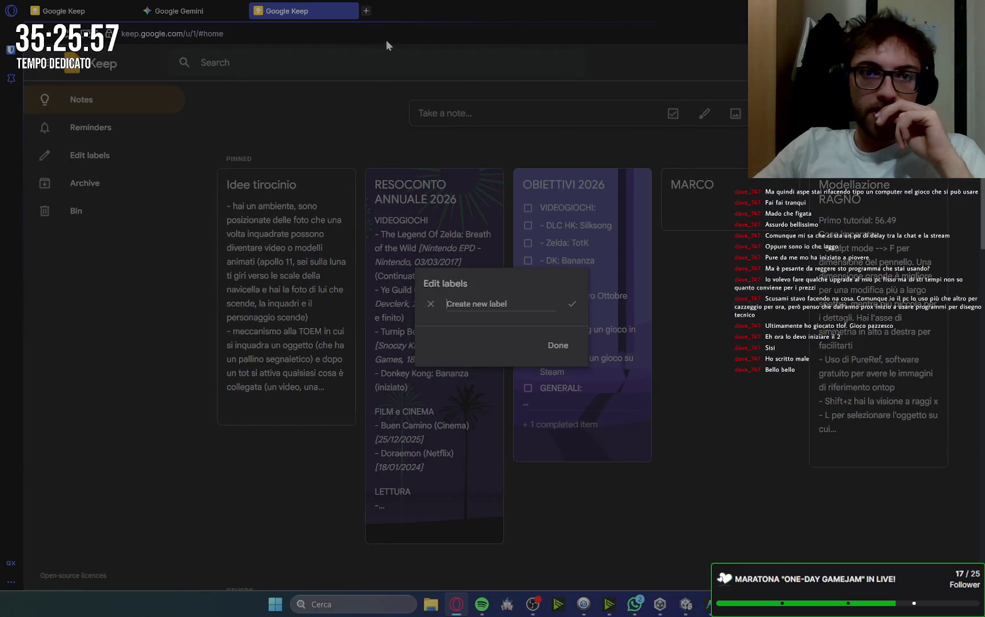
{"action": "mouse_move", "coordinate": [302, 11]}
{"action": "left_mouse_down"}
{"action": "mouse_move", "coordinate": [172, 22]}
{"action": "mouse_move", "coordinate": [83, 10]}
{"action": "mouse_move", "coordinate": [778, 231]}
{"action": "left_mouse_up"}
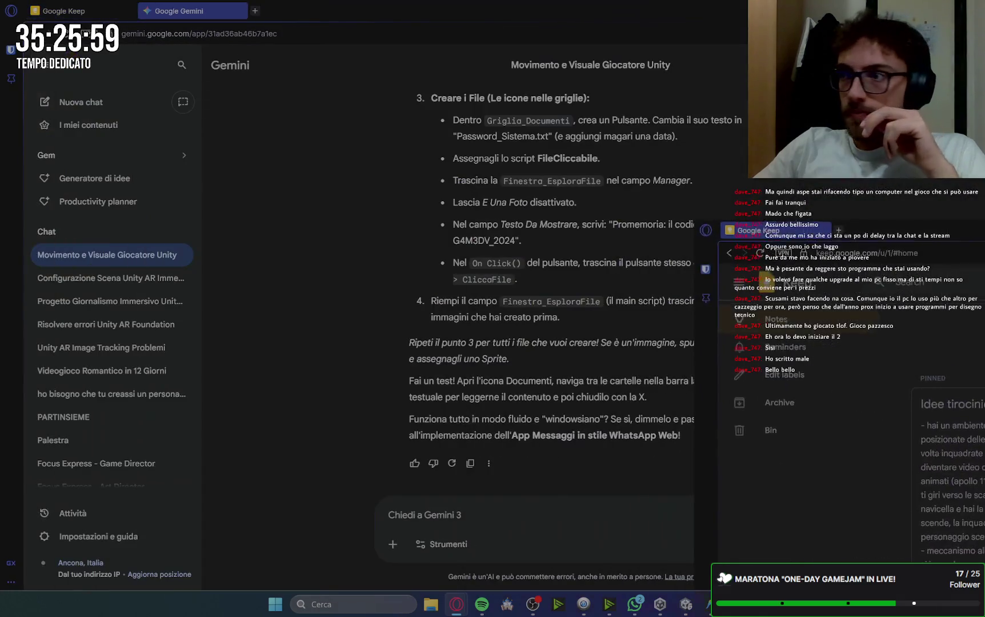
- Cancel the tab detach, maximise the separate Keep window, then return to Gemini and the Keep tab
{"action": "key", "text": "Escape"}
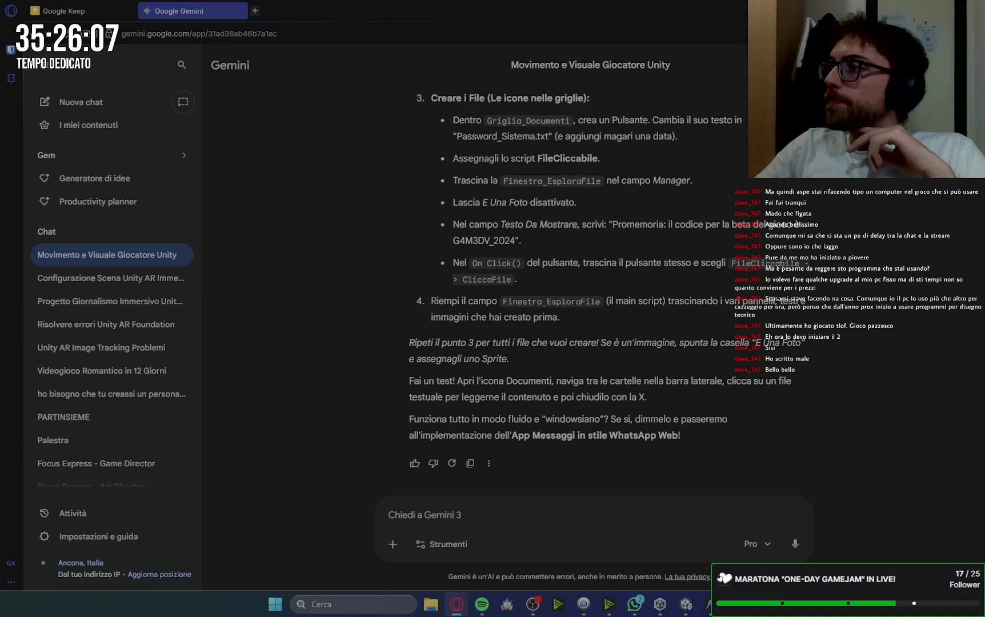
{"action": "key", "text": "alt+Tab"}
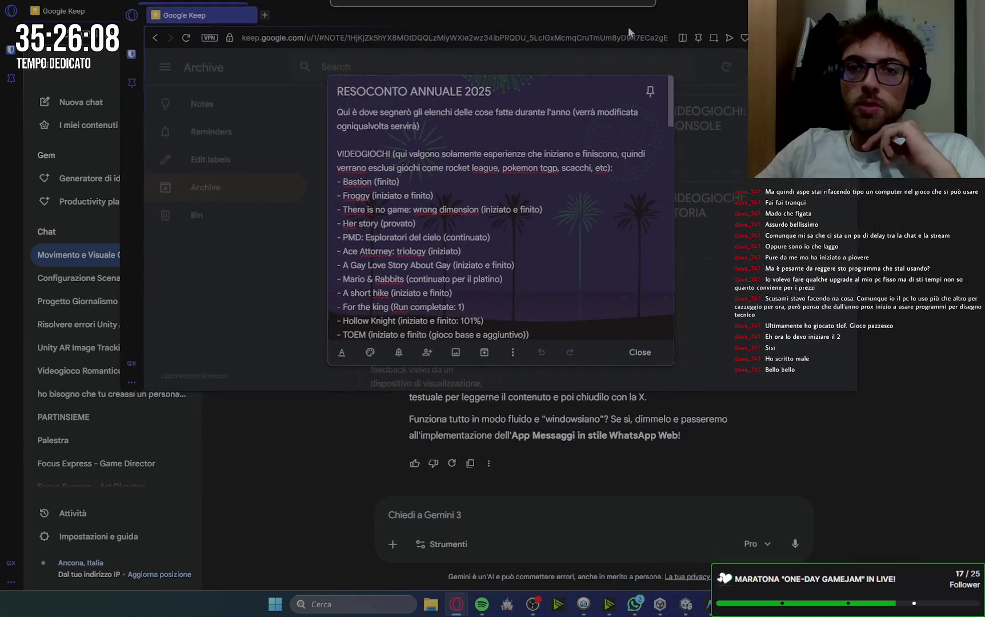
{"action": "left_click_drag", "start_coordinate": [628, 27], "coordinate": [626, 4]}
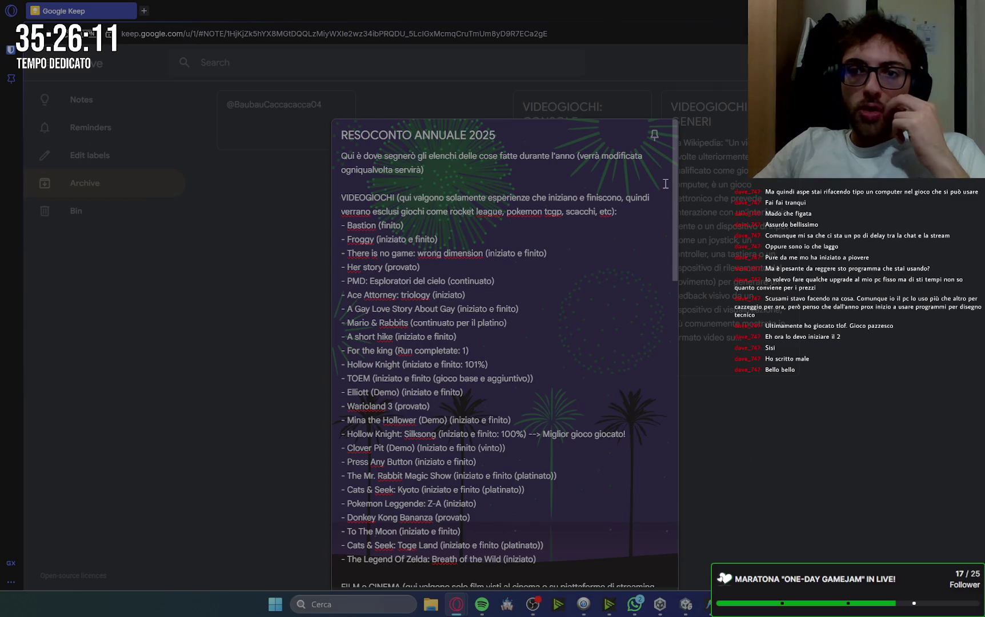
{"action": "key", "text": "alt+Tab"}
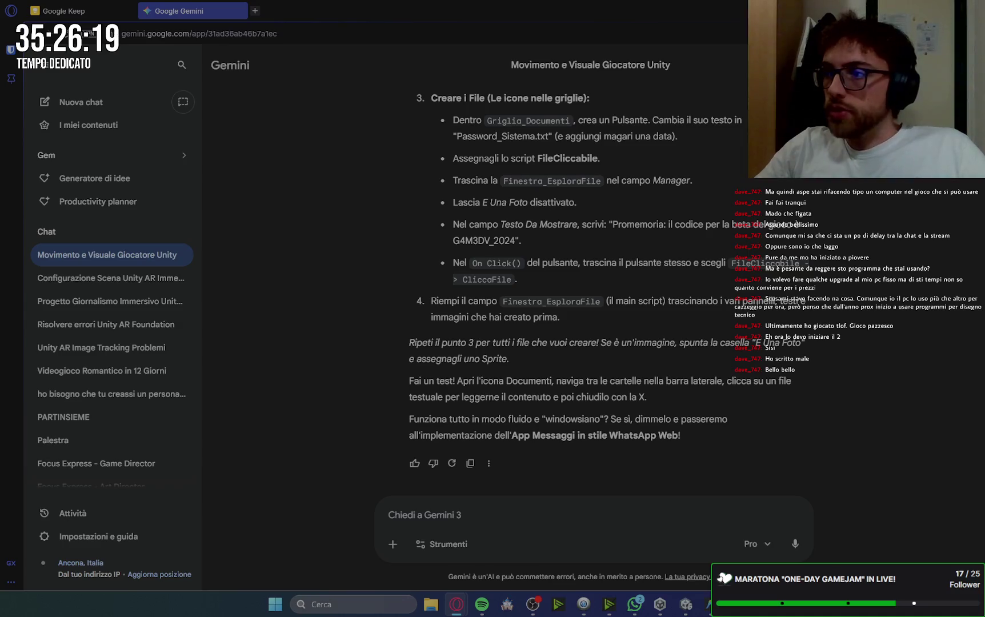
{"action": "left_click", "coordinate": [66, 11]}
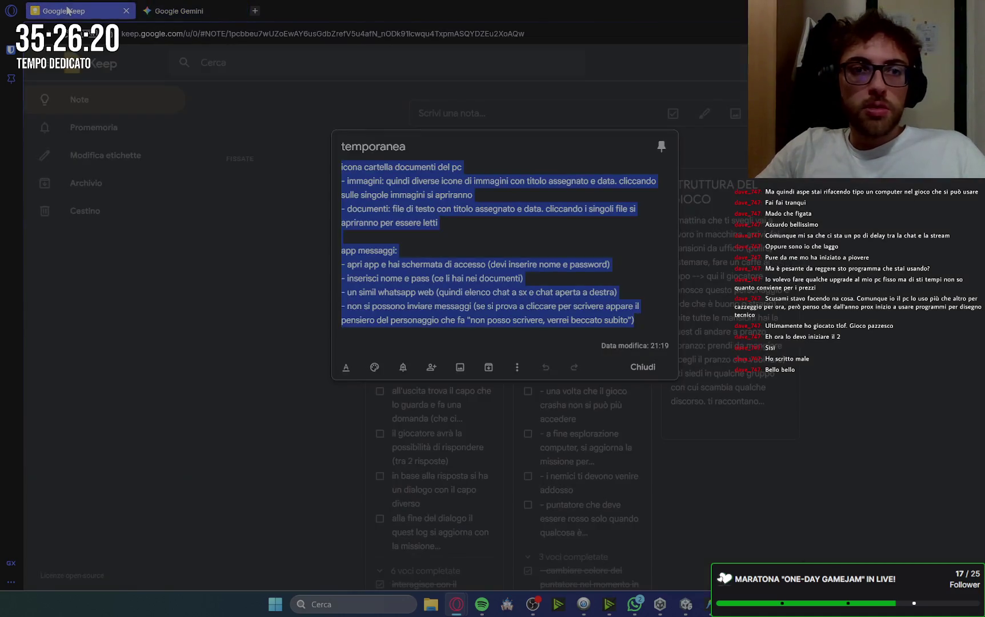
- Close the temporanea note and paste the yearly recap text into a new Keep note
{"action": "left_click", "coordinate": [643, 367]}
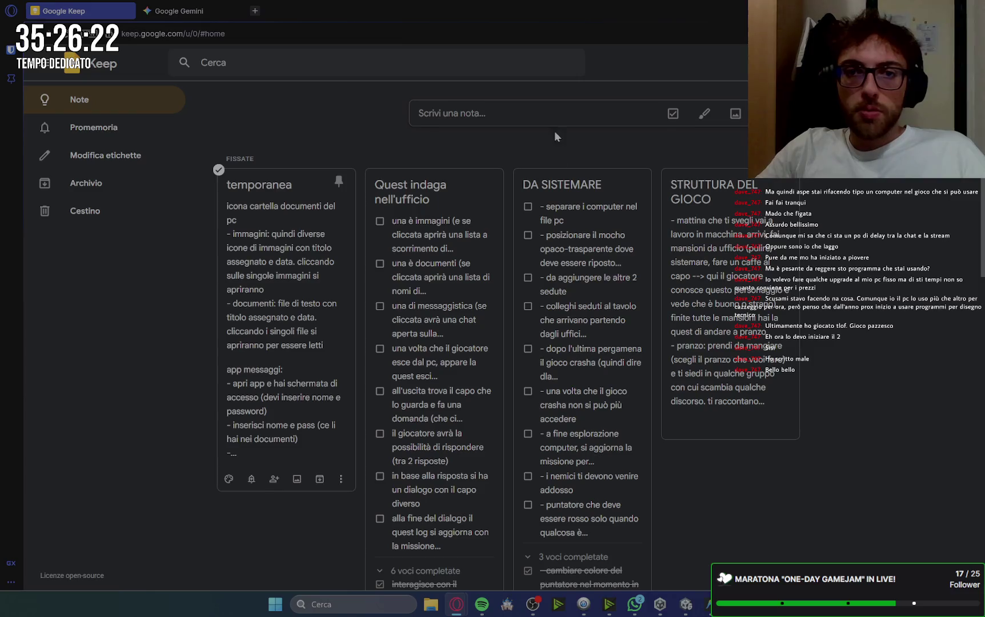
{"action": "left_click", "coordinate": [495, 114]}
{"action": "key", "text": "ctrl+v"}
{"action": "scroll", "coordinate": [686, 293], "scroll_direction": "up", "scroll_amount": 15}
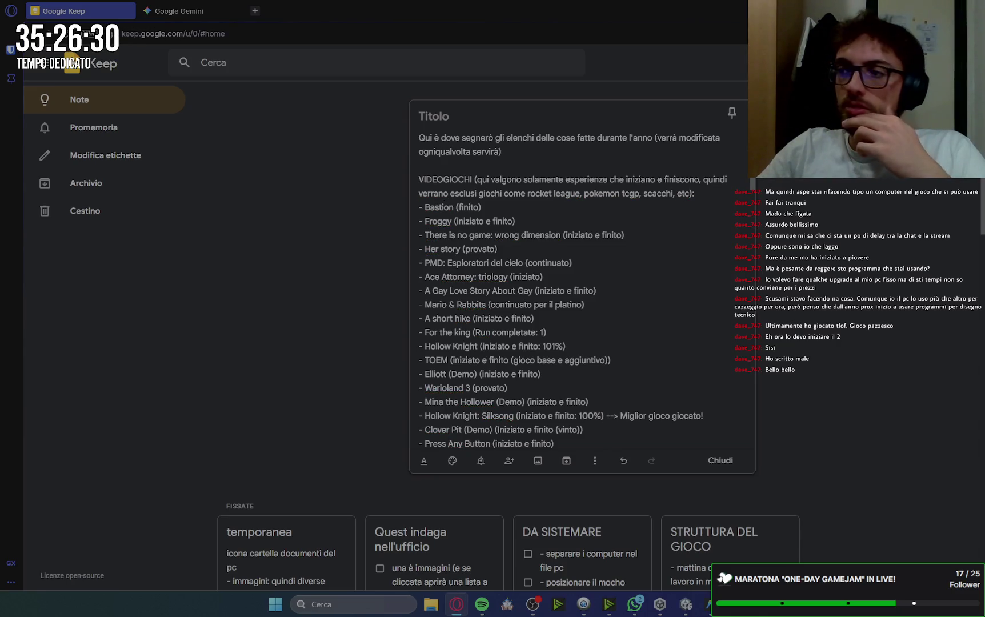
{"action": "scroll", "coordinate": [637, 289], "scroll_direction": "down", "scroll_amount": 2}
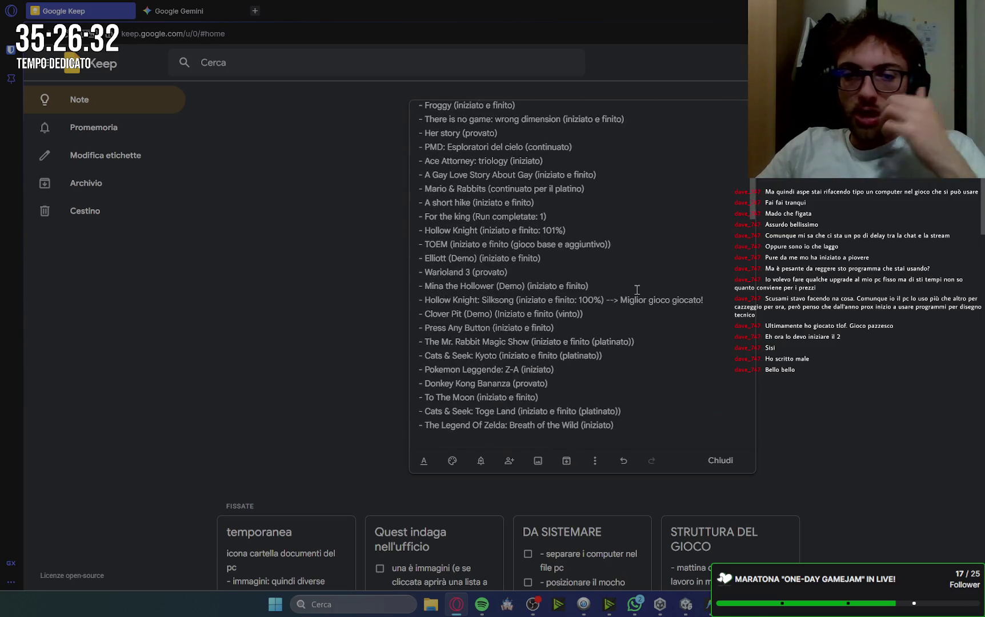
{"action": "scroll", "coordinate": [637, 290], "scroll_direction": "down", "scroll_amount": 1}
{"action": "scroll", "coordinate": [637, 289], "scroll_direction": "down", "scroll_amount": 8}
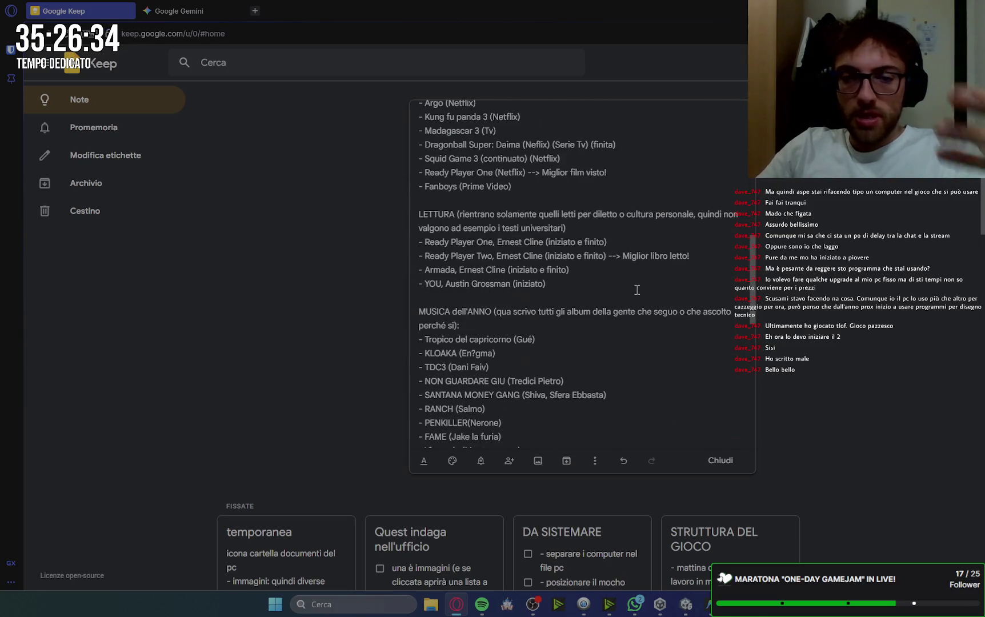
{"action": "scroll", "coordinate": [636, 290], "scroll_direction": "down", "scroll_amount": 3}
{"action": "scroll", "coordinate": [637, 290], "scroll_direction": "up", "scroll_amount": 5}
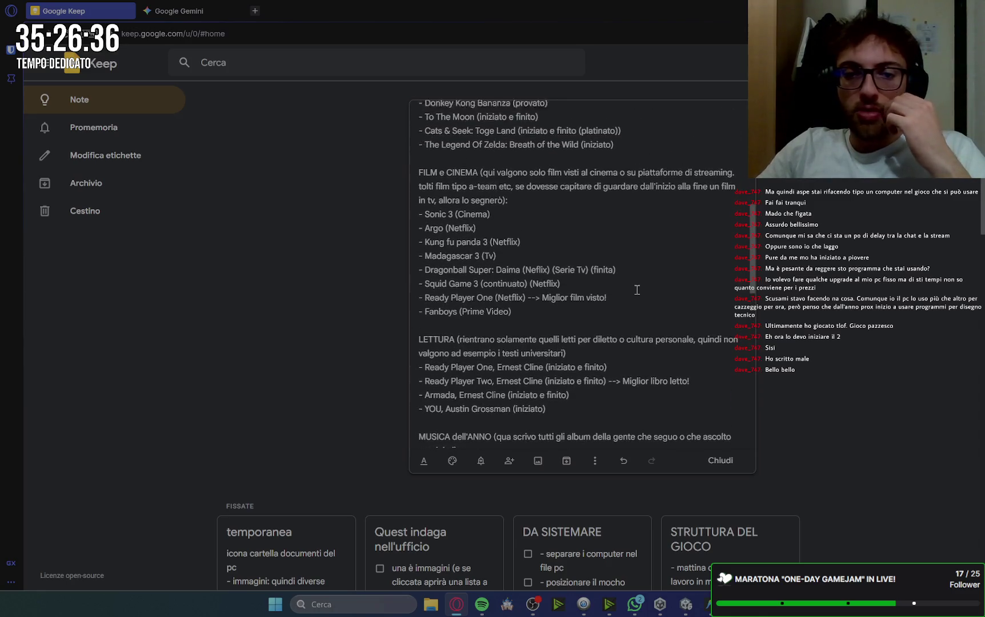
{"action": "scroll", "coordinate": [637, 290], "scroll_direction": "up", "scroll_amount": 6}
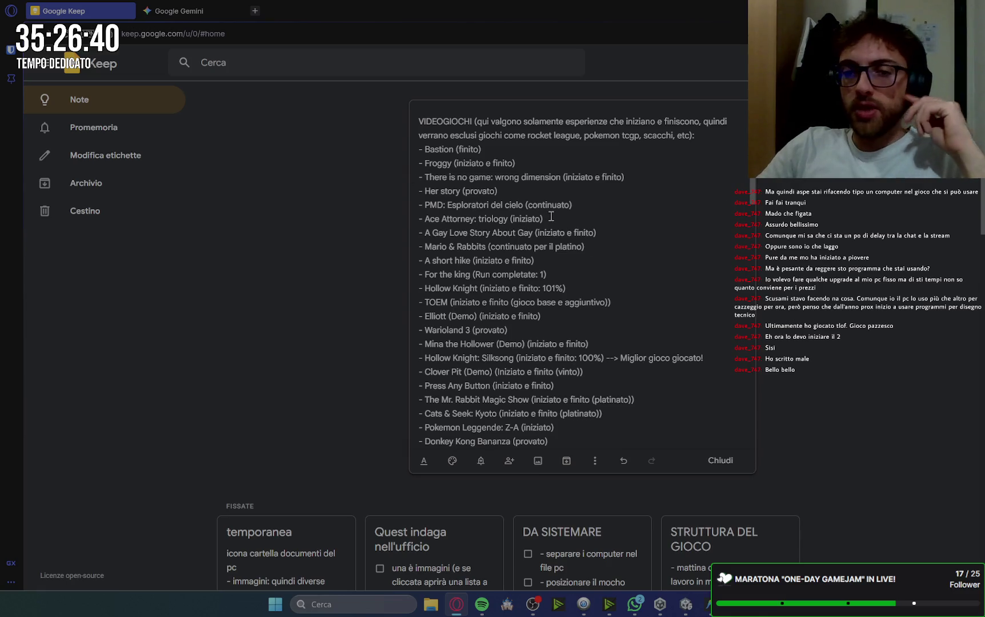
{"action": "scroll", "coordinate": [551, 217], "scroll_direction": "down", "scroll_amount": 1}
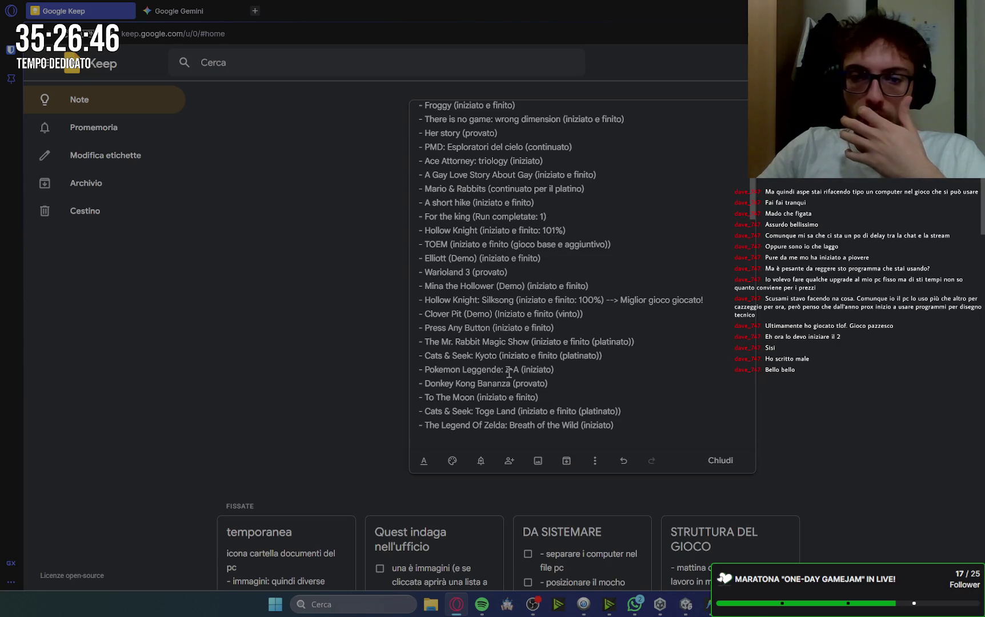
{"action": "scroll", "coordinate": [509, 371], "scroll_direction": "down", "scroll_amount": 1}
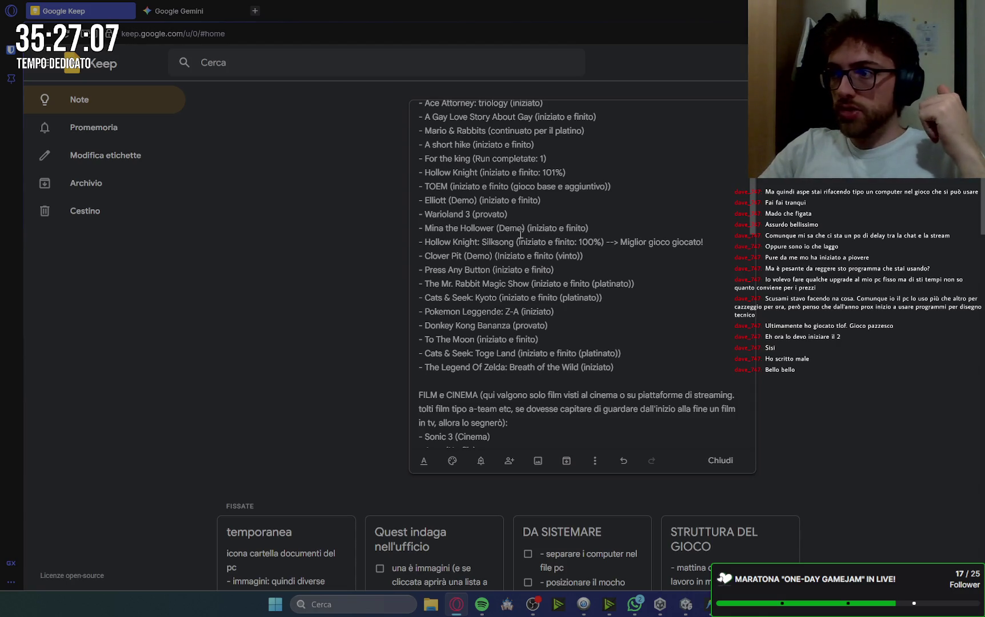
{"action": "scroll", "coordinate": [548, 273], "scroll_direction": "up", "scroll_amount": 1}
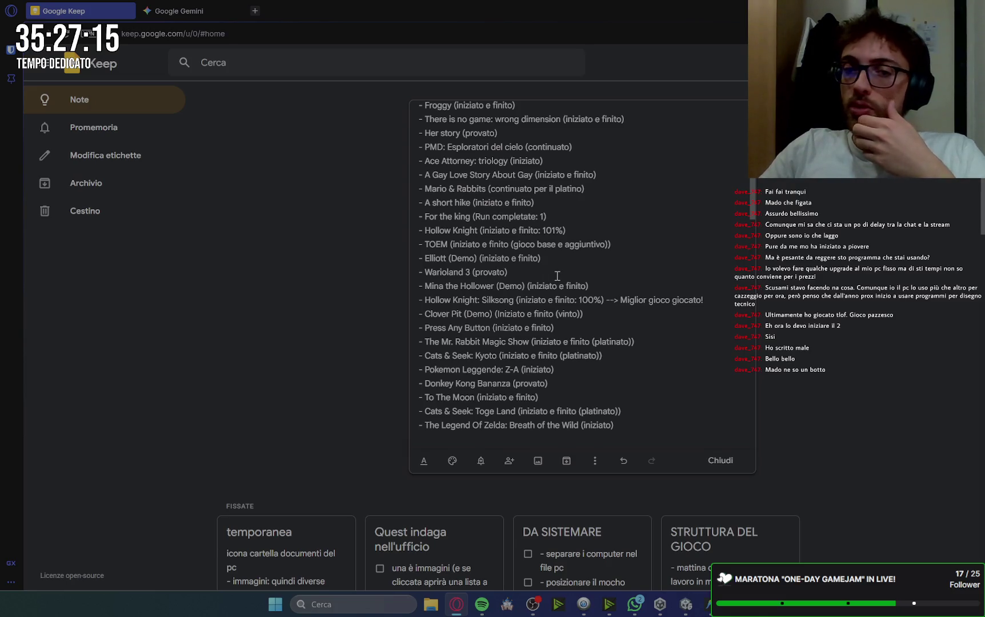
{"action": "scroll", "coordinate": [557, 276], "scroll_direction": "up", "scroll_amount": 2}
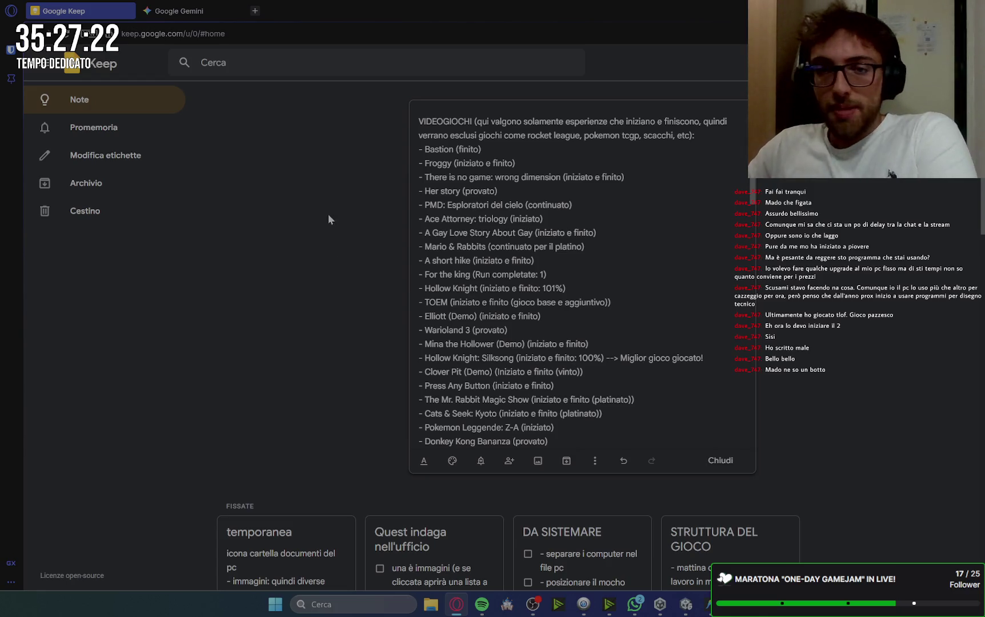
{"action": "left_click_drag", "start_coordinate": [423, 239], "coordinate": [597, 239]}
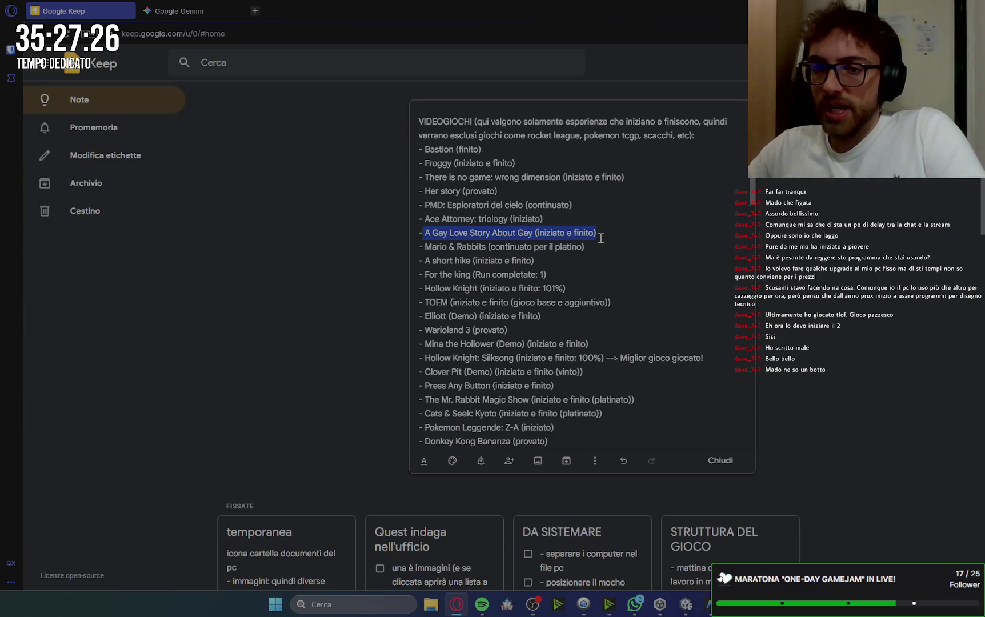
{"action": "left_click", "coordinate": [603, 269]}
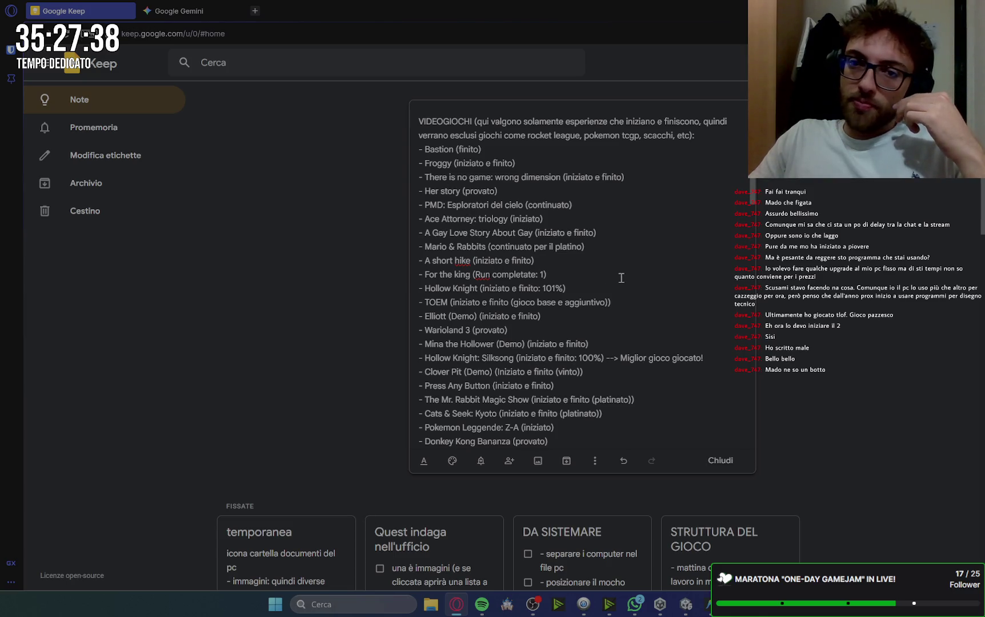
{"action": "key", "text": "alt+Tab"}
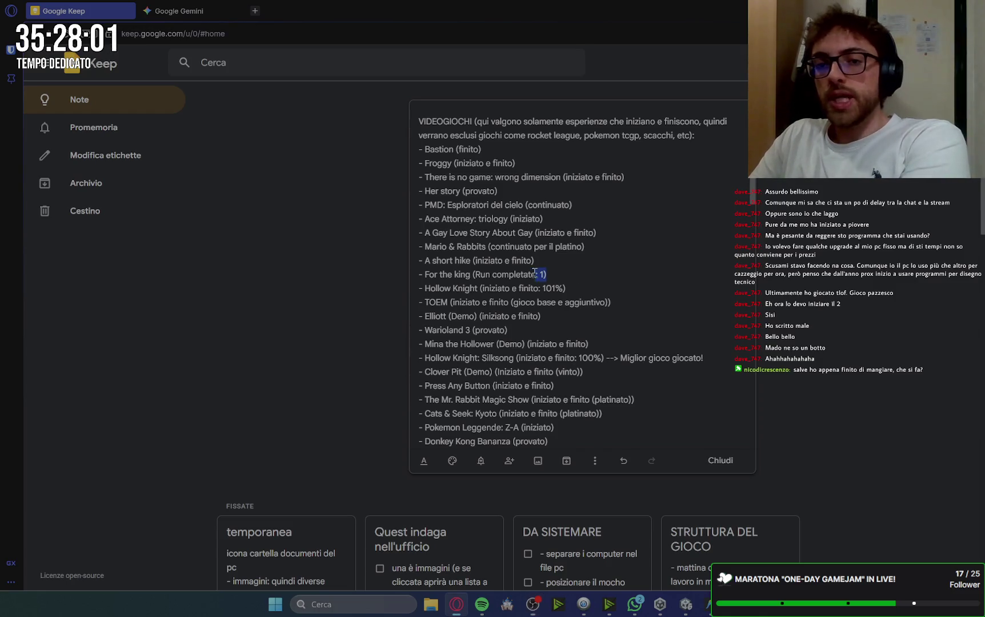
{"action": "left_click_drag", "start_coordinate": [546, 274], "coordinate": [430, 275]}
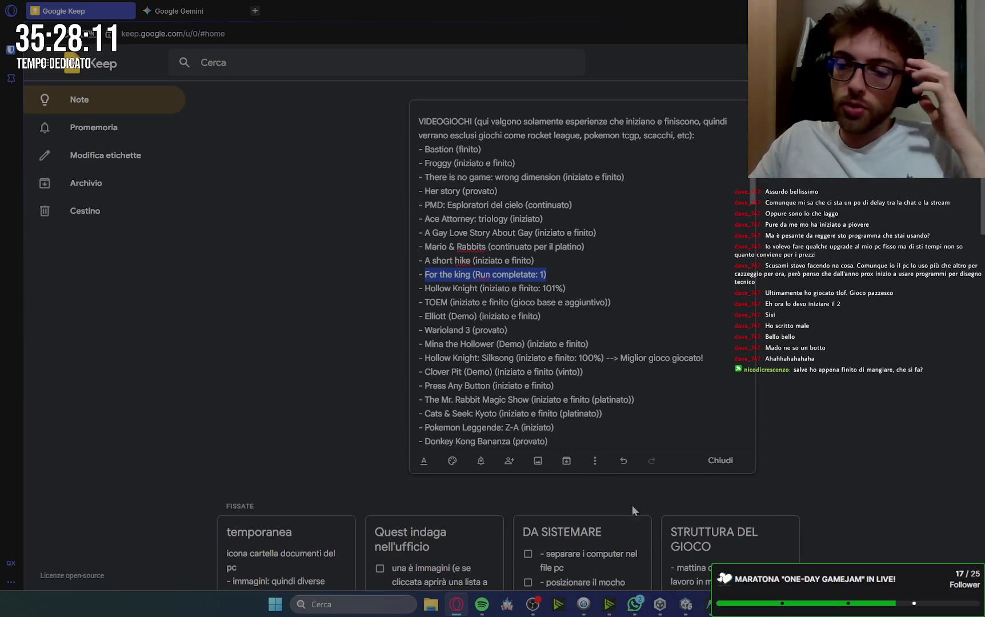
{"action": "mouse_move", "coordinate": [687, 604]}
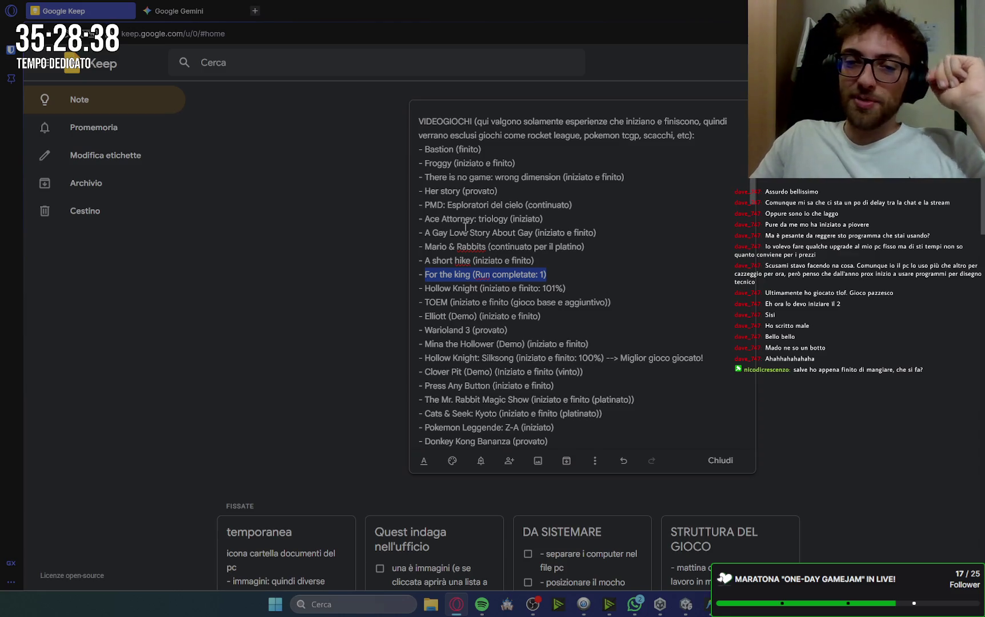
{"action": "scroll", "coordinate": [652, 299], "scroll_direction": "up", "scroll_amount": 2}
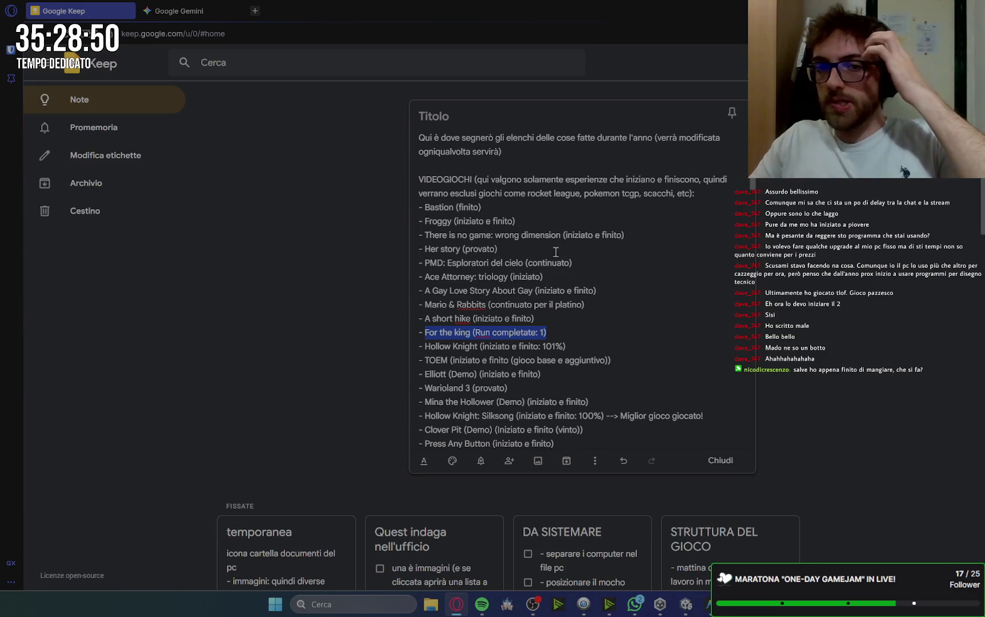
{"action": "left_click_drag", "start_coordinate": [497, 211], "coordinate": [424, 209]}
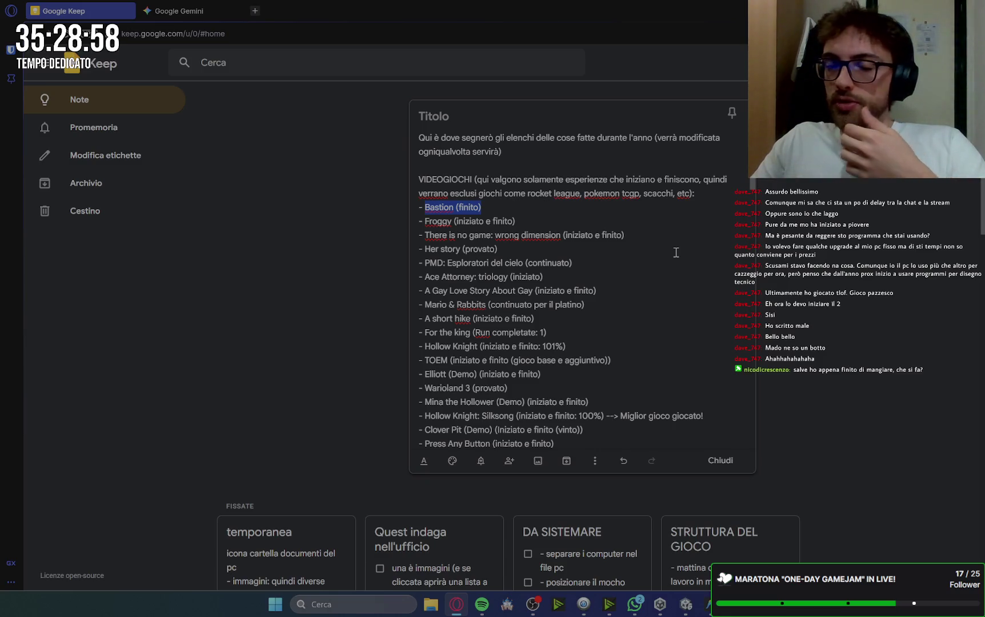
{"action": "left_click_drag", "start_coordinate": [514, 223], "coordinate": [417, 222]}
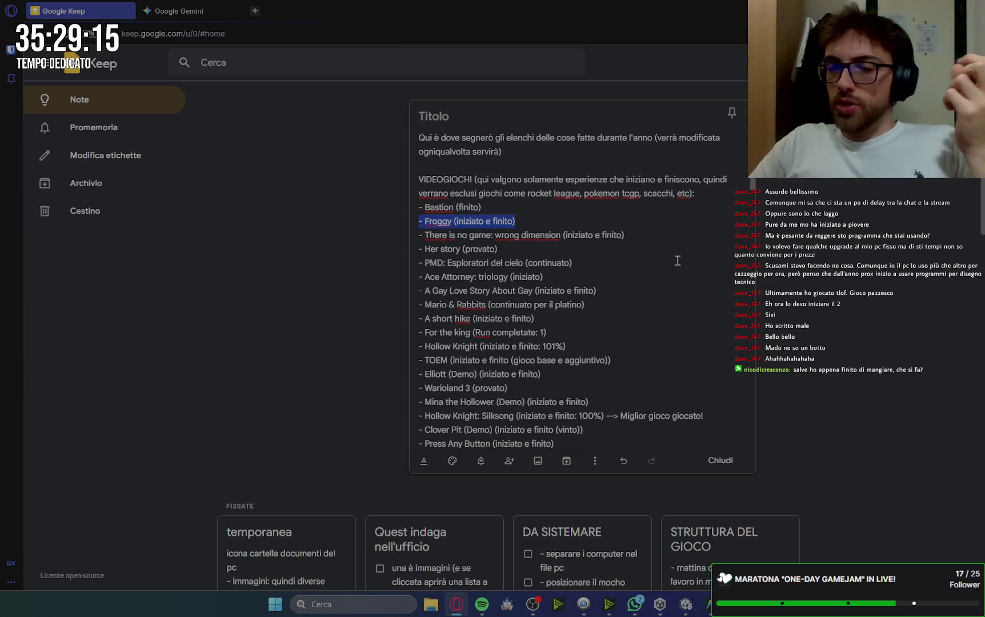
{"action": "mouse_move", "coordinate": [653, 235]}
{"action": "left_mouse_down"}
{"action": "mouse_move", "coordinate": [418, 234]}
{"action": "mouse_move", "coordinate": [421, 223]}
{"action": "left_mouse_up"}
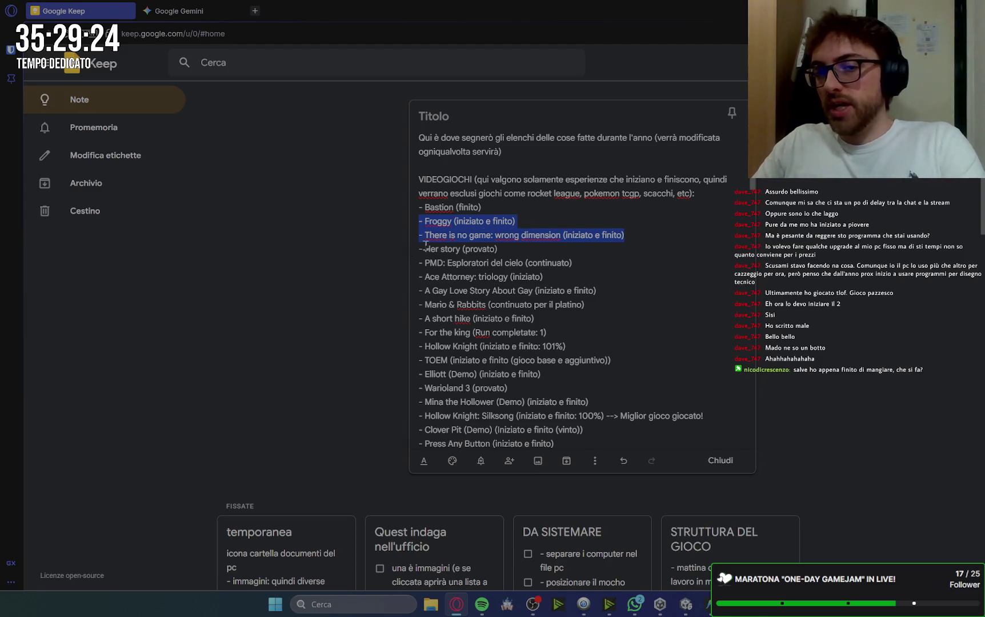
{"action": "left_click", "coordinate": [639, 235]}
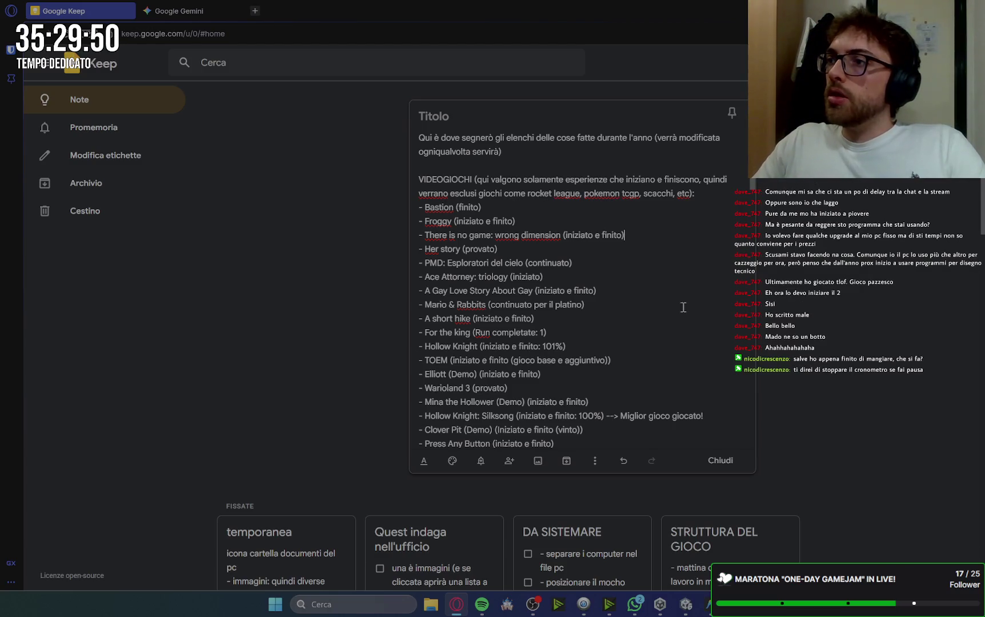
{"action": "key", "text": "alt+Tab"}
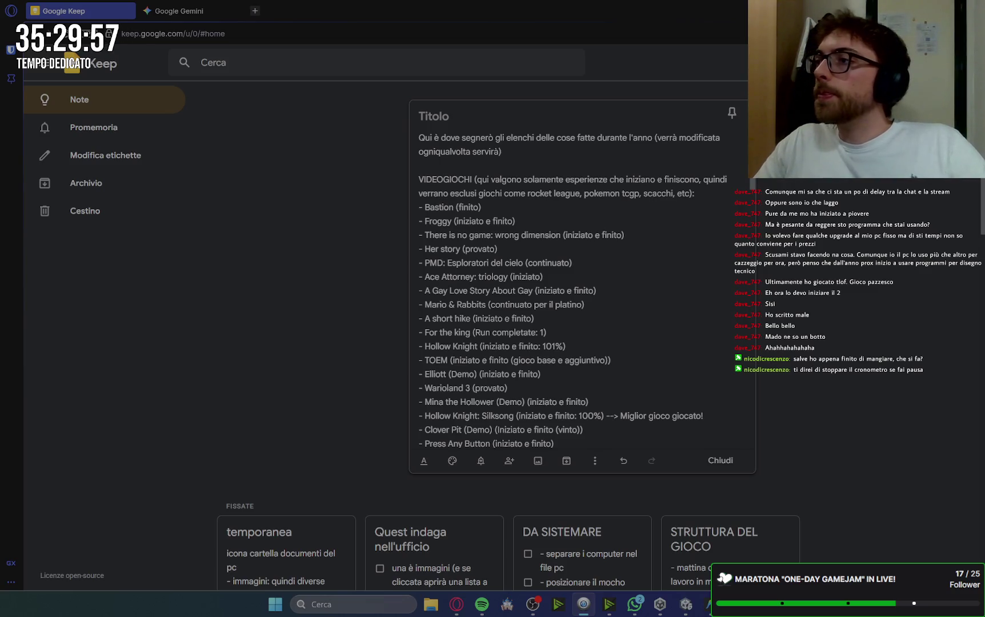
{"action": "key", "text": "alt+Tab"}
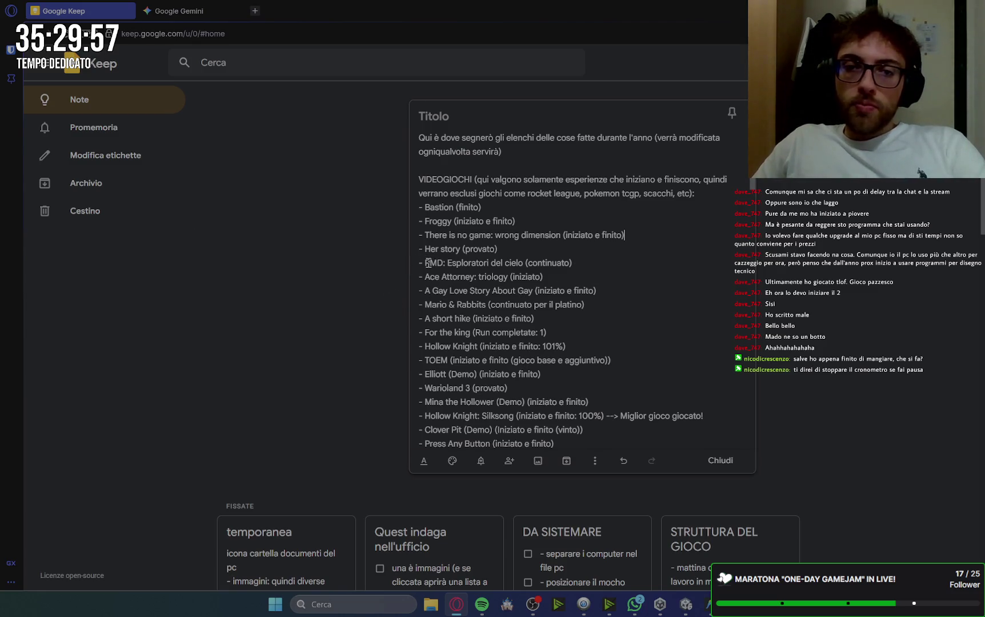
{"action": "left_click_drag", "start_coordinate": [425, 263], "coordinate": [572, 264]}
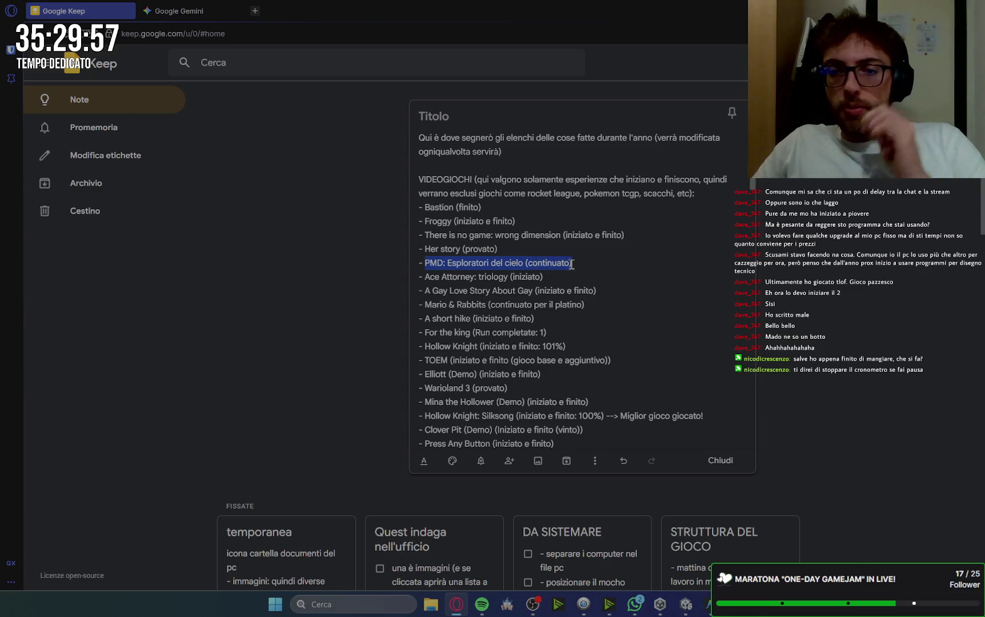
- Place the caret after the PMD and 'Ace Attorney: triology' entries, then open a new tab
{"action": "left_click", "coordinate": [583, 265]}
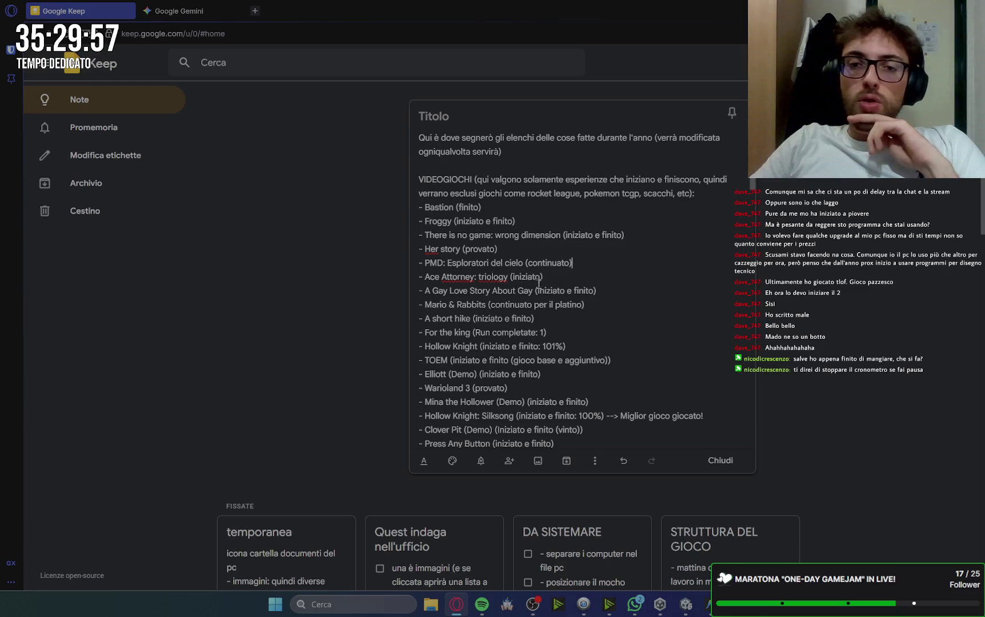
{"action": "left_click_drag", "start_coordinate": [548, 279], "coordinate": [425, 278]}
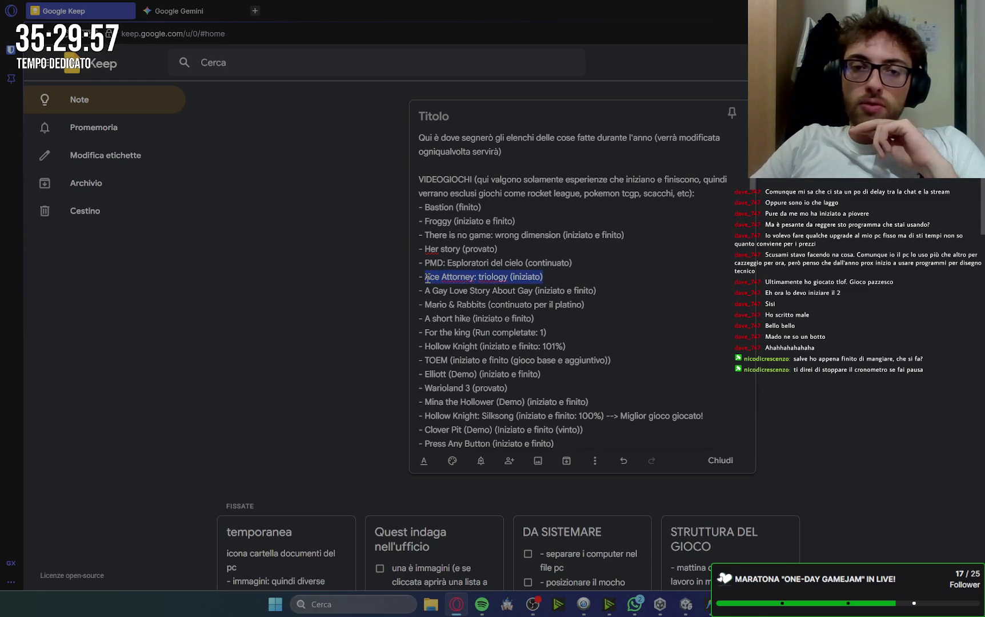
{"action": "left_click", "coordinate": [557, 277]}
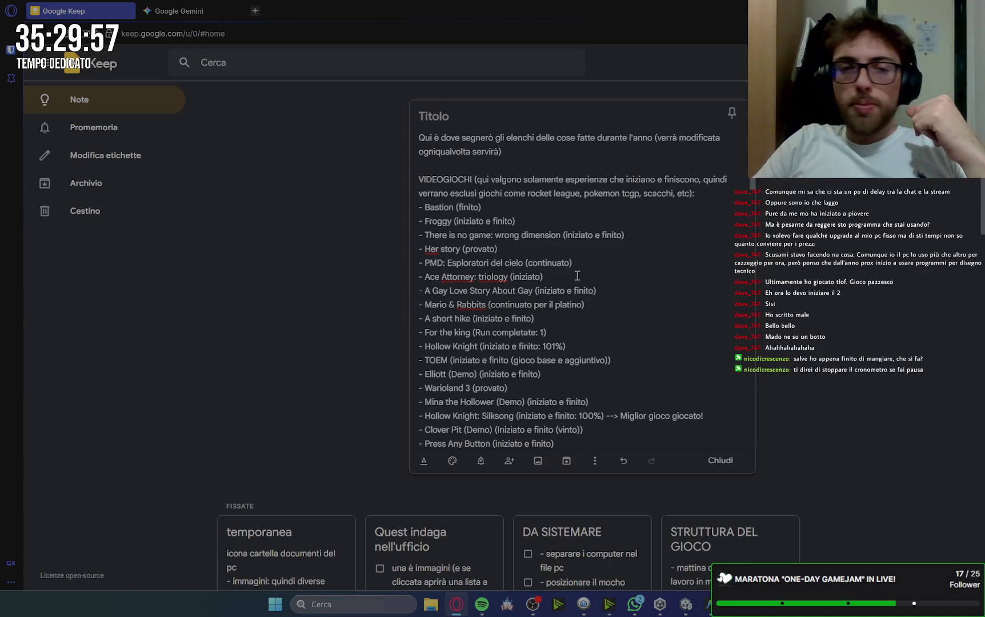
{"action": "left_click", "coordinate": [258, 11]}
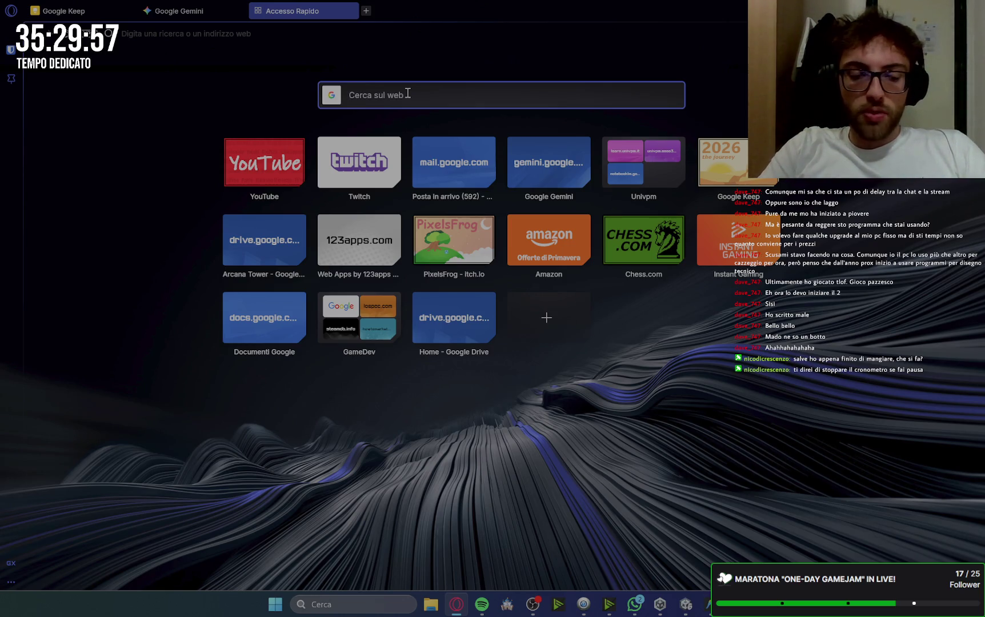
- Search Google for 'ace attorney uscita', find the 12 ottobre 2001 release date, and close the tab
{"action": "type", "text": "ace attor"}
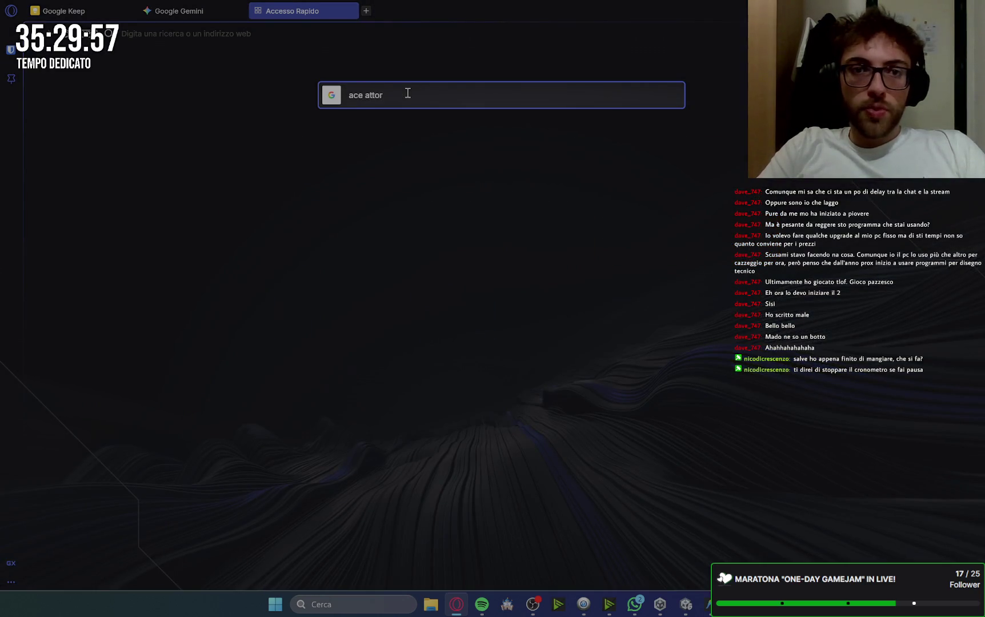
{"action": "type", "text": "ney uscita"}
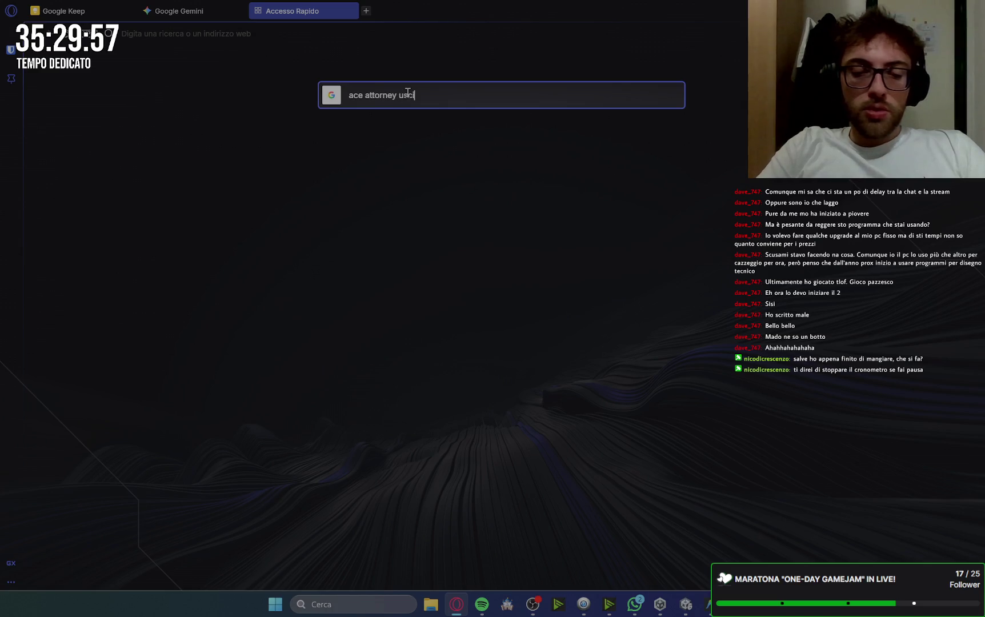
{"action": "key", "text": "Return"}
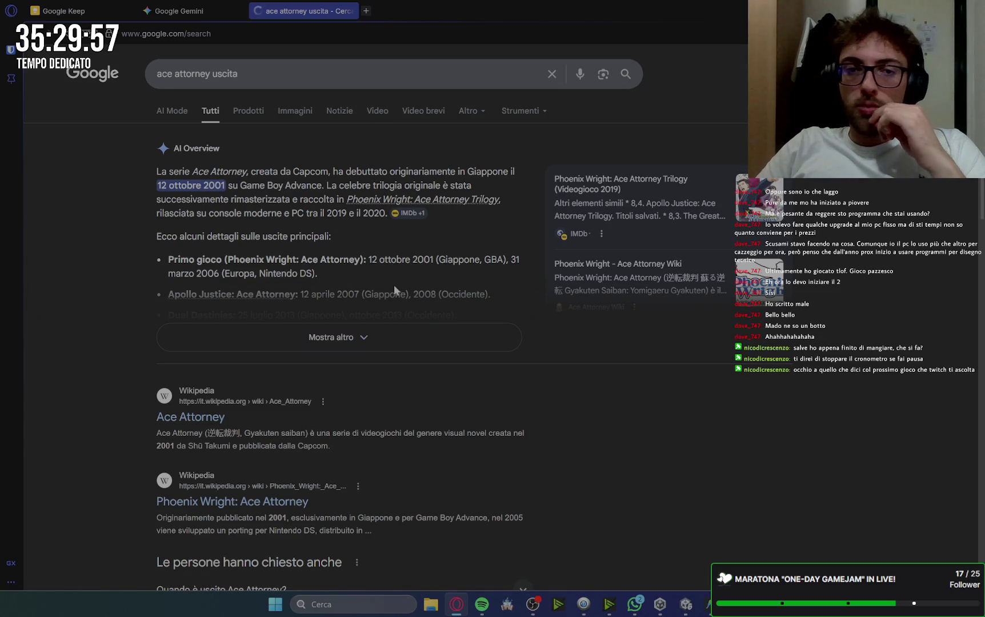
{"action": "left_click_drag", "start_coordinate": [157, 185], "coordinate": [322, 188]}
{"action": "left_click", "coordinate": [258, 231]}
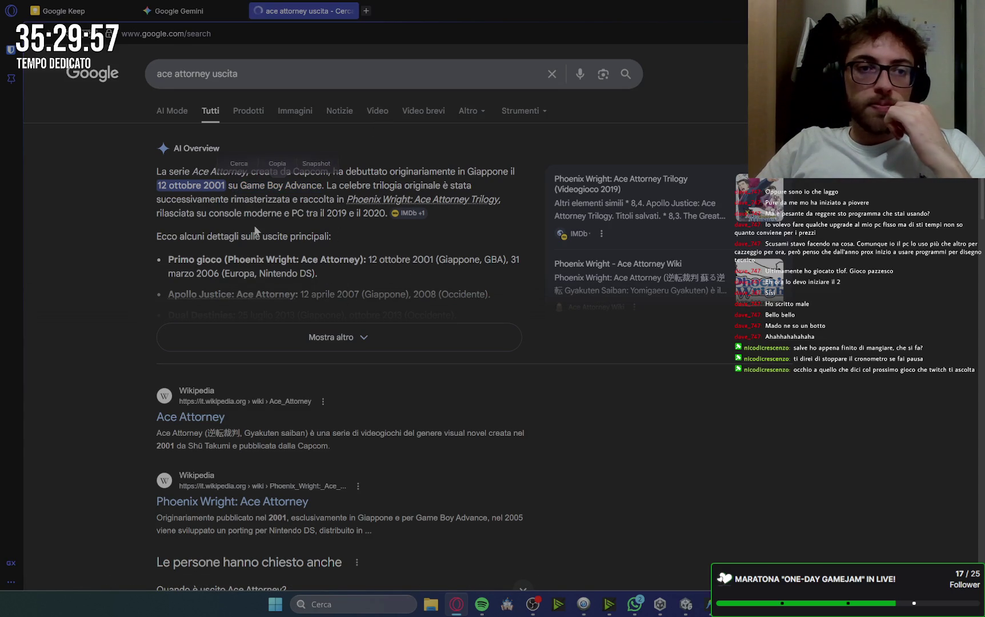
{"action": "left_click", "coordinate": [320, 26]}
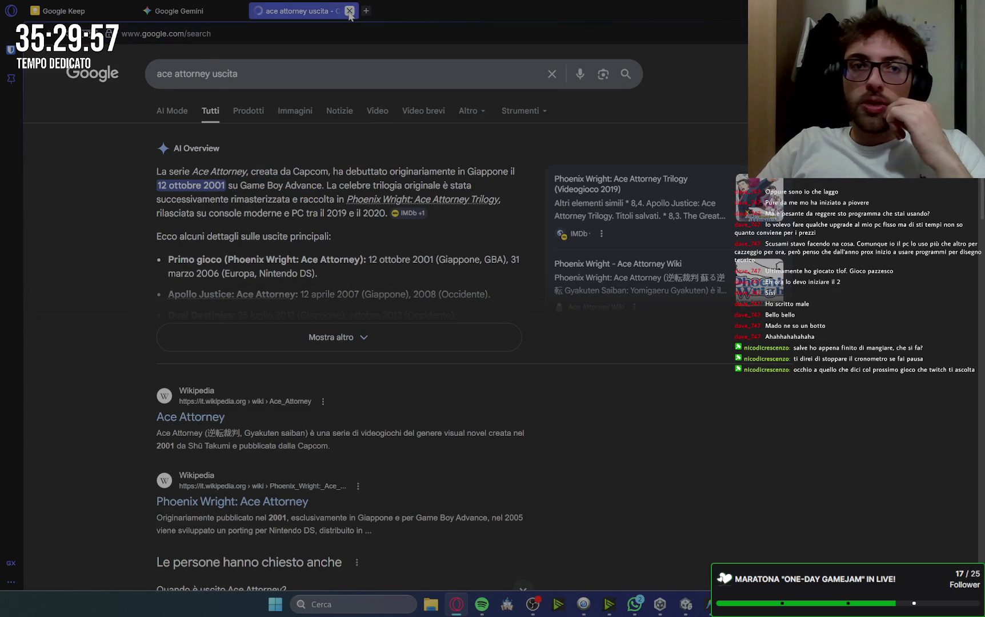
{"action": "key", "text": "ctrl+w"}
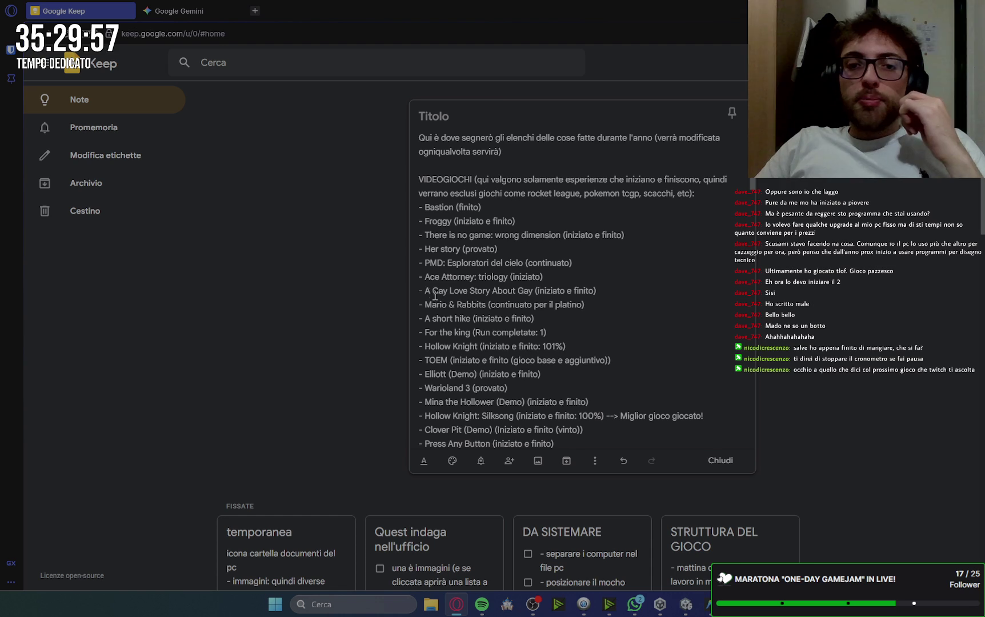
{"action": "left_click_drag", "start_coordinate": [426, 291], "coordinate": [620, 289]}
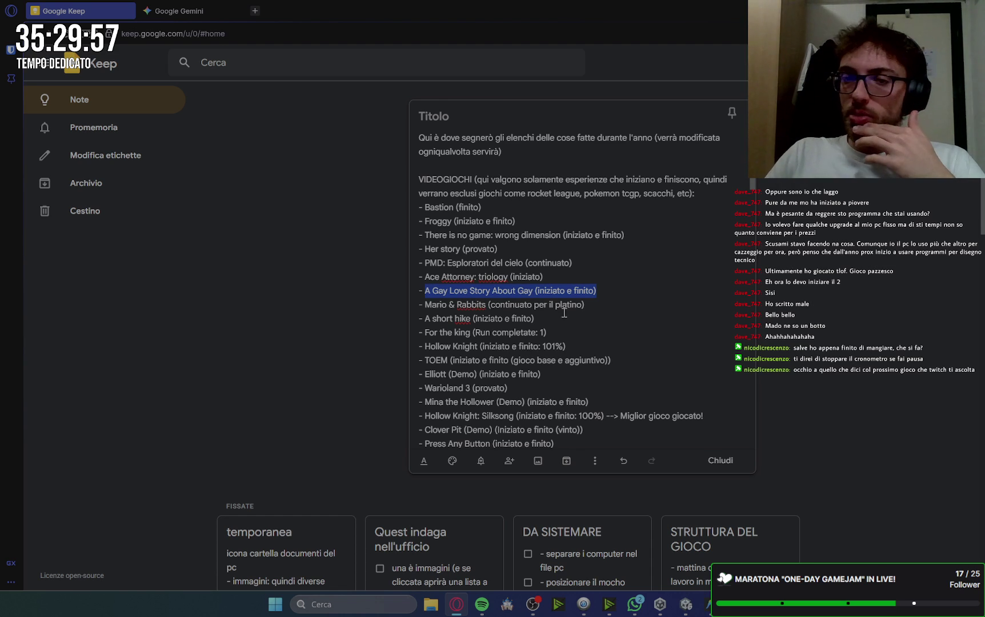
{"action": "left_click", "coordinate": [609, 291]}
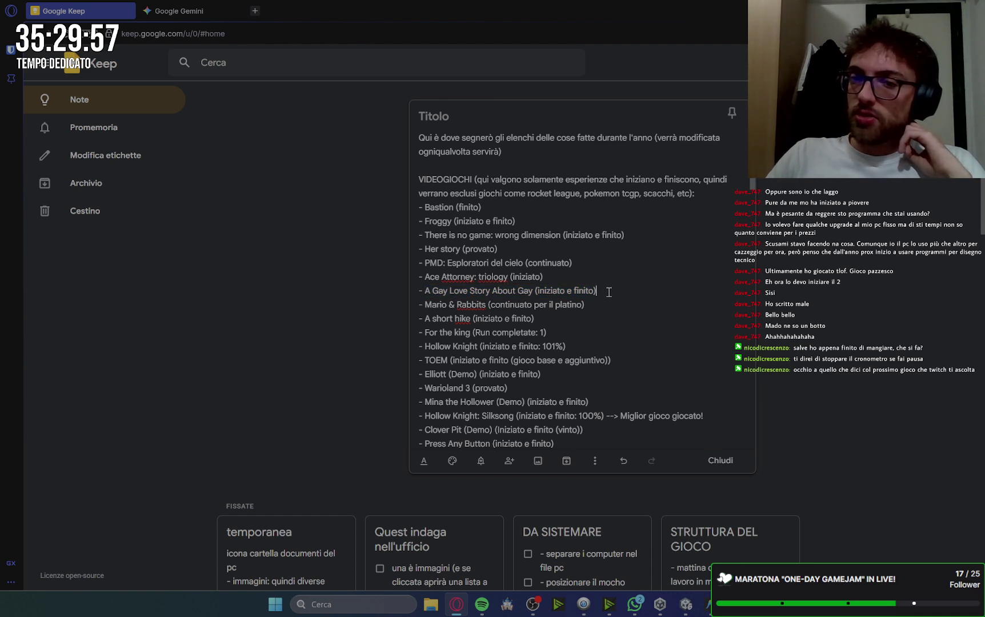
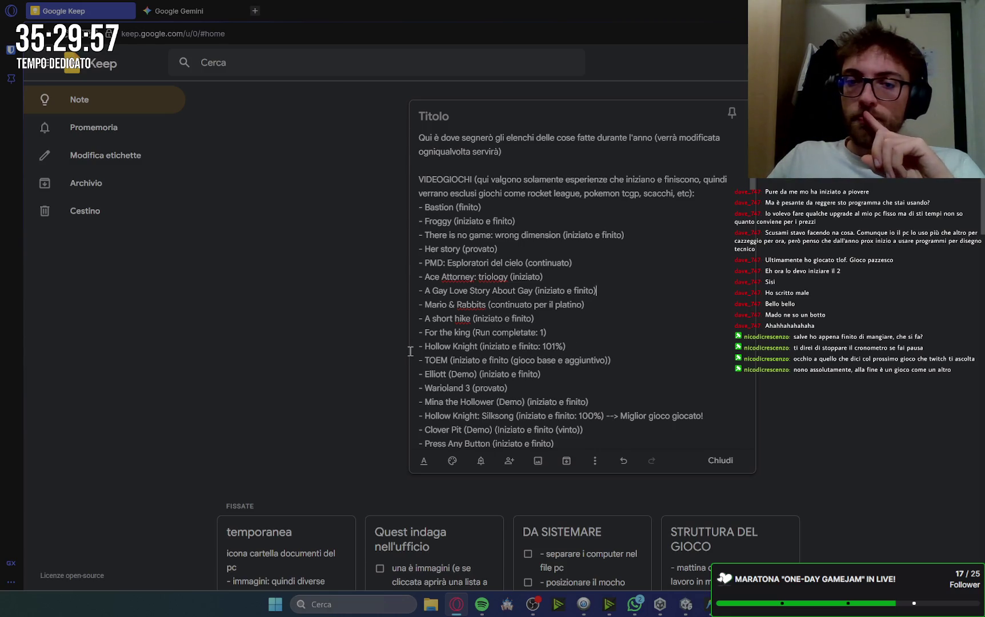
- Look up the TOEM entry from the games-list note with a Google search for 'toem 2'
{"action": "scroll", "coordinate": [564, 348], "scroll_direction": "down", "scroll_amount": 2}
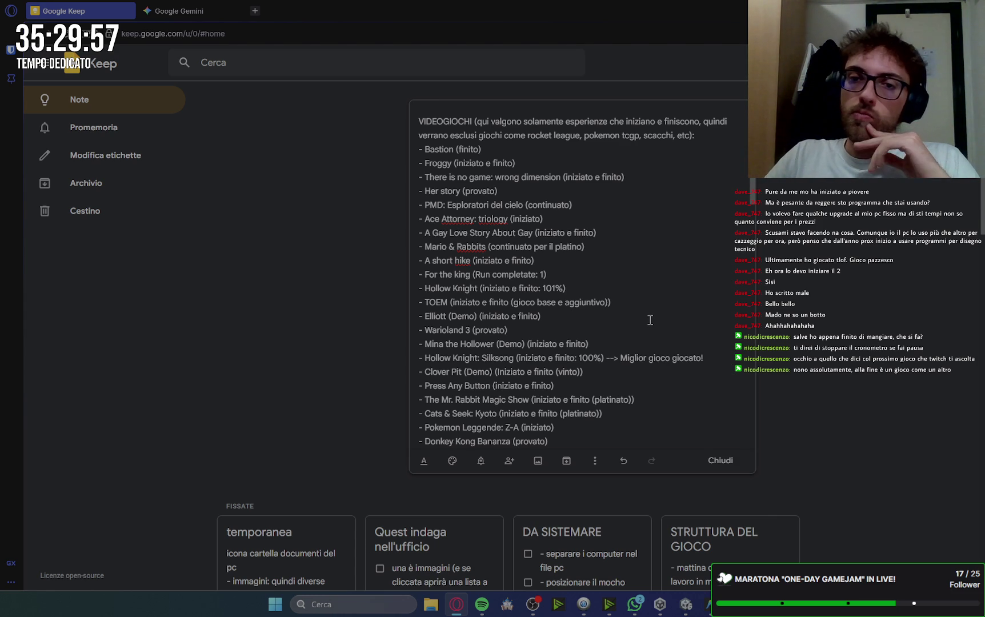
{"action": "left_click_drag", "start_coordinate": [625, 303], "coordinate": [419, 304]}
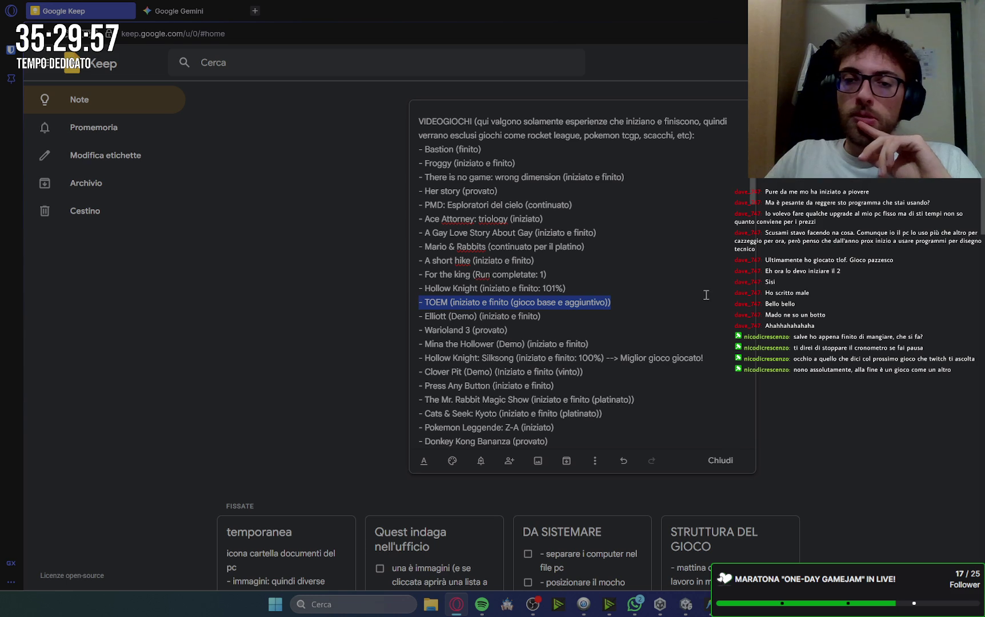
{"action": "left_click", "coordinate": [637, 306]}
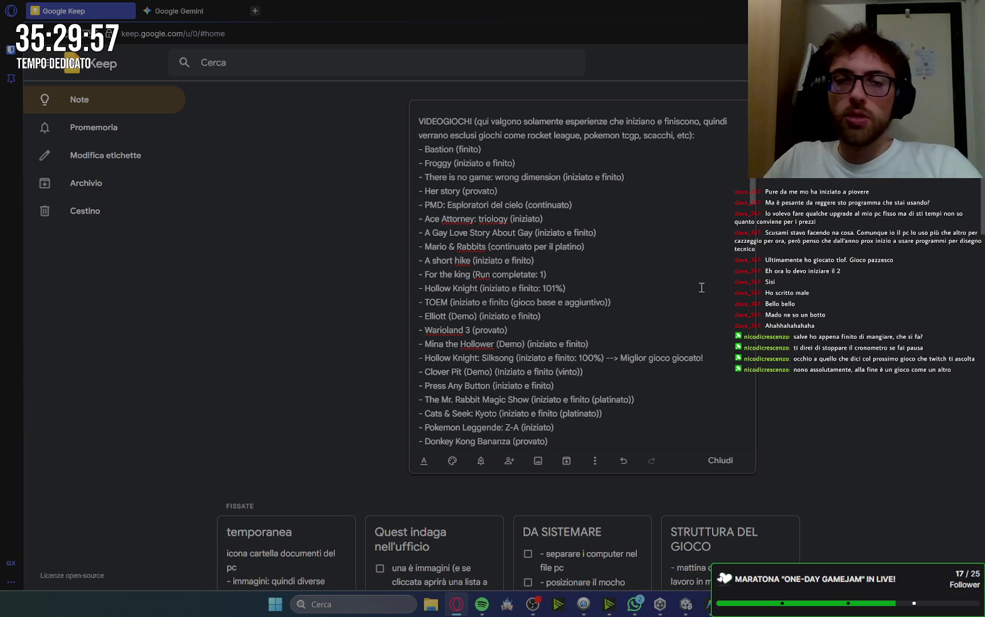
{"action": "left_click", "coordinate": [256, 11]}
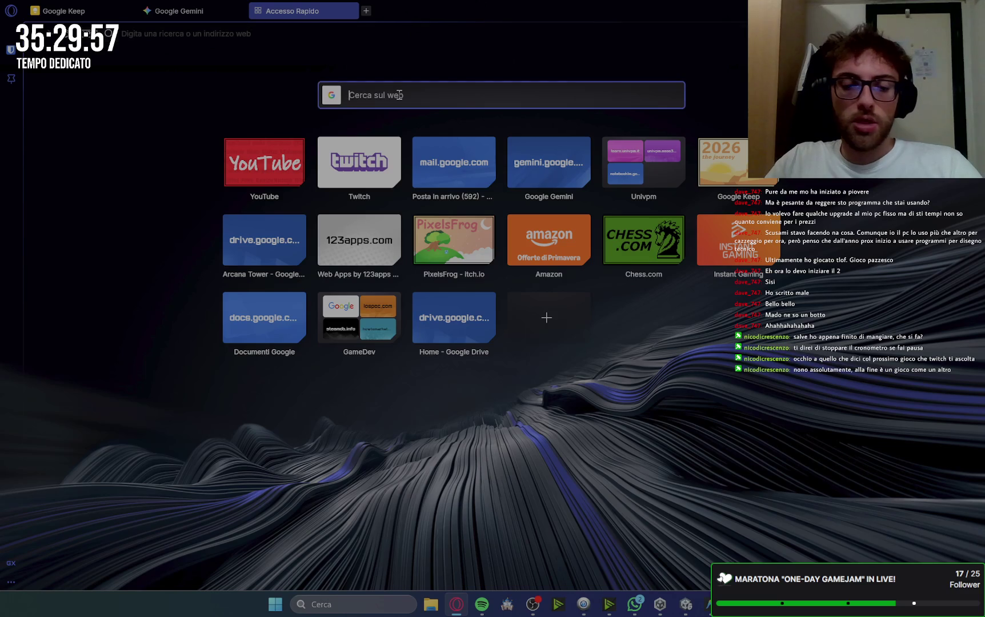
{"action": "type", "text": "toem 2"}
{"action": "key", "text": "Return"}
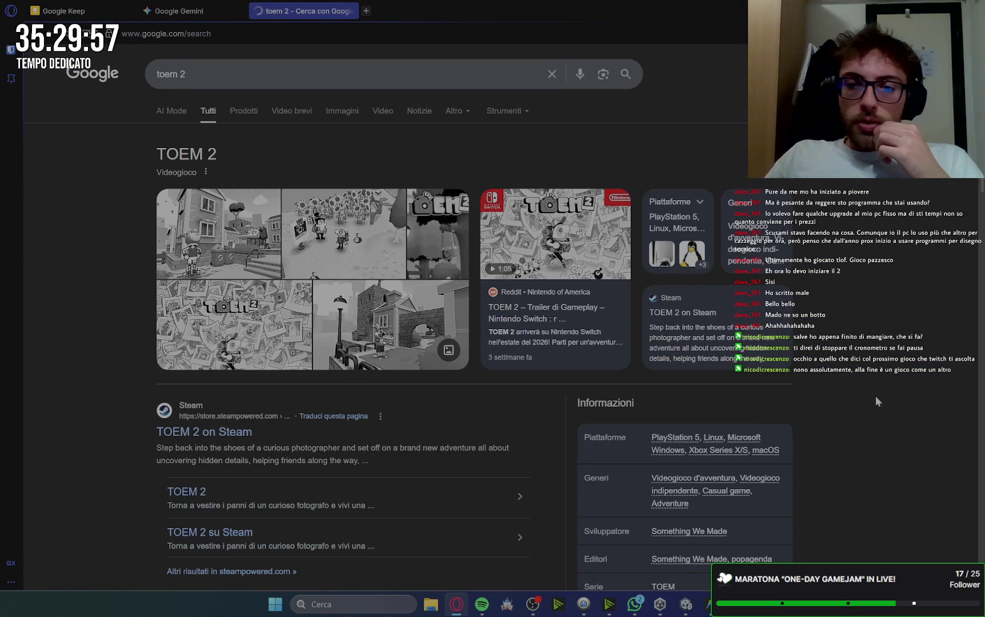
{"action": "scroll", "coordinate": [876, 397], "scroll_direction": "down", "scroll_amount": 2}
{"action": "scroll", "coordinate": [875, 396], "scroll_direction": "up", "scroll_amount": 1}
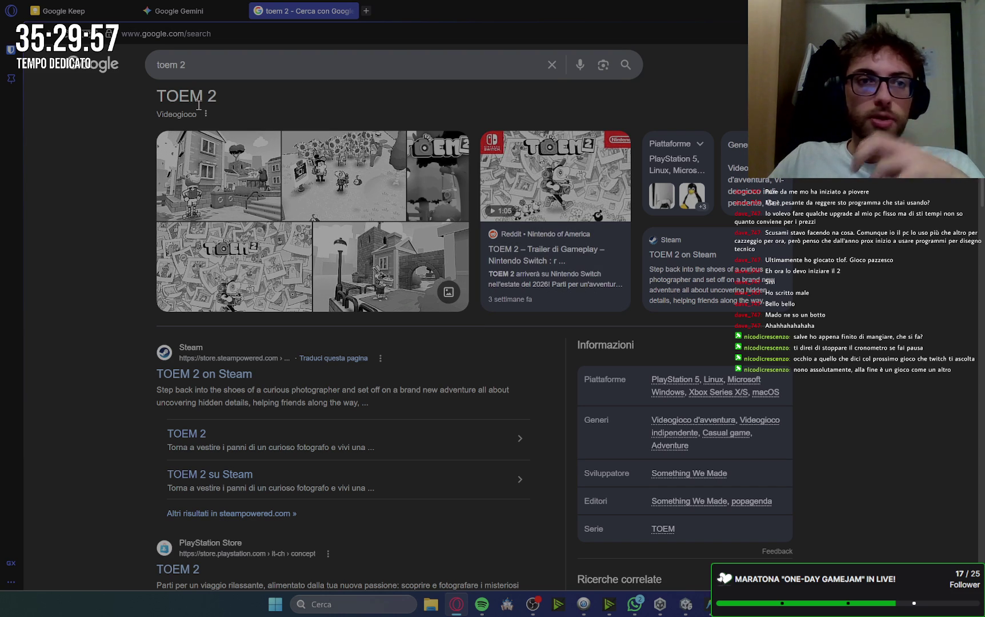
- Search 'elliot fantasy switch 2', view the Nintendo page for The Adventures of Elliot, then close the tab
{"action": "left_click", "coordinate": [86, 9]}
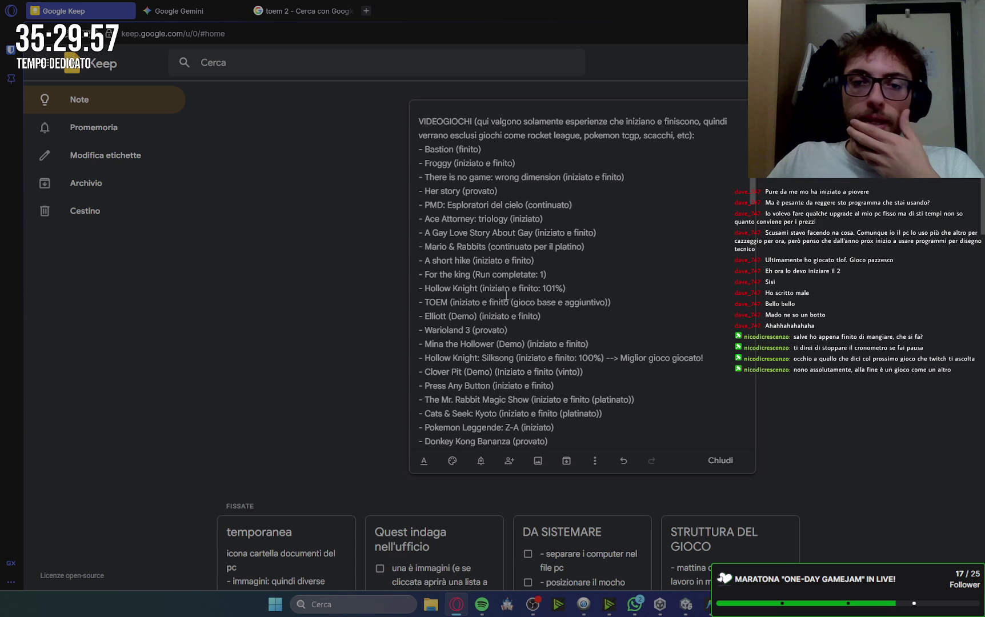
{"action": "left_click_drag", "start_coordinate": [559, 317], "coordinate": [422, 315]}
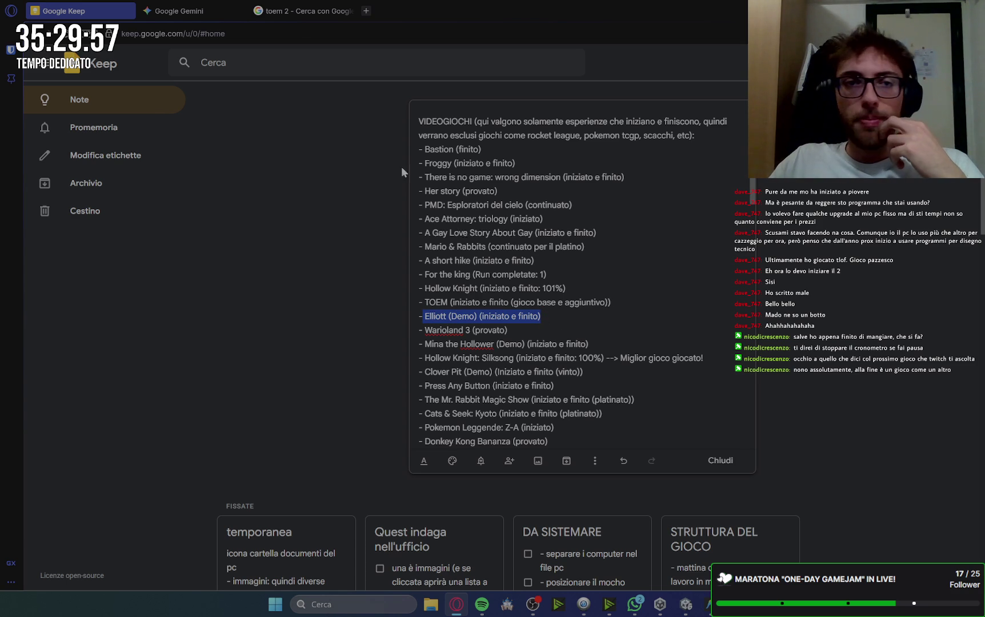
{"action": "left_click", "coordinate": [303, 12]}
{"action": "left_click_drag", "start_coordinate": [185, 66], "coordinate": [155, 72]}
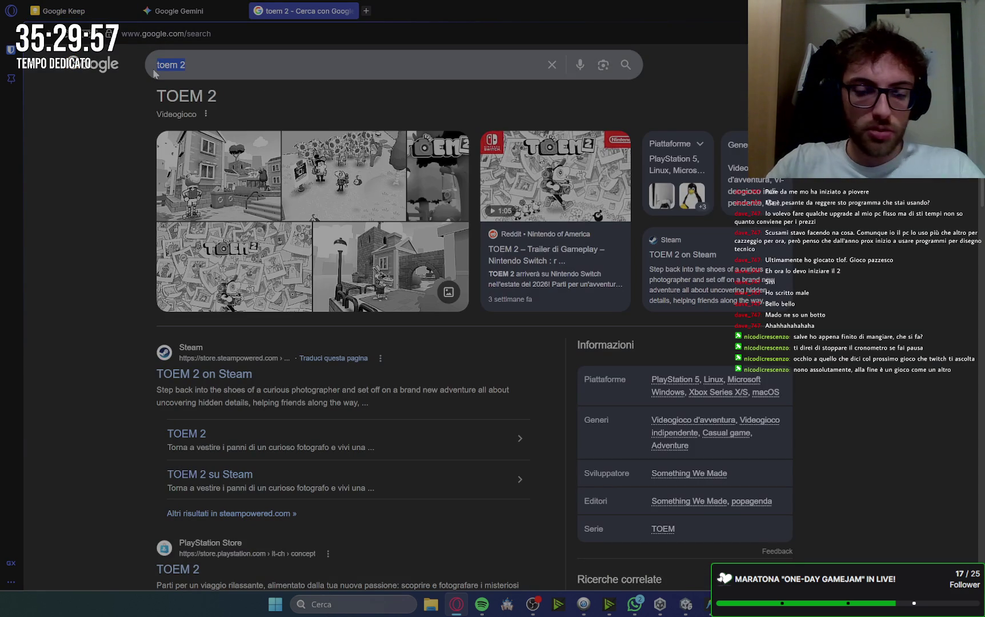
{"action": "type", "text": "elliot "}
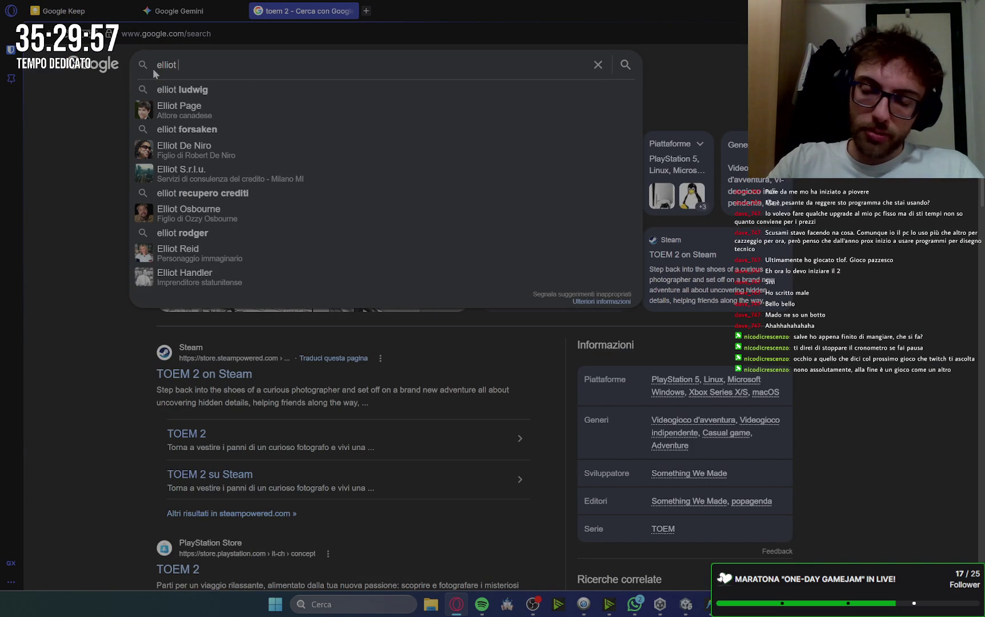
{"action": "type", "text": "fantas"}
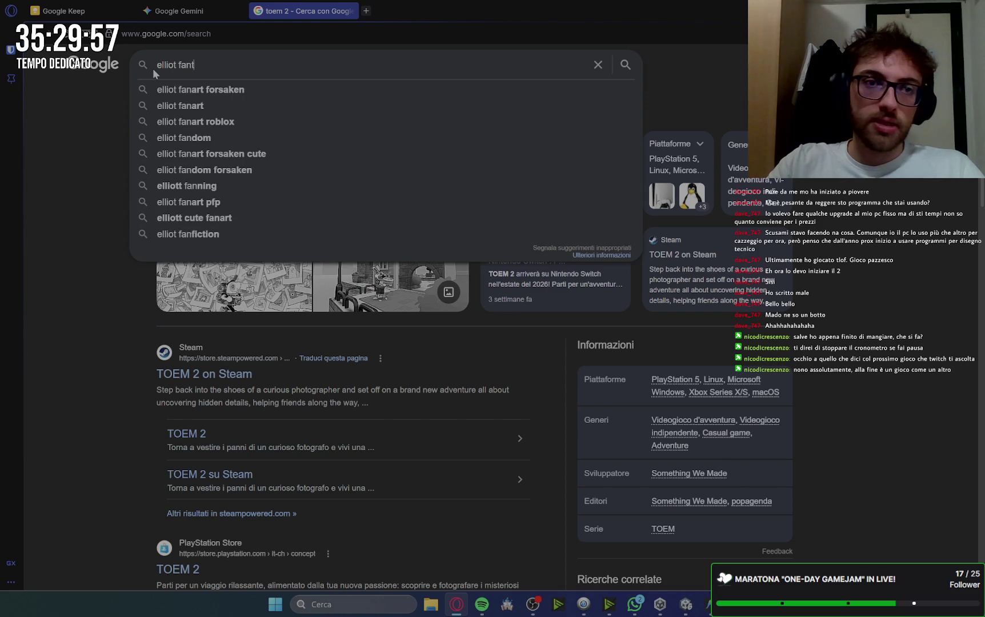
{"action": "type", "text": "y "}
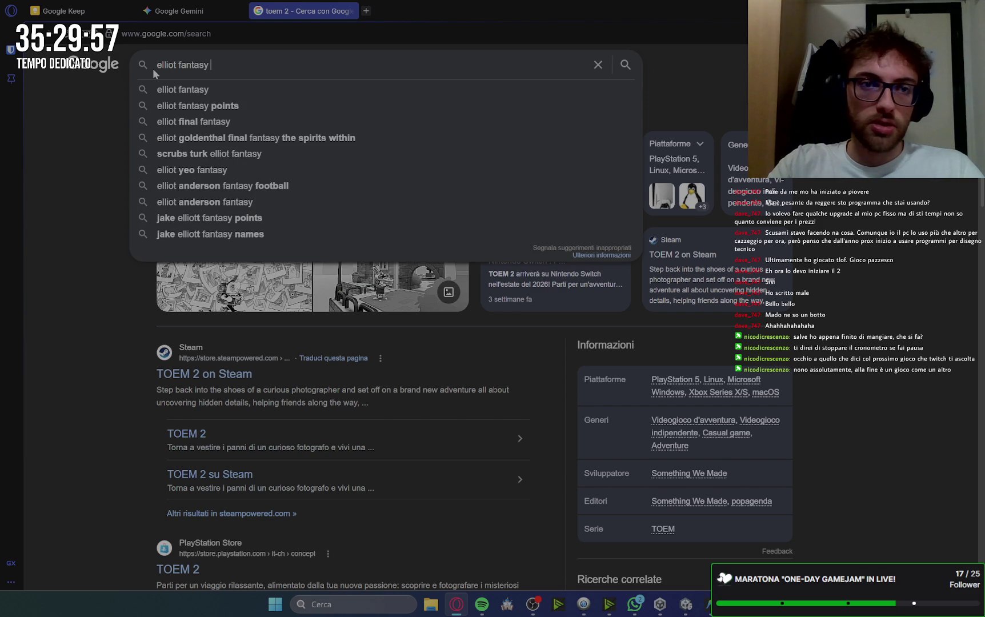
{"action": "type", "text": "switch 2"}
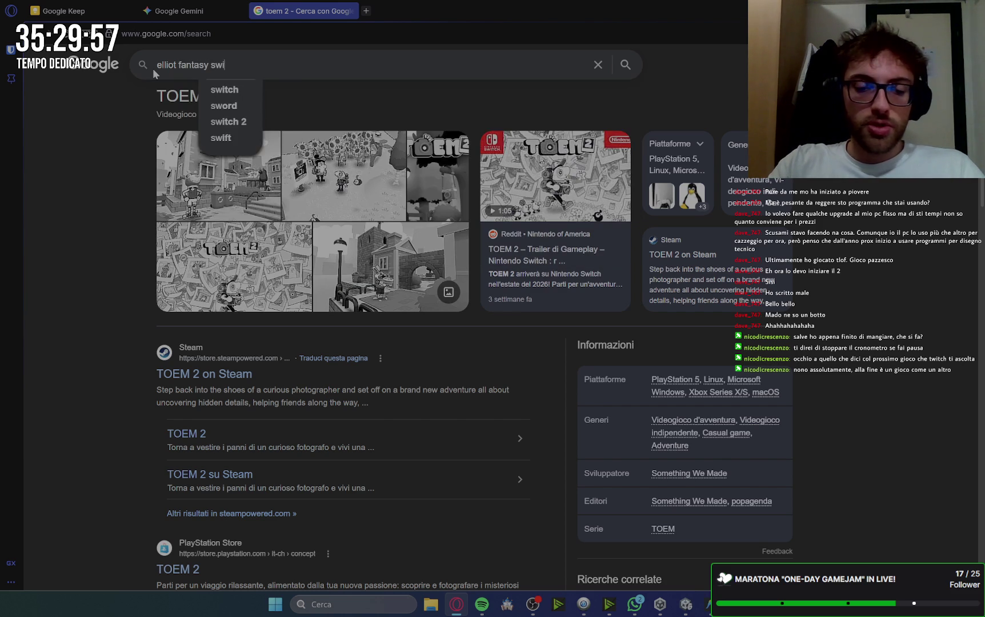
{"action": "key", "text": "Return"}
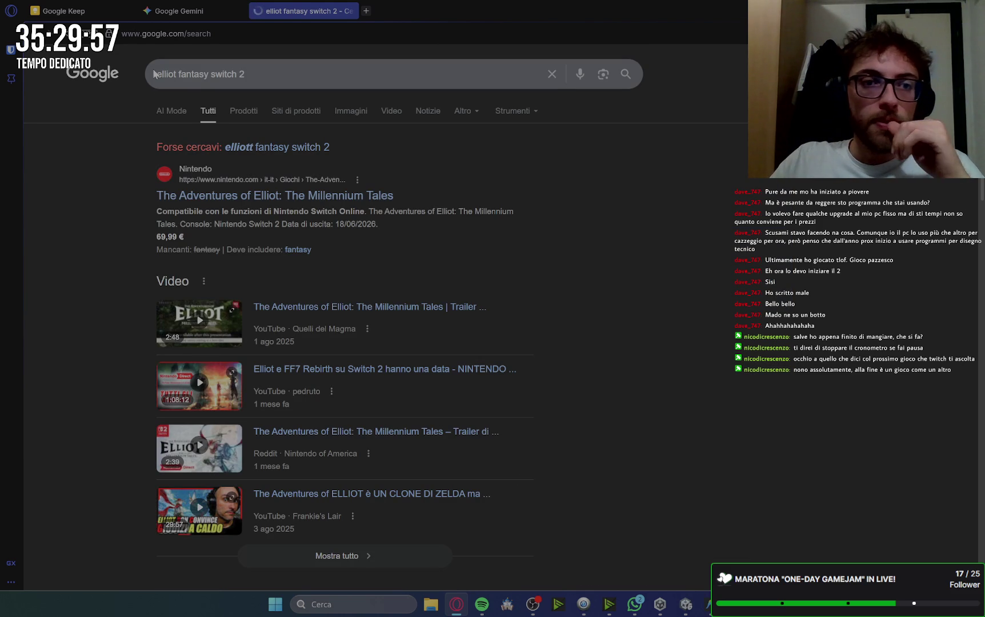
{"action": "left_click", "coordinate": [297, 189]}
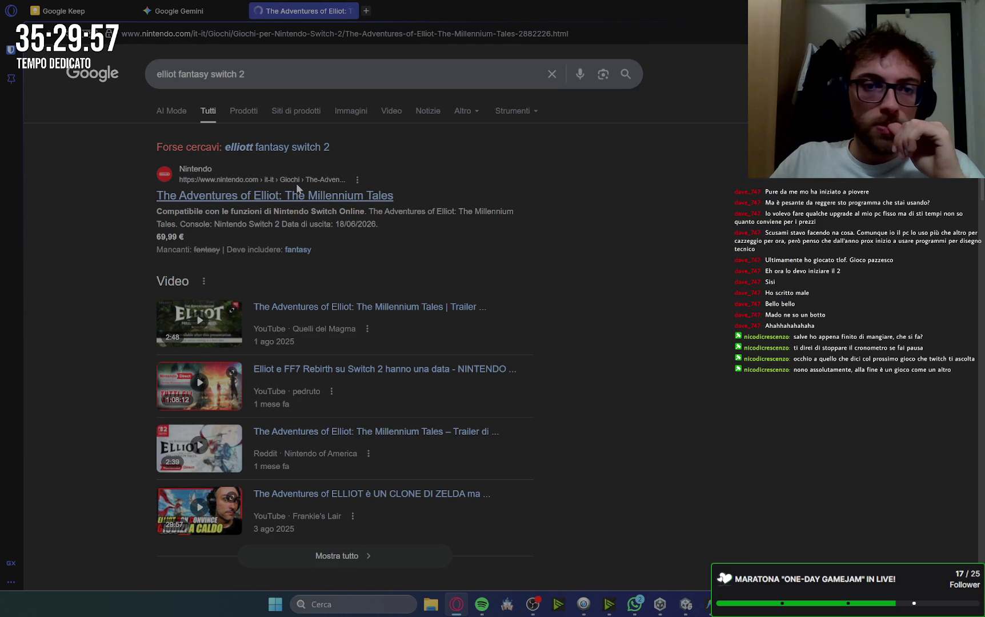
{"action": "key", "text": "alt+Left"}
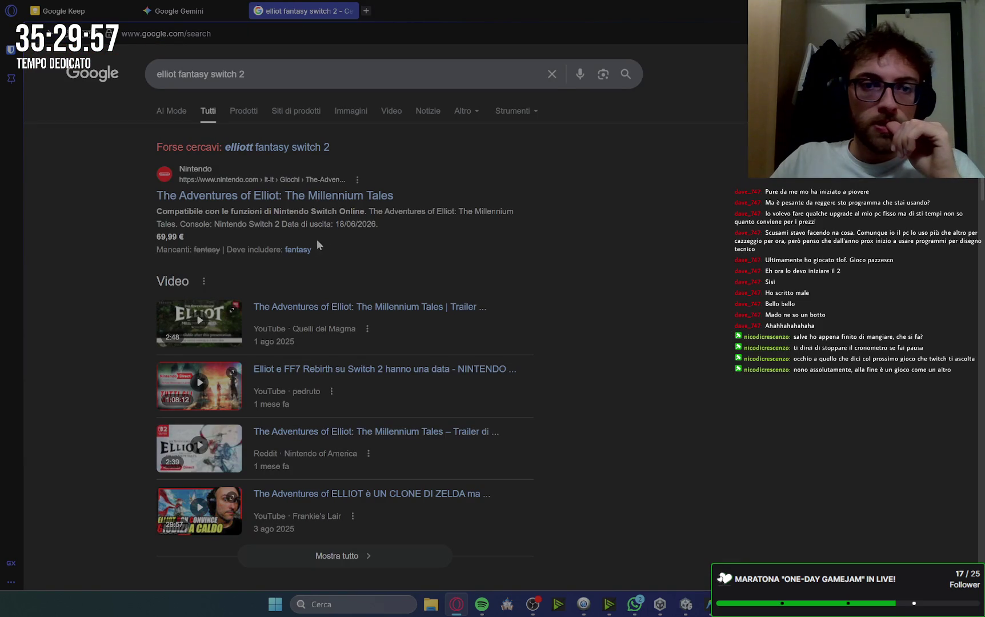
{"action": "left_click", "coordinate": [349, 11]}
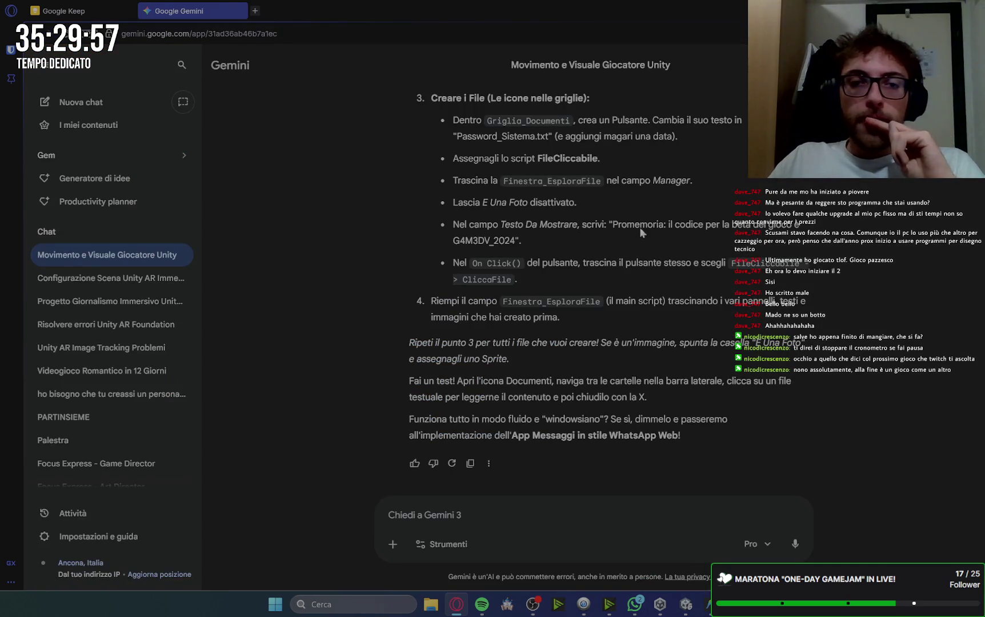
- Run a Google search for 'stile hd' in a new tab
{"action": "left_click", "coordinate": [76, 12]}
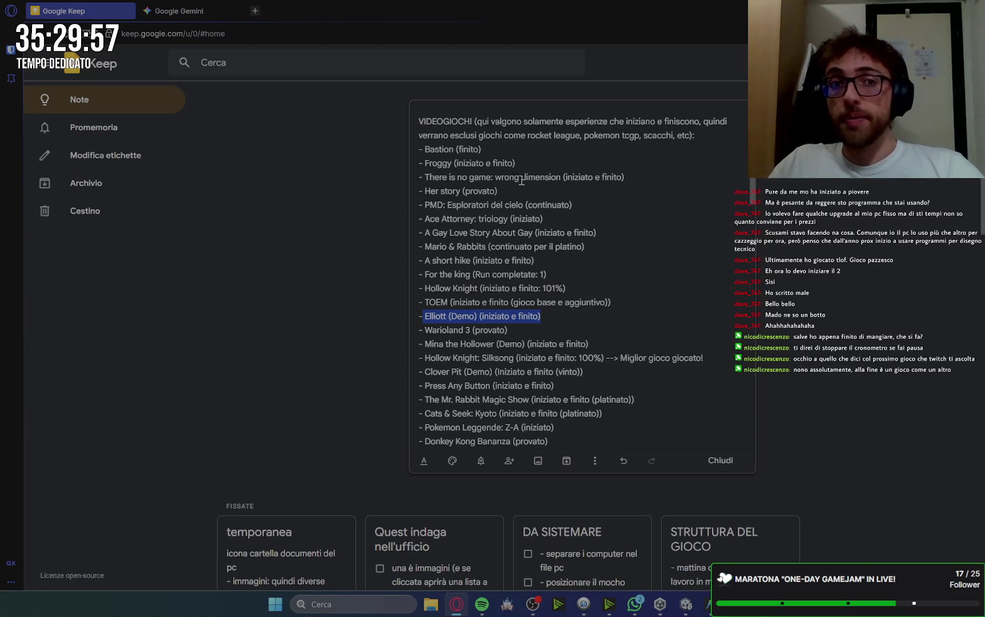
{"action": "left_click", "coordinate": [194, 11]}
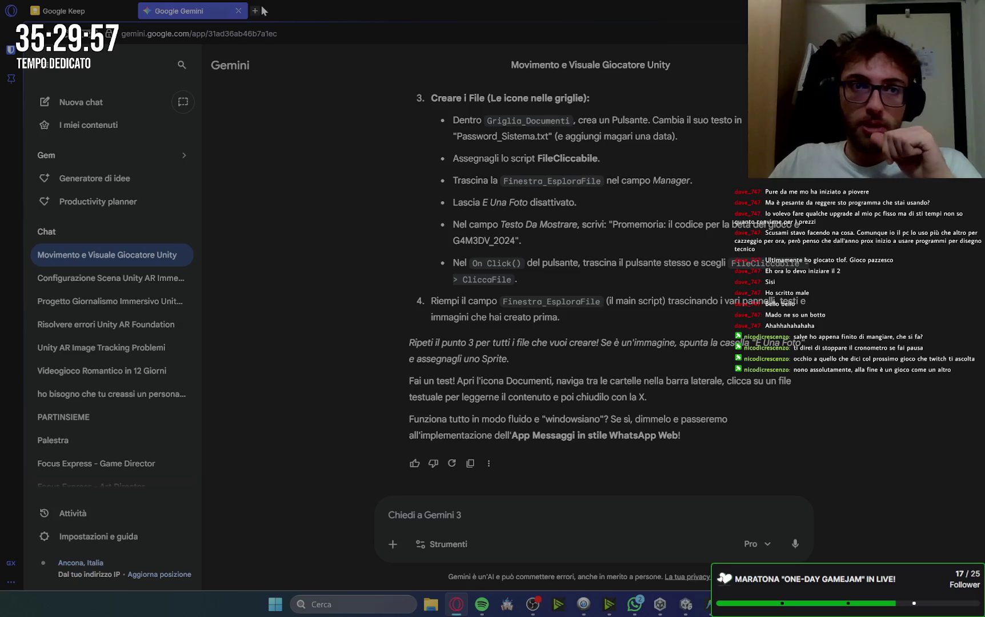
{"action": "left_click", "coordinate": [256, 10]}
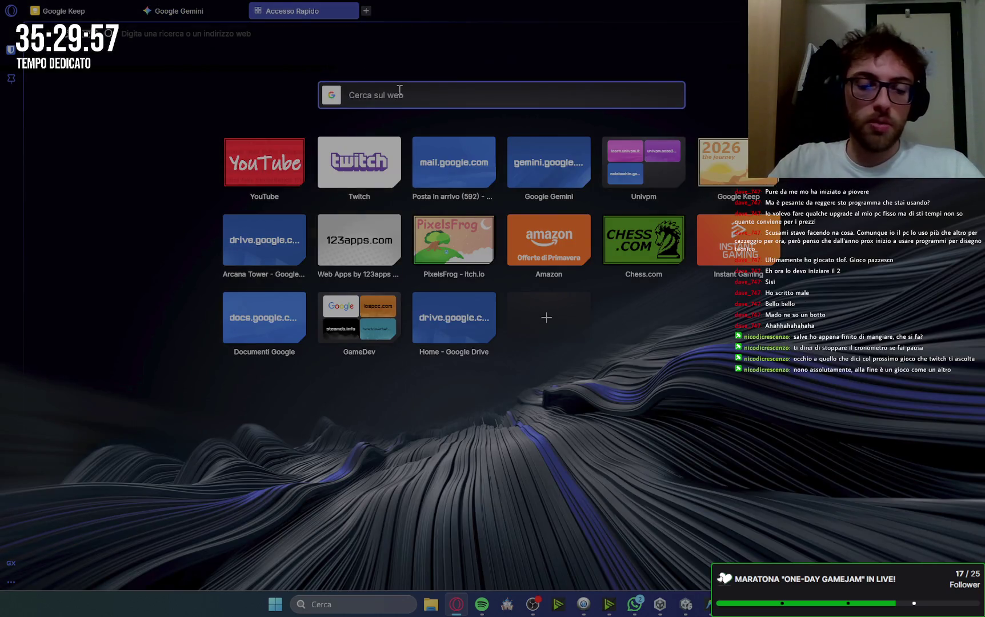
{"action": "type", "text": "stile "}
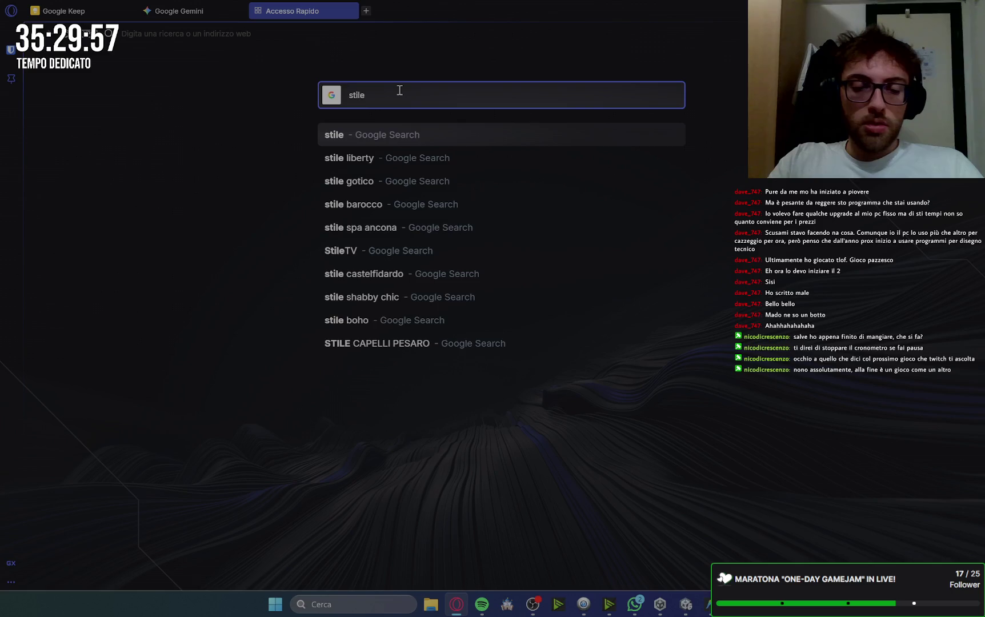
{"action": "type", "text": "hd 2"}
{"action": "key", "text": "Return"}
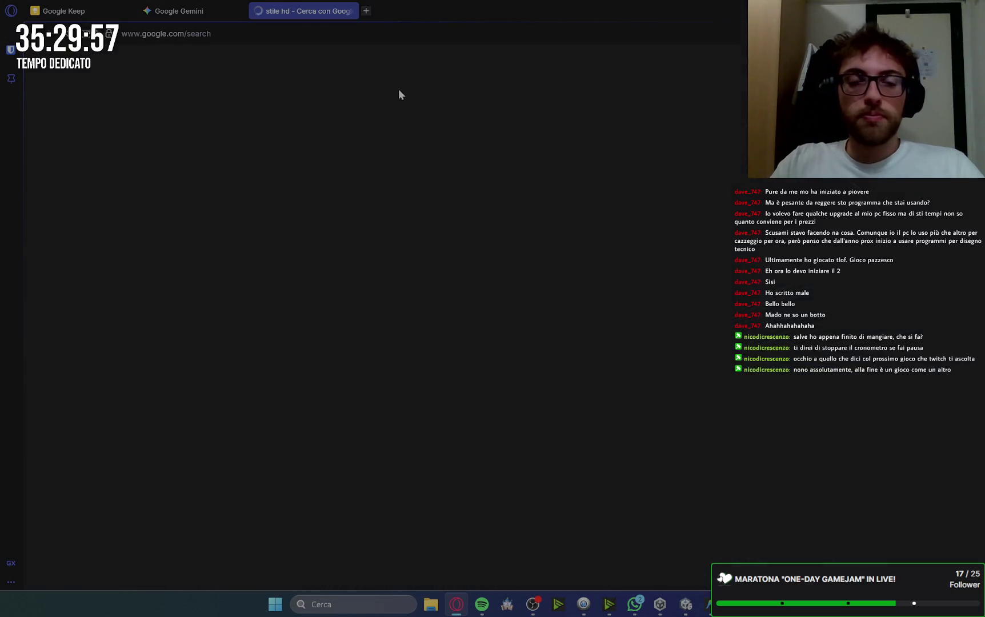
- Browse the 'stile hd' image results, including the Dragon Quest HD-2D Remake listing, then return to Keep
{"action": "left_click", "coordinate": [288, 110]}
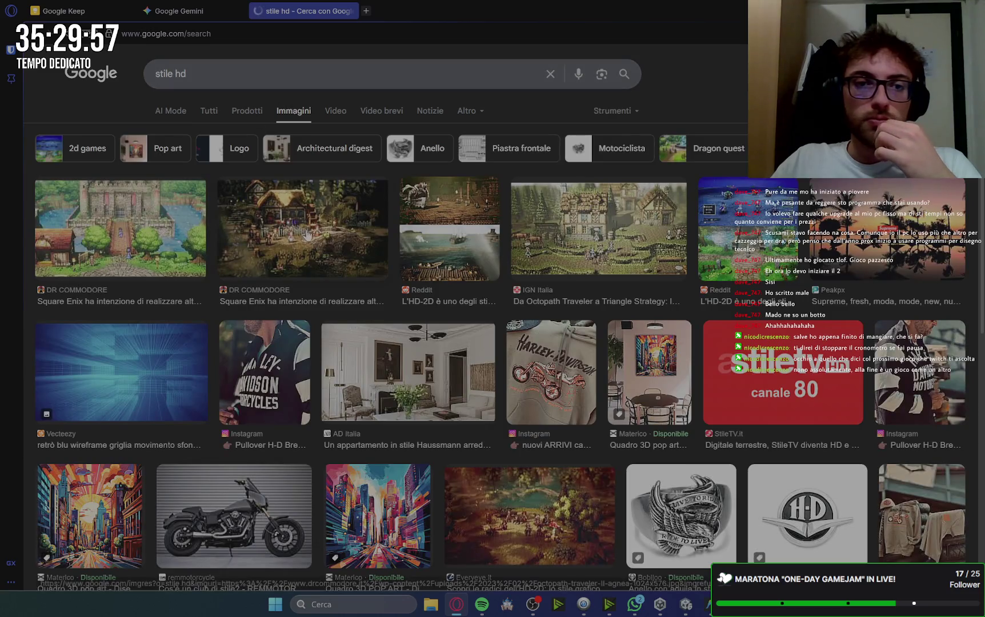
{"action": "left_click", "coordinate": [307, 234]}
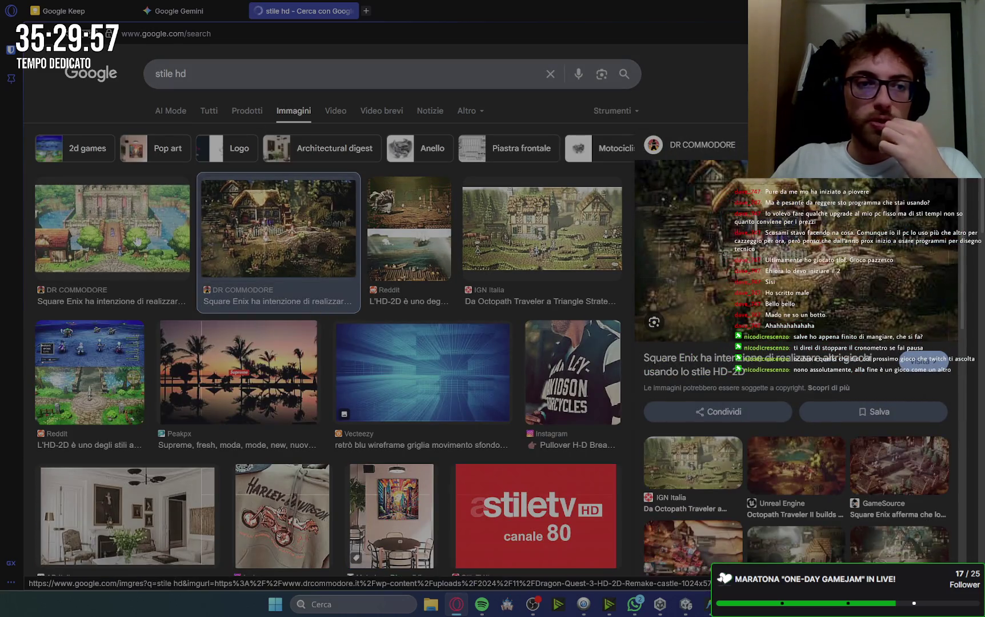
{"action": "key", "text": "Left"}
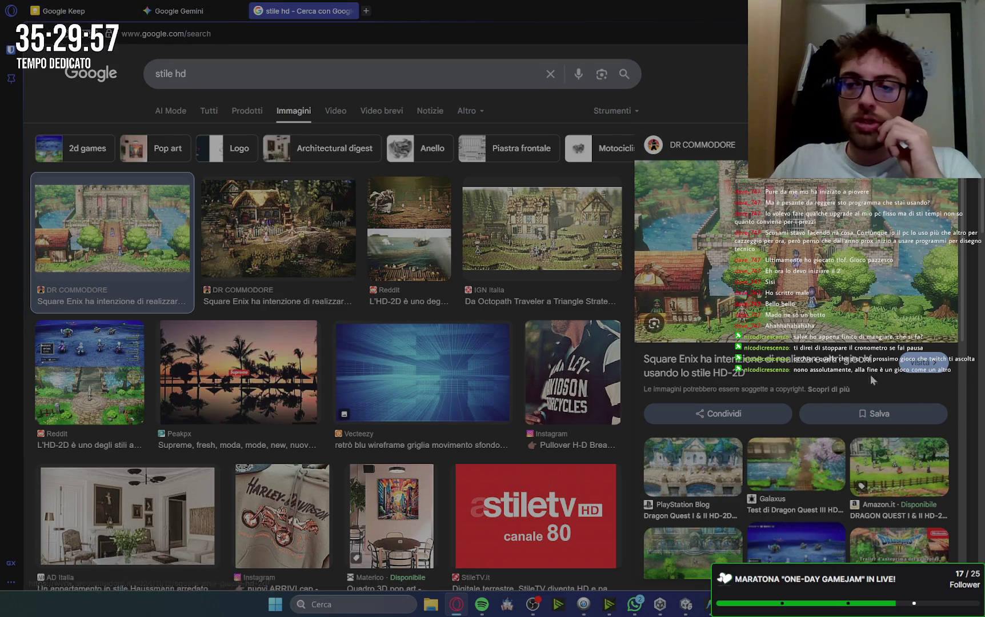
{"action": "left_click", "coordinate": [903, 473]}
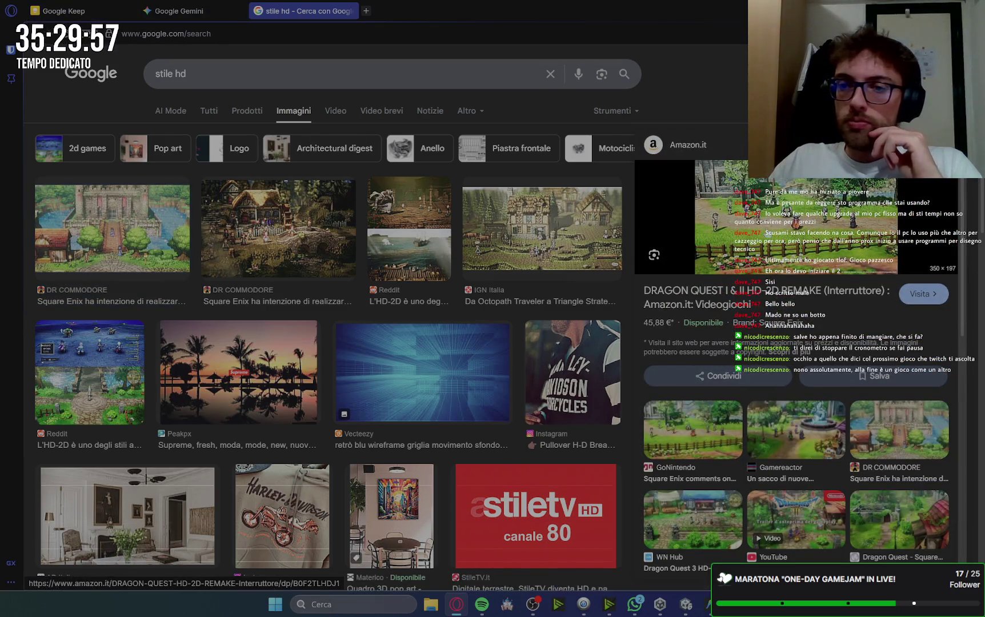
{"action": "left_click", "coordinate": [352, 11]}
{"action": "left_click", "coordinate": [63, 11]}
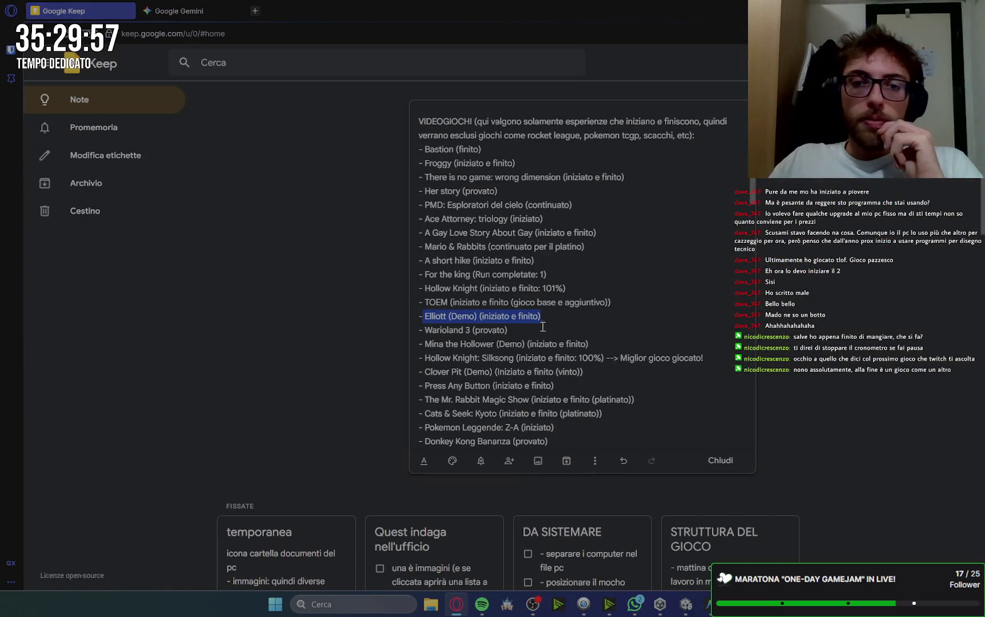
- Close the VIDEOGIOCHI games-list note and switch to the Unity editor
{"action": "left_click_drag", "start_coordinate": [508, 330], "coordinate": [439, 329]}
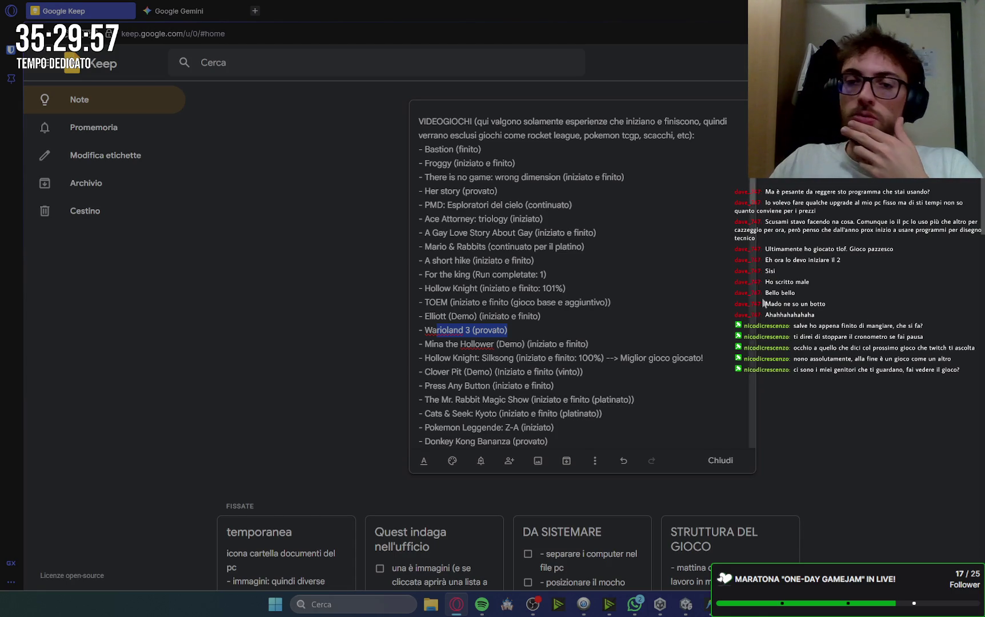
{"action": "left_click", "coordinate": [859, 273]}
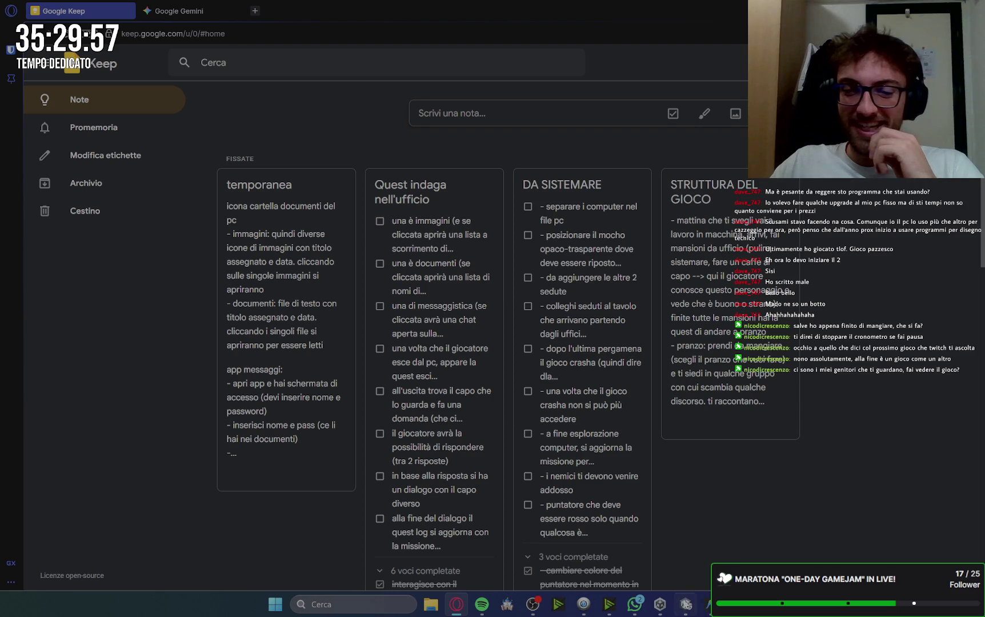
{"action": "left_click", "coordinate": [686, 604]}
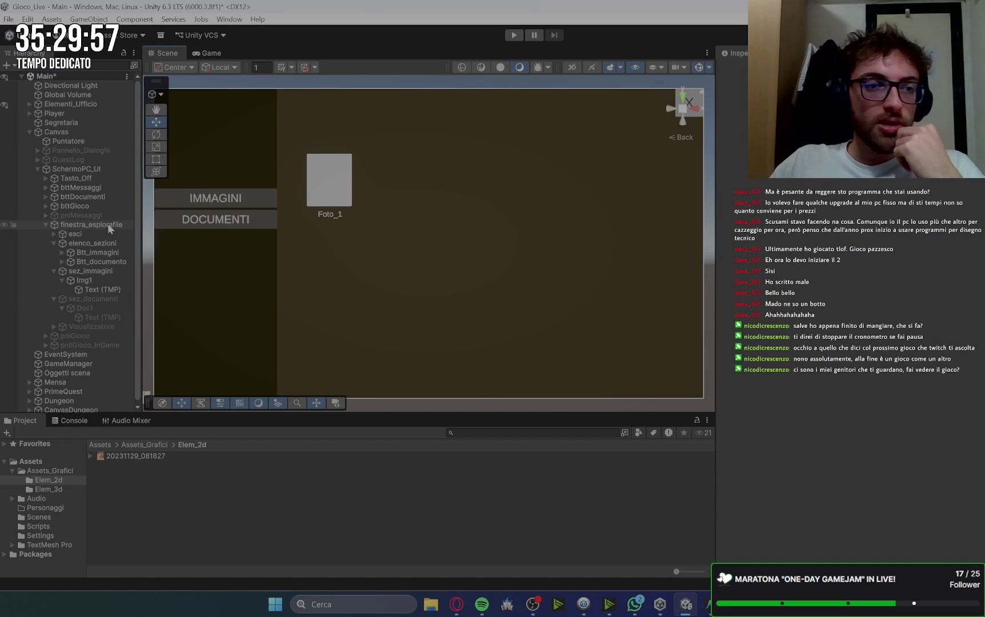
- Toggle finestra_esplorafile off and on to preview the desktop, and inspect the Btt_immagini button
{"action": "left_click", "coordinate": [582, 607]}
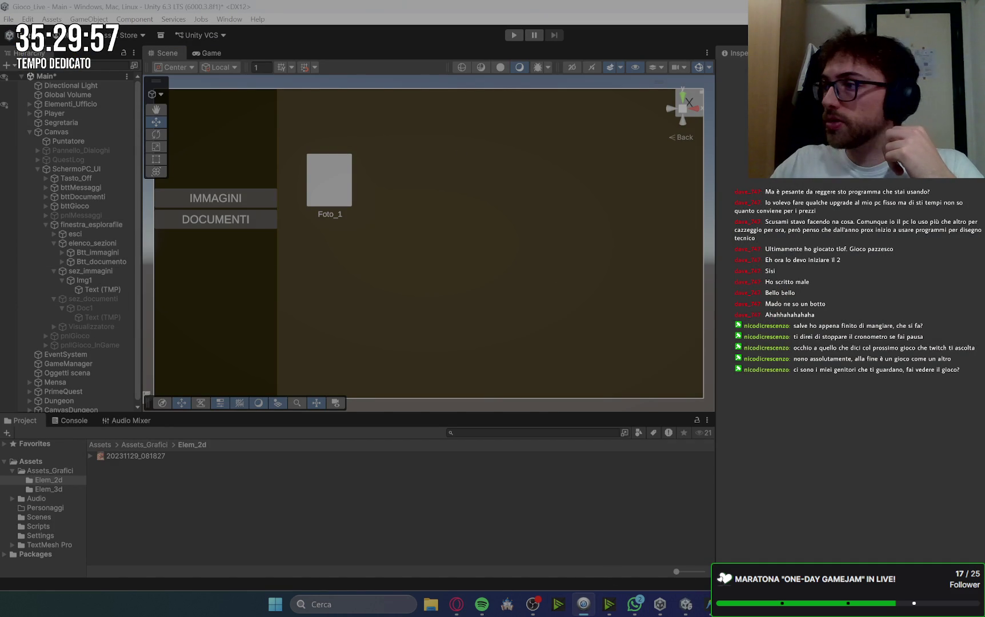
{"action": "left_click", "coordinate": [686, 604]}
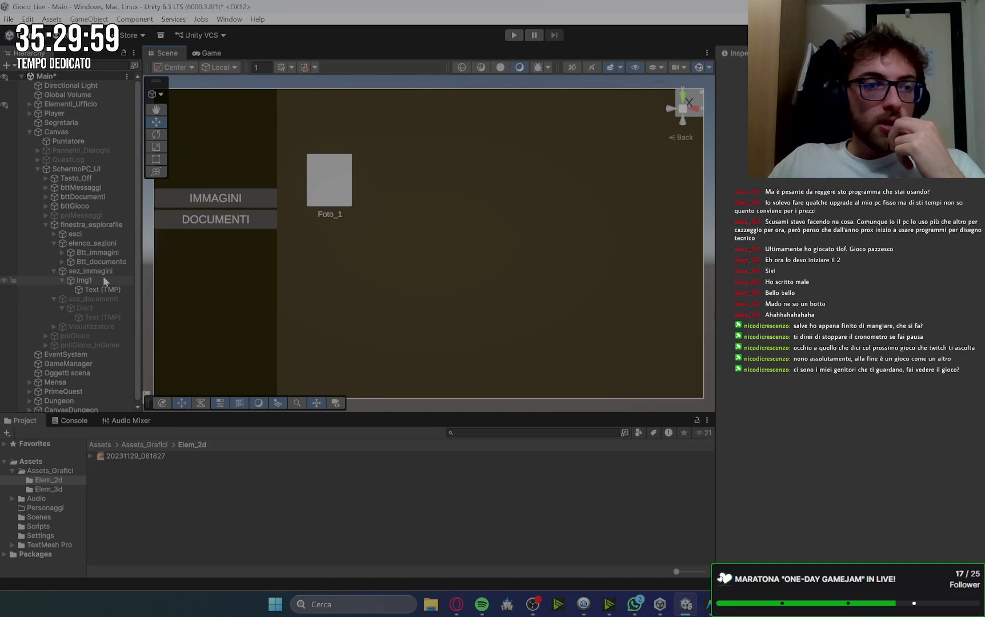
{"action": "left_click", "coordinate": [97, 225]}
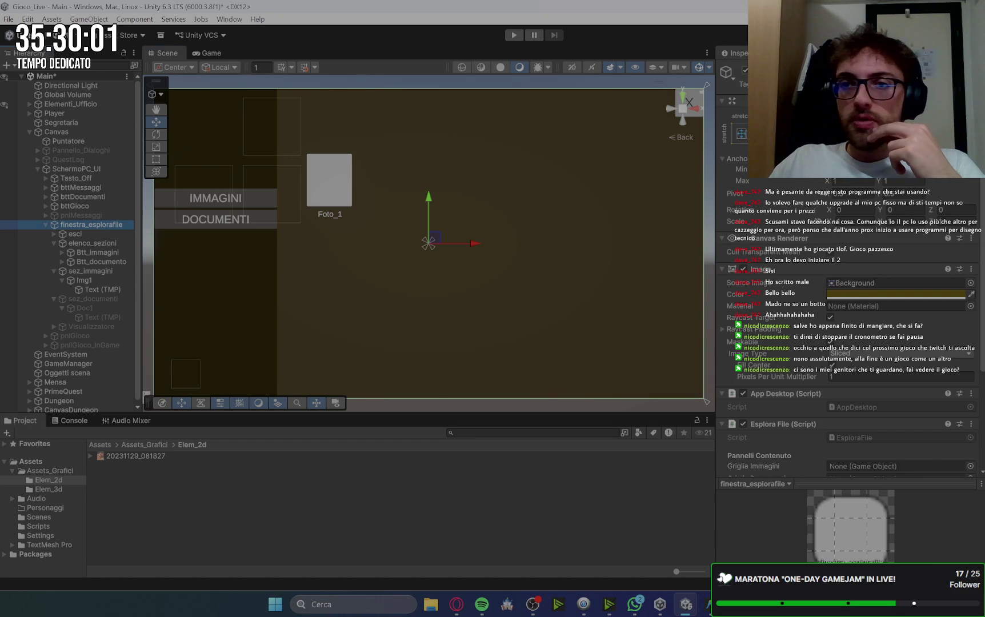
{"action": "left_click", "coordinate": [745, 70]}
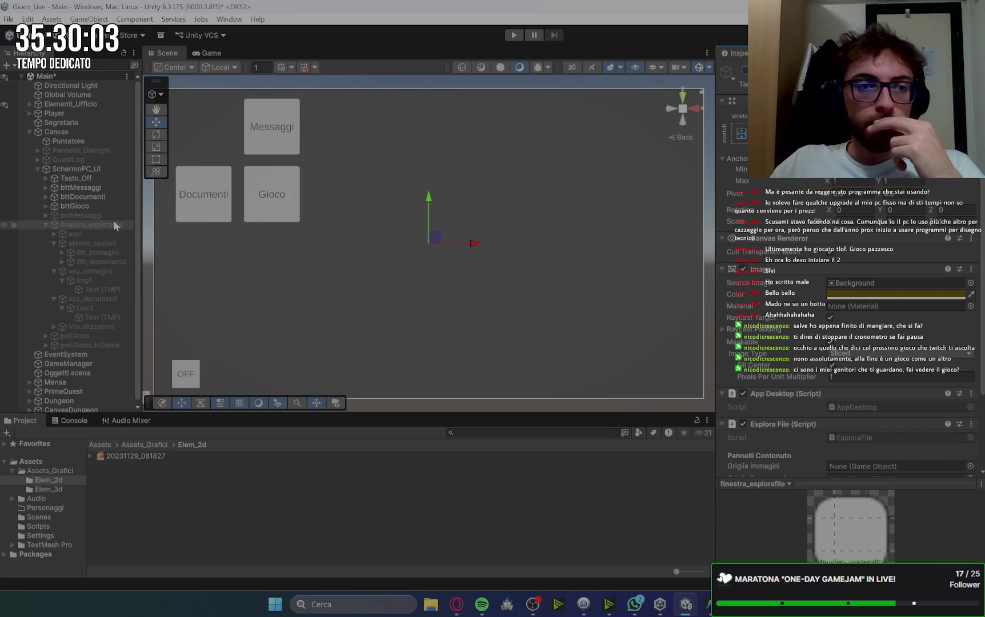
{"action": "left_click", "coordinate": [744, 69]}
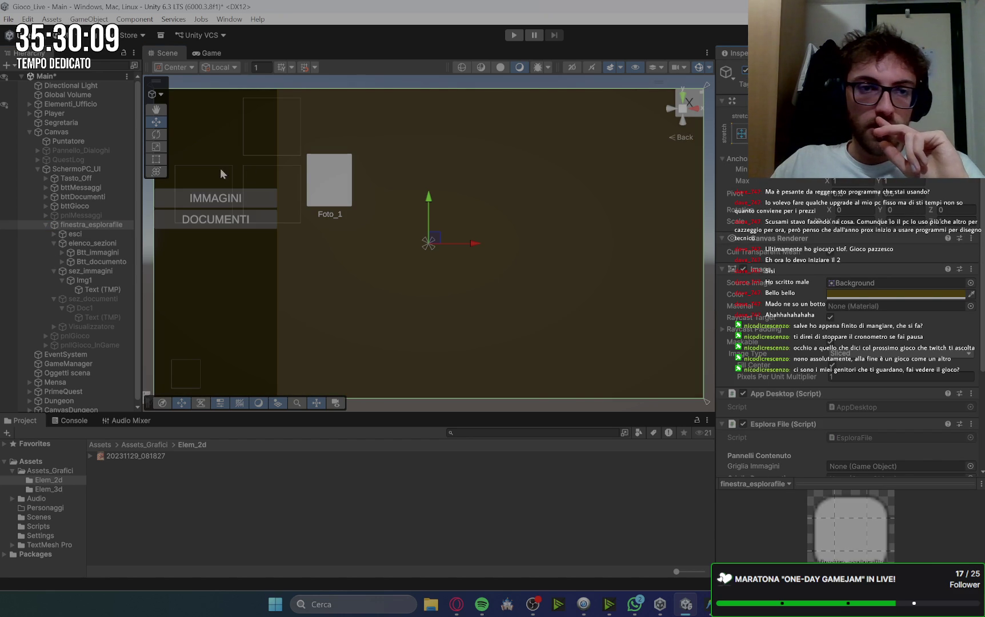
{"action": "left_click", "coordinate": [106, 255]}
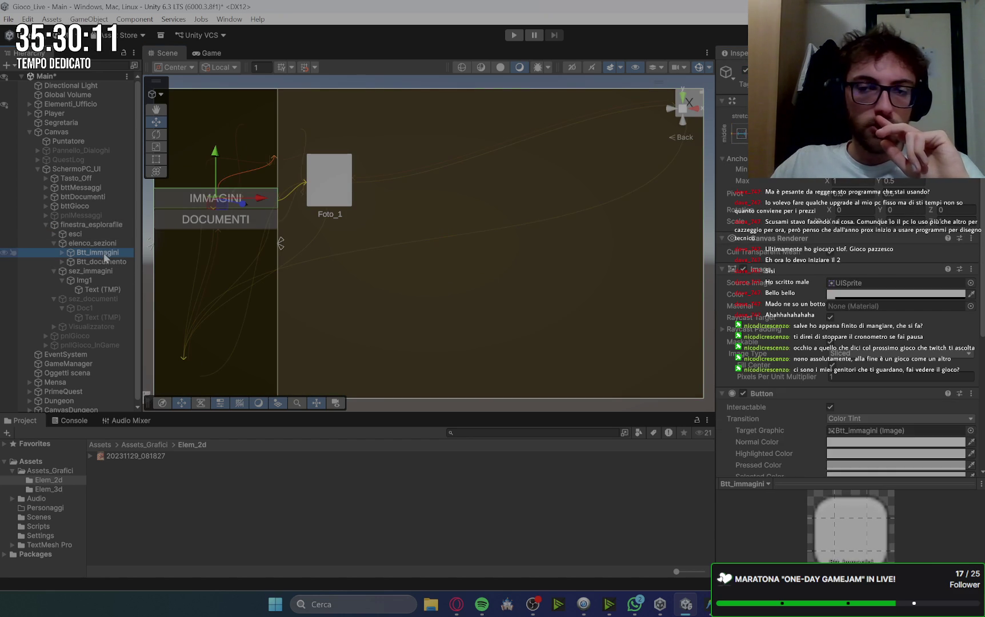
{"action": "scroll", "coordinate": [754, 327], "scroll_direction": "down", "scroll_amount": 6}
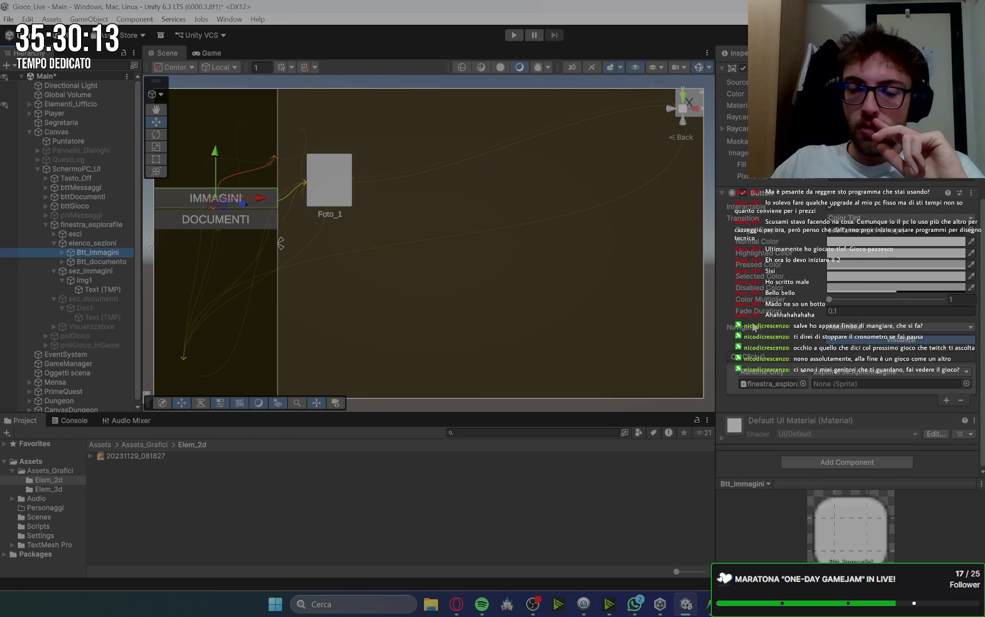
- Deactivate finestra_esplorafile and SchermoPC_UI, then start a Play mode test run
{"action": "left_click", "coordinate": [97, 225]}
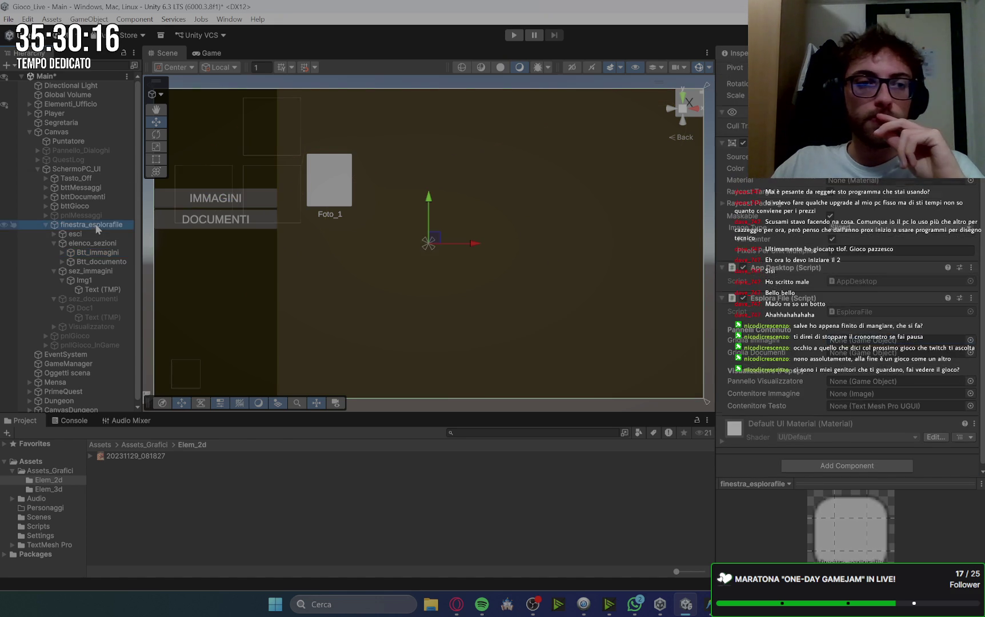
{"action": "scroll", "coordinate": [846, 342], "scroll_direction": "up", "scroll_amount": 4}
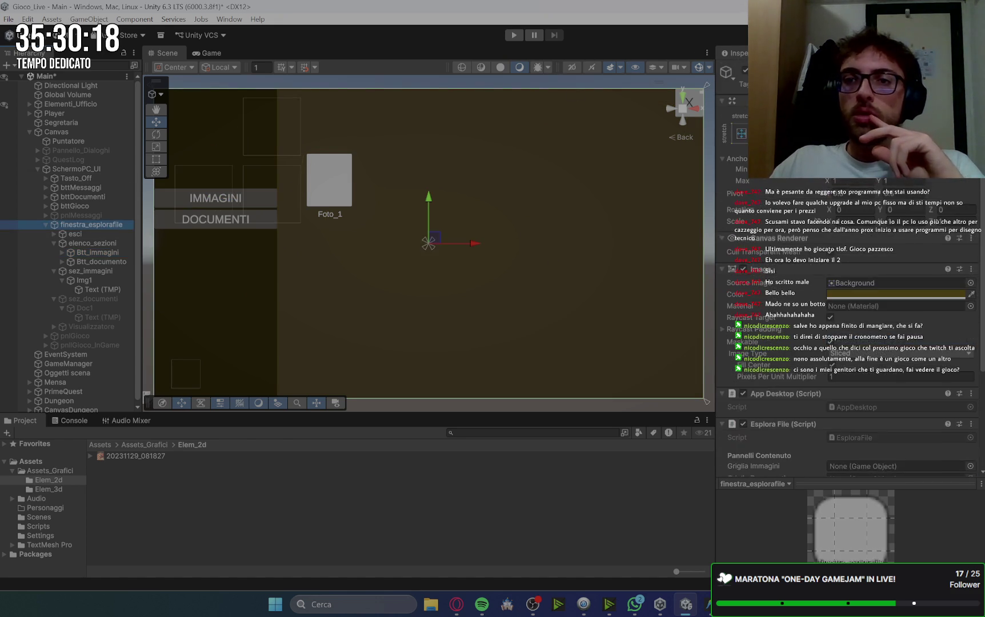
{"action": "left_click", "coordinate": [745, 70]}
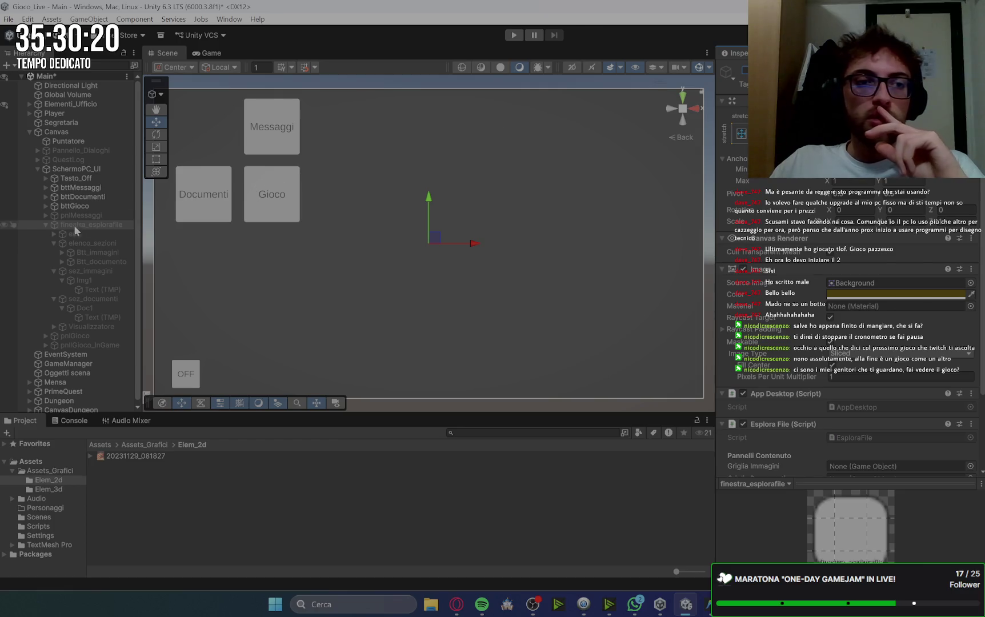
{"action": "left_click", "coordinate": [80, 169]}
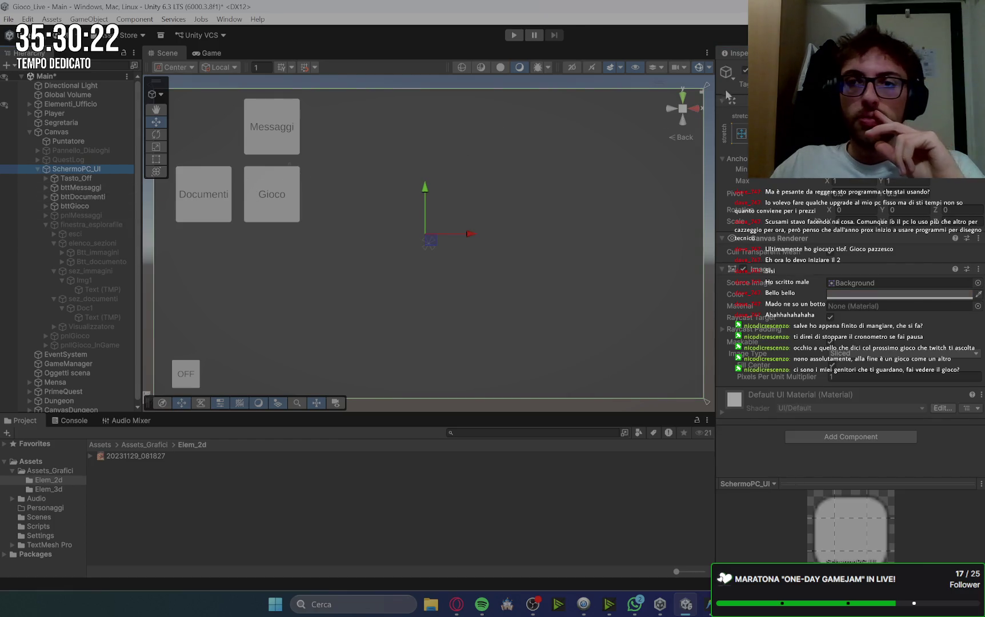
{"action": "left_click", "coordinate": [745, 70]}
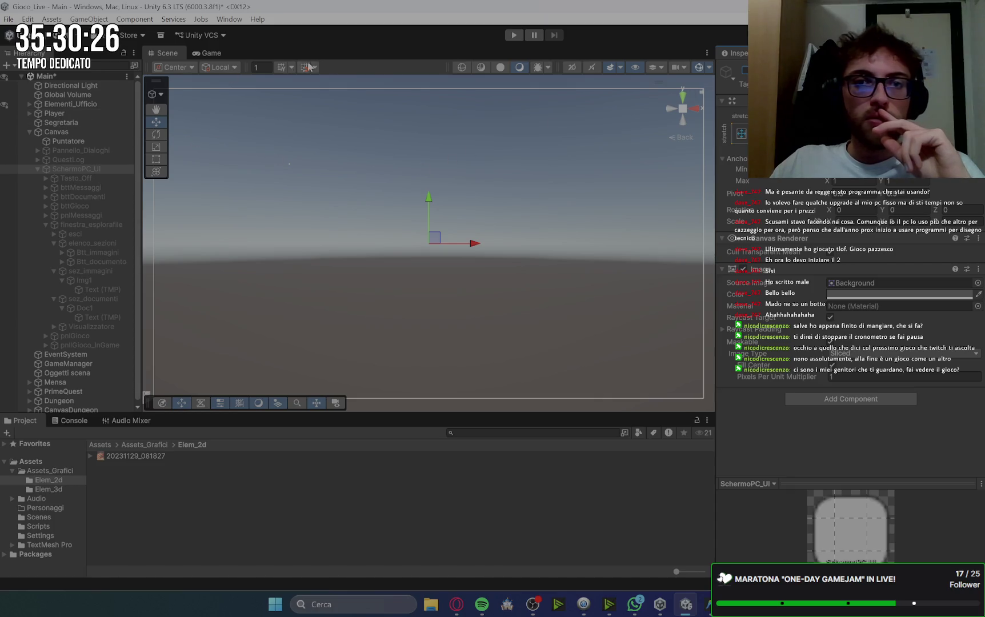
{"action": "left_click", "coordinate": [515, 36]}
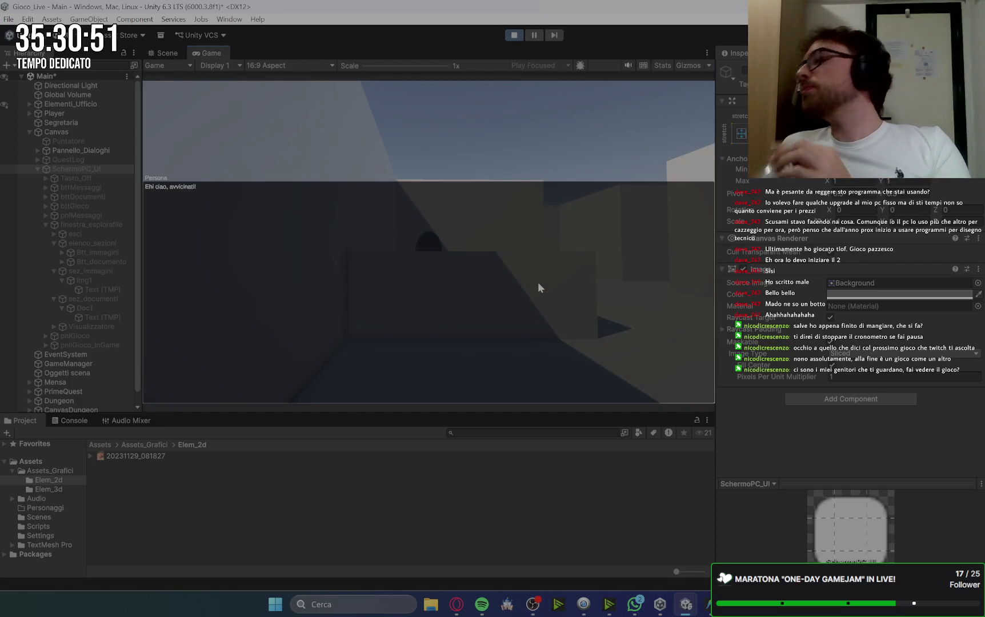
{"action": "left_click", "coordinate": [539, 288]}
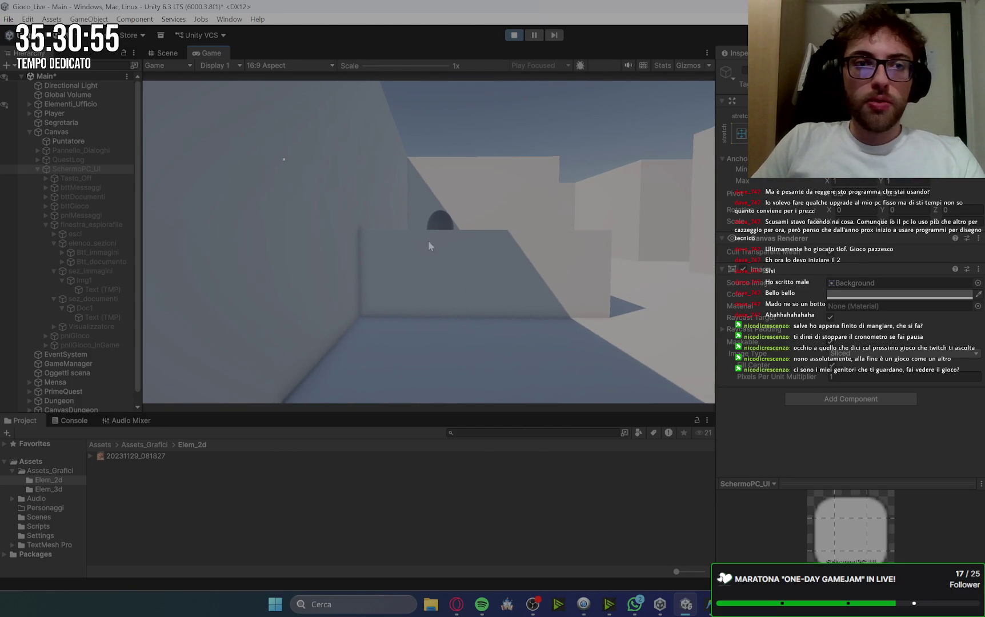
{"action": "left_click", "coordinate": [513, 35]}
{"action": "left_click", "coordinate": [167, 54]}
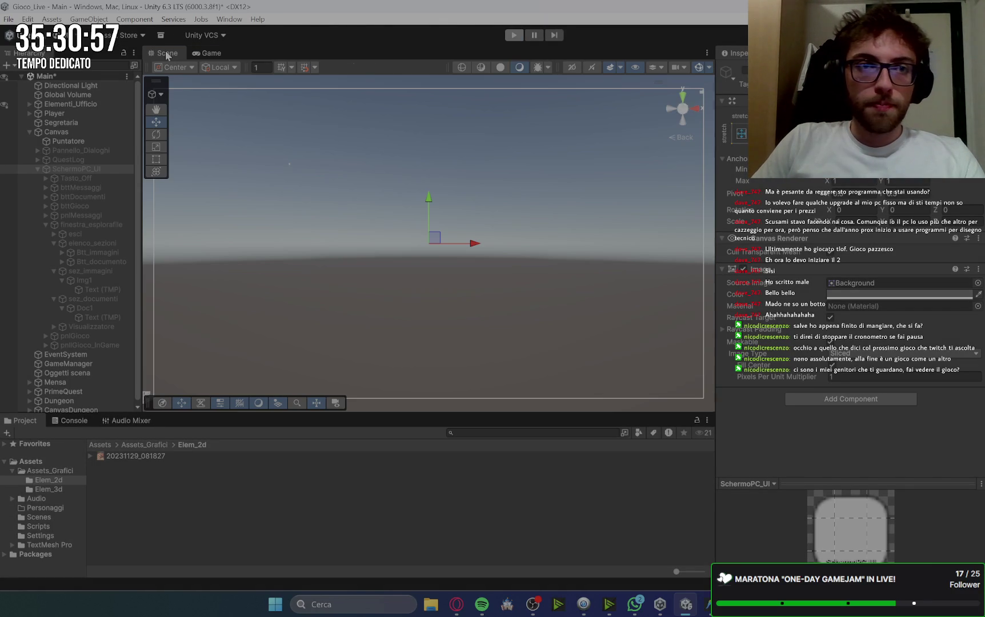
{"action": "left_click", "coordinate": [84, 131]}
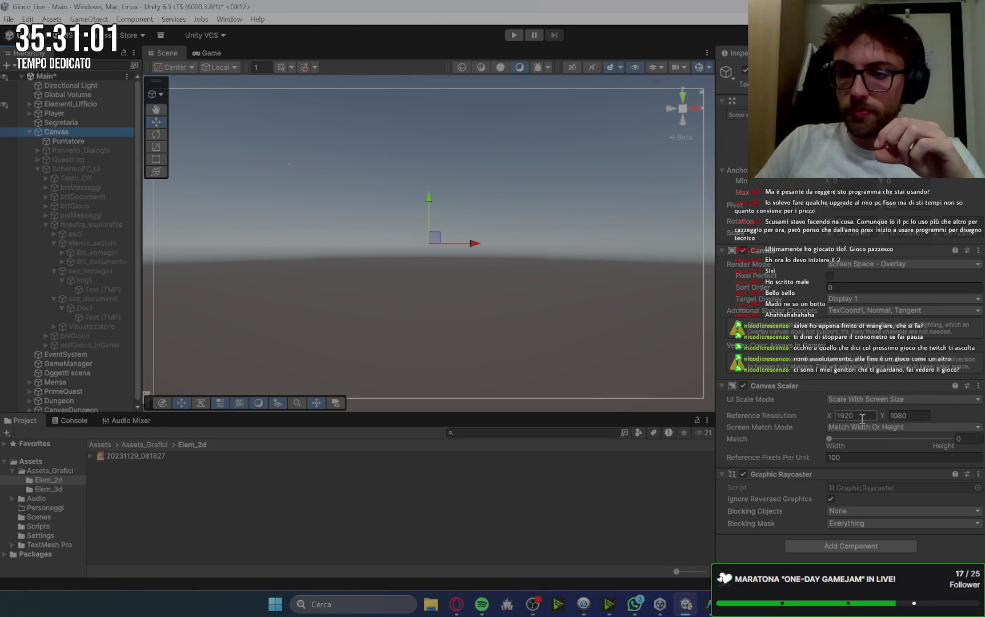
- Set the Canvas Scaler reference resolution to 800 × 800 and test it in Play mode
{"action": "type", "text": "80"}
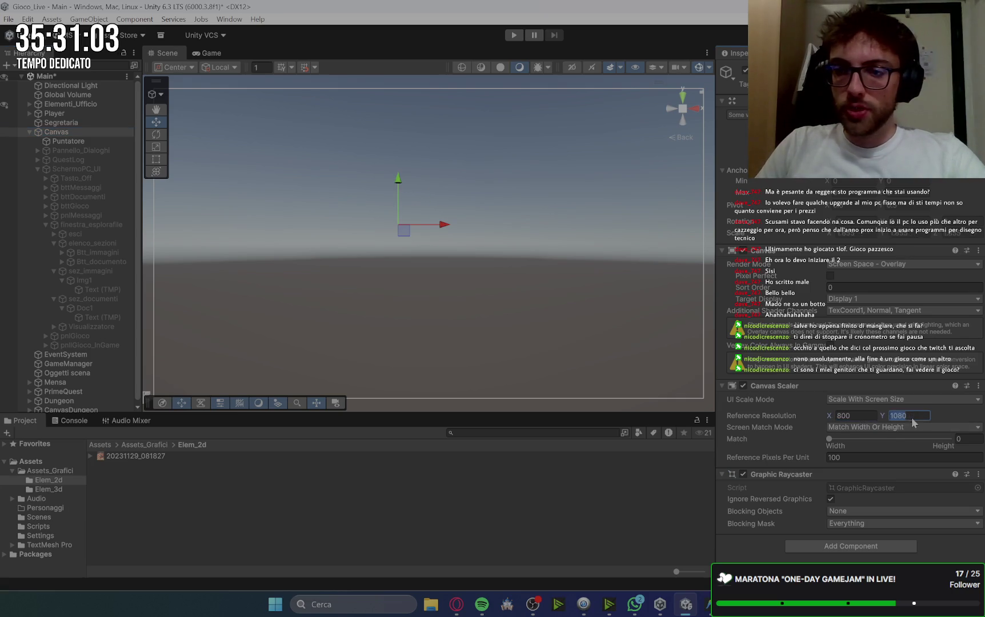
{"action": "left_click", "coordinate": [220, 53]}
{"action": "left_click", "coordinate": [513, 36]}
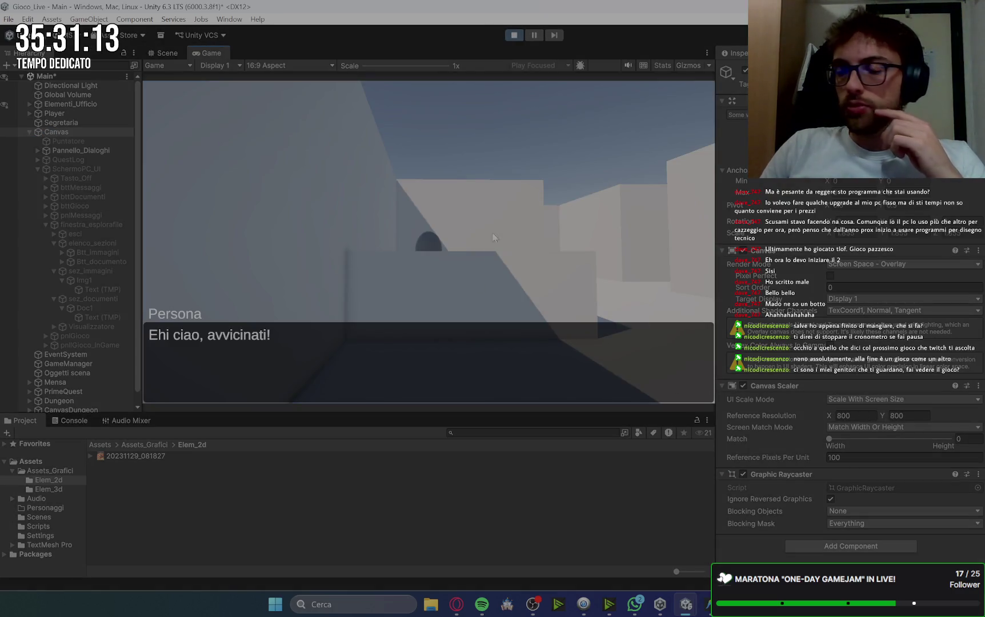
{"action": "left_click", "coordinate": [454, 203]}
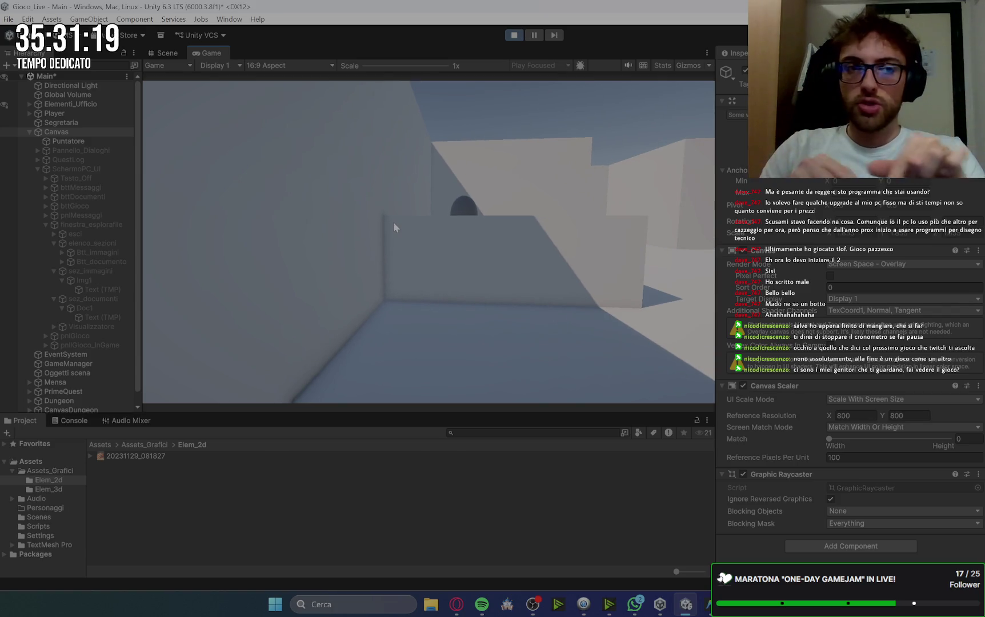
{"action": "left_click", "coordinate": [93, 113]}
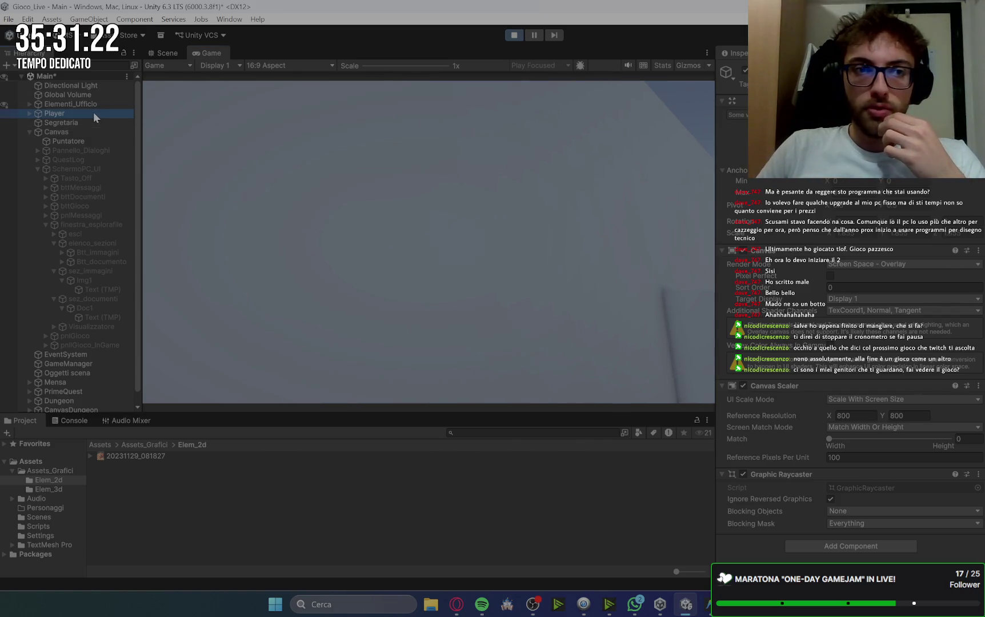
- Try a Player Speed of 20 during play, walk to test it, then stop the run
{"action": "left_click", "coordinate": [849, 301]}
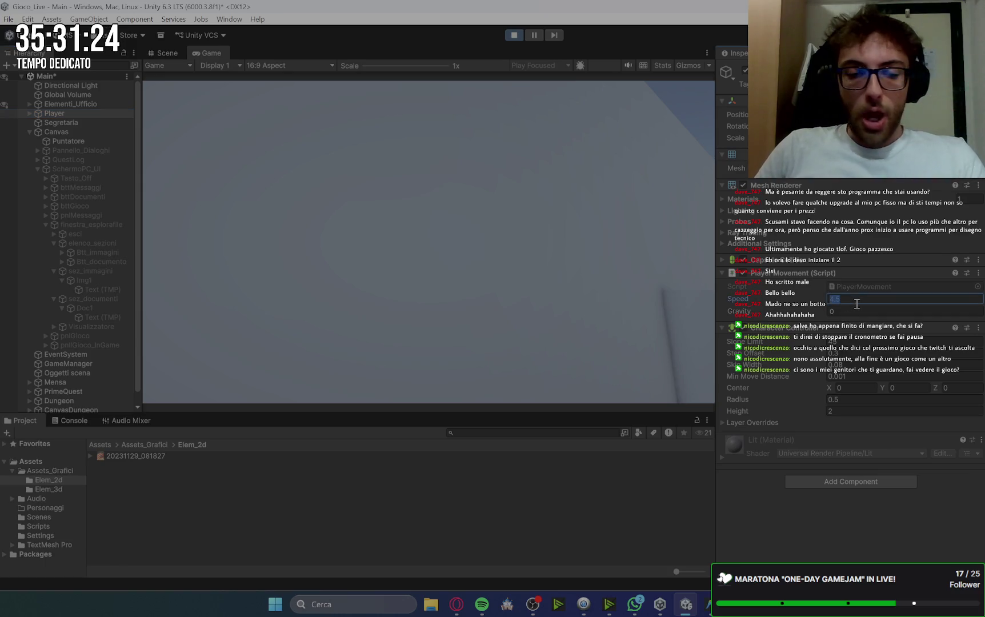
{"action": "type", "text": "20"}
{"action": "left_click", "coordinate": [664, 236]}
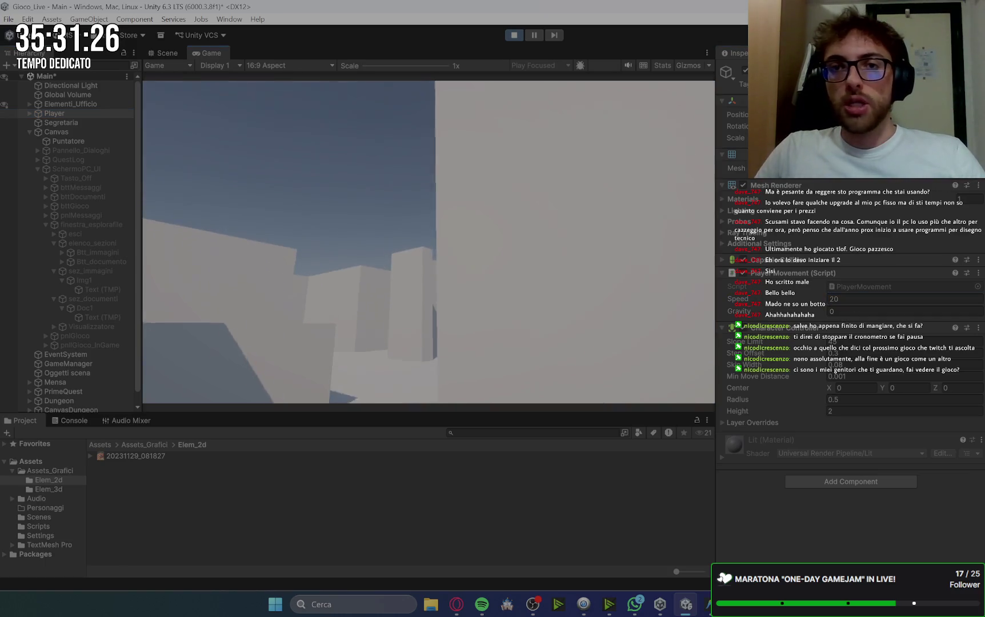
{"action": "key", "text": "w"}
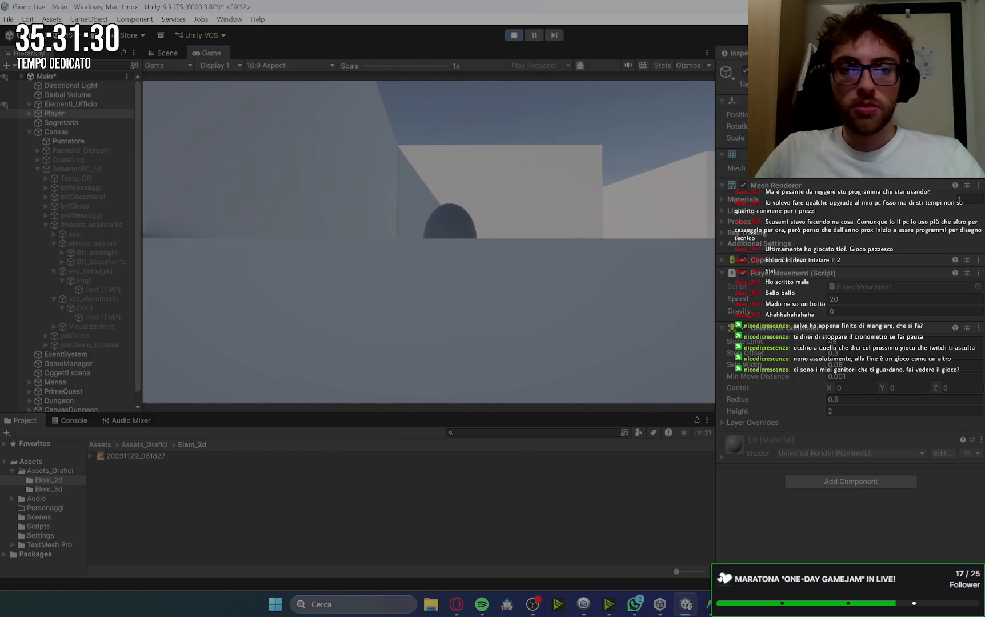
{"action": "key", "text": "Escape"}
{"action": "left_click", "coordinate": [513, 35]}
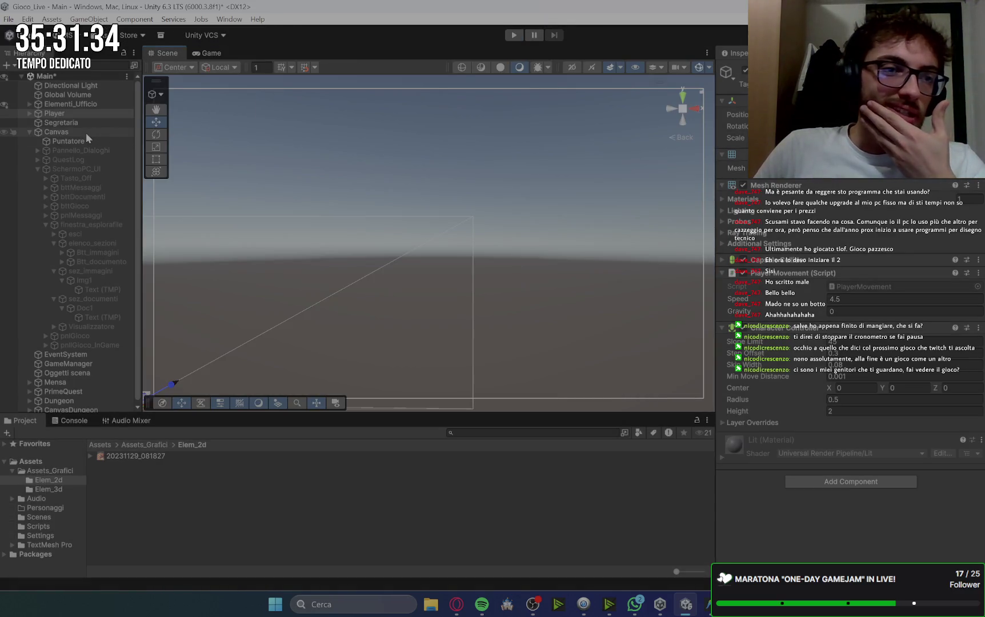
- Select the Puntatore crosshair object and show the Game view
{"action": "left_click", "coordinate": [94, 141]}
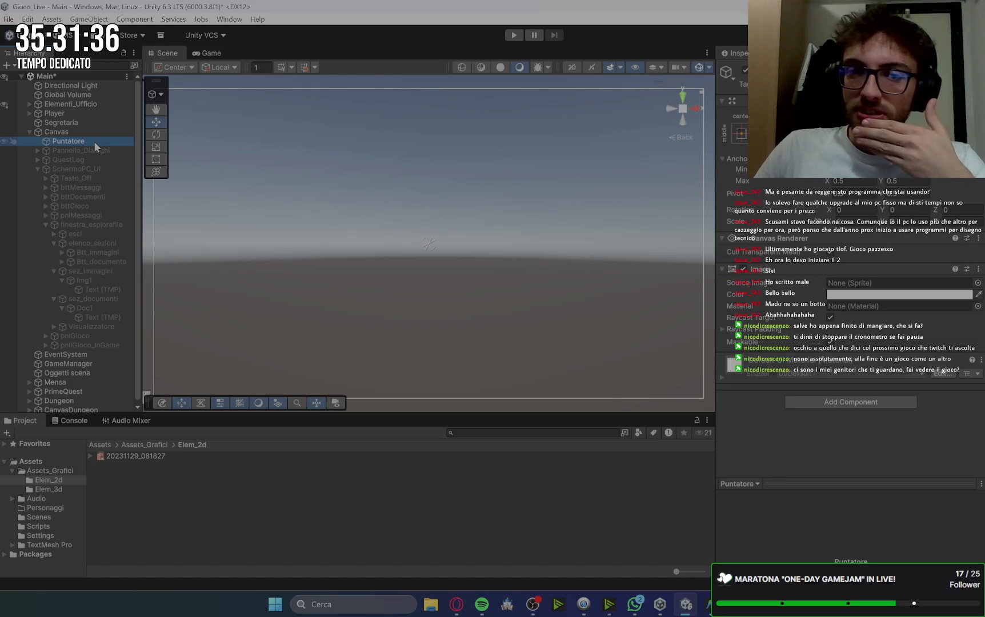
{"action": "left_click", "coordinate": [428, 243]}
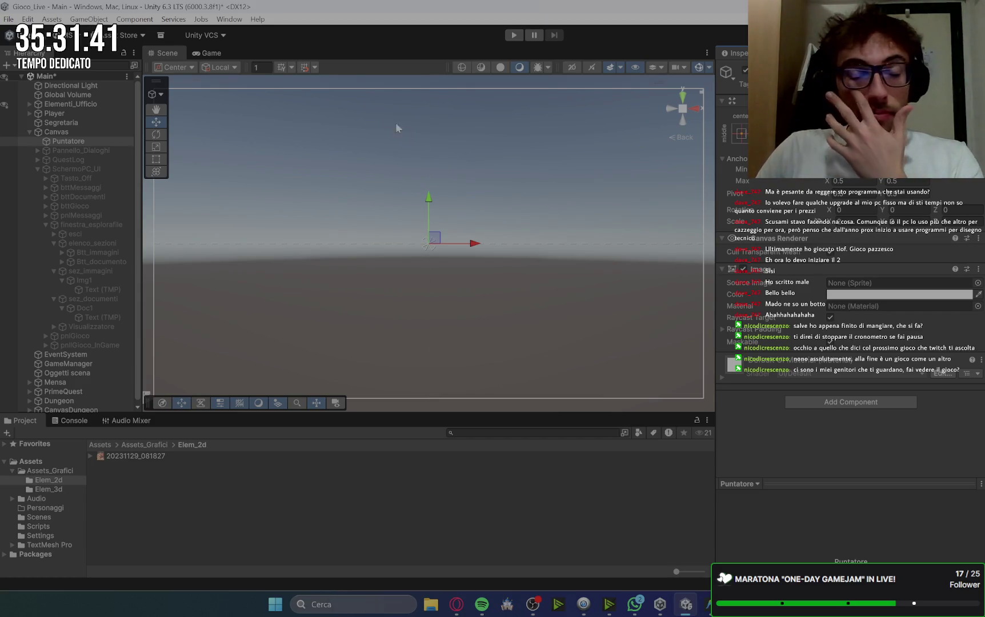
{"action": "left_click", "coordinate": [221, 53]}
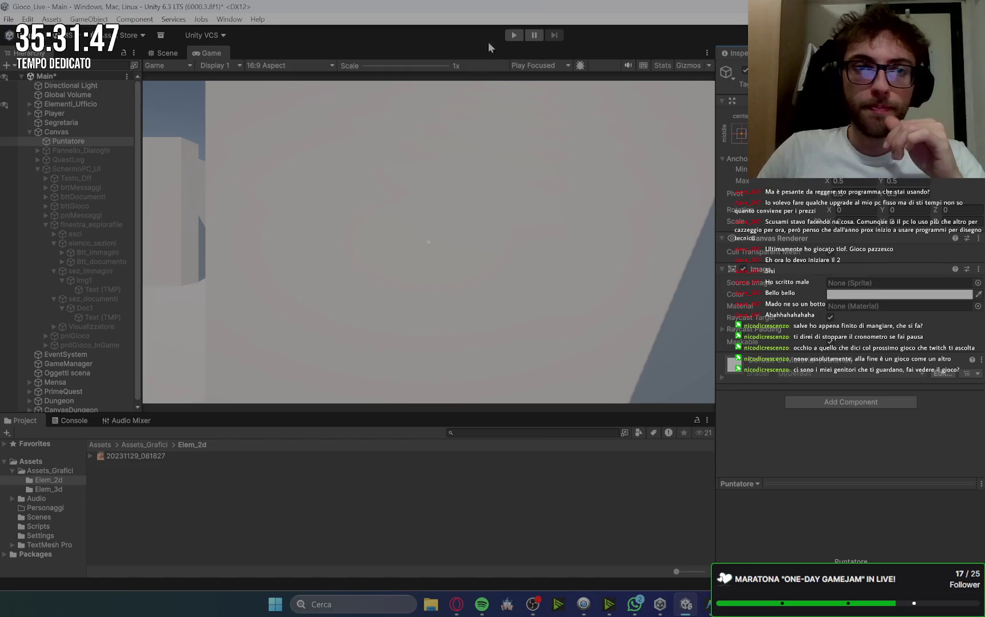
- Start Play mode and set the Player's Speed to 20
{"action": "left_click", "coordinate": [514, 35]}
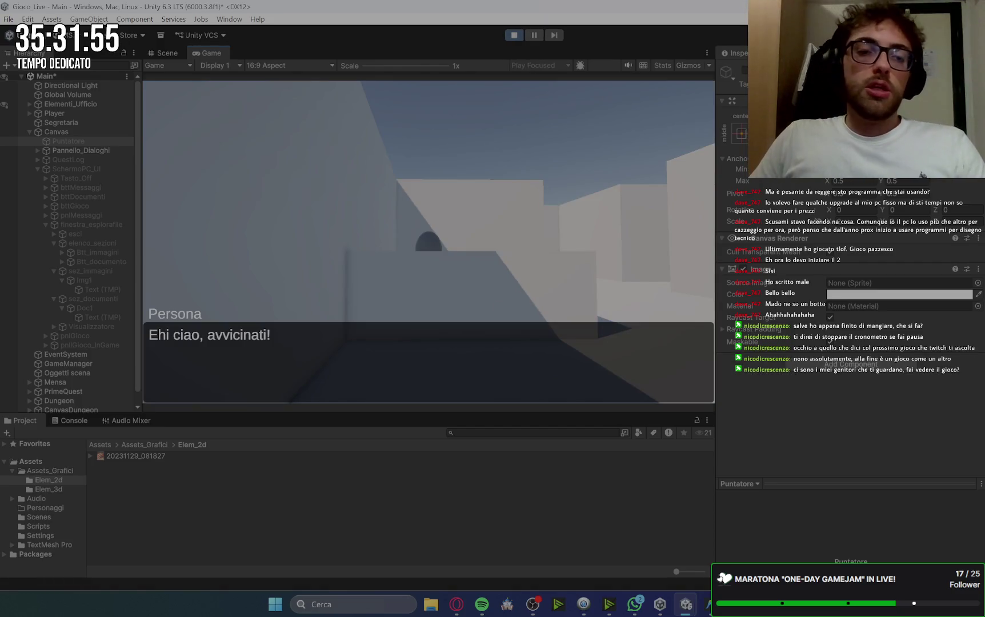
{"action": "left_click", "coordinate": [54, 114]}
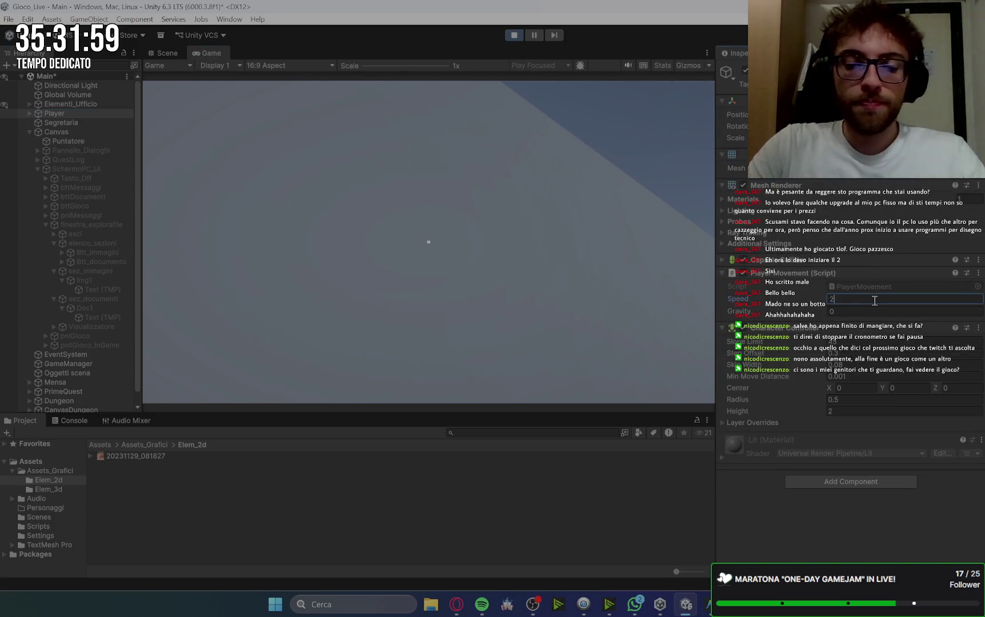
{"action": "type", "text": "0"}
{"action": "left_click", "coordinate": [634, 257]}
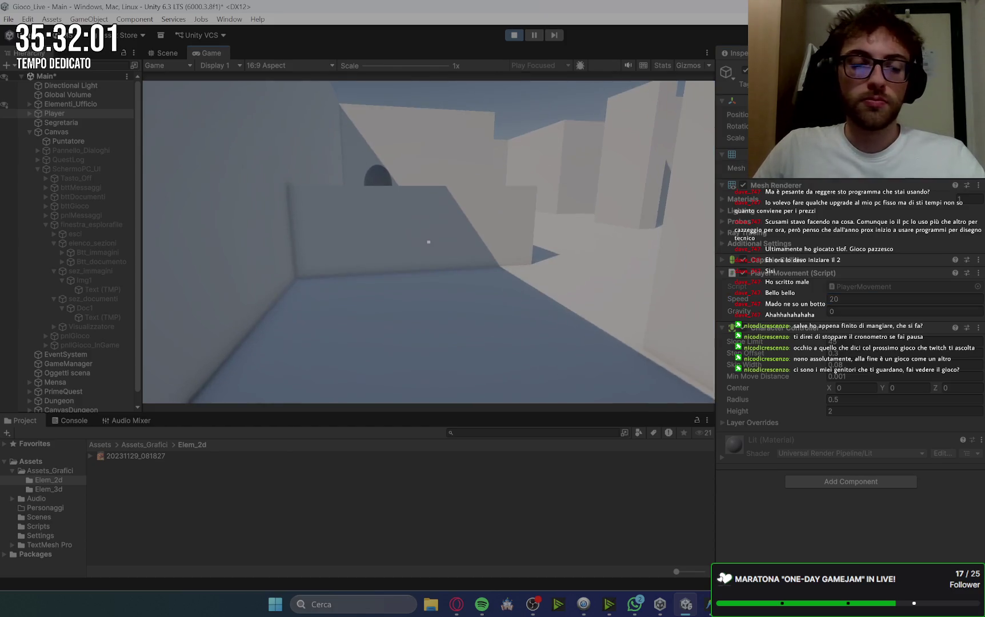
- Talk to the capsule character to start the document quest
{"action": "key", "text": "w"}
{"action": "key", "text": "e"}
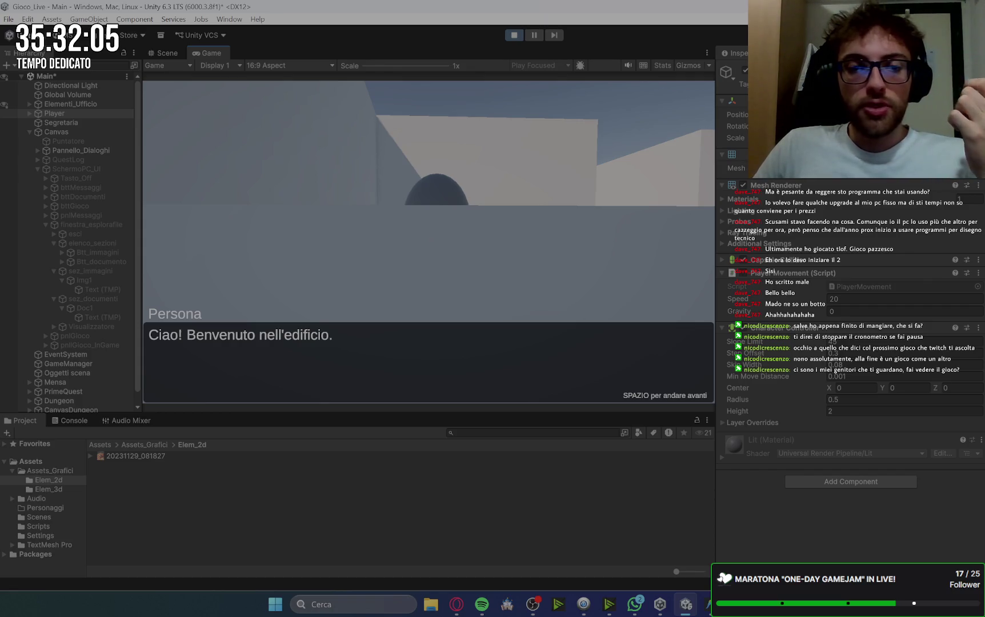
{"action": "key", "text": "space"}
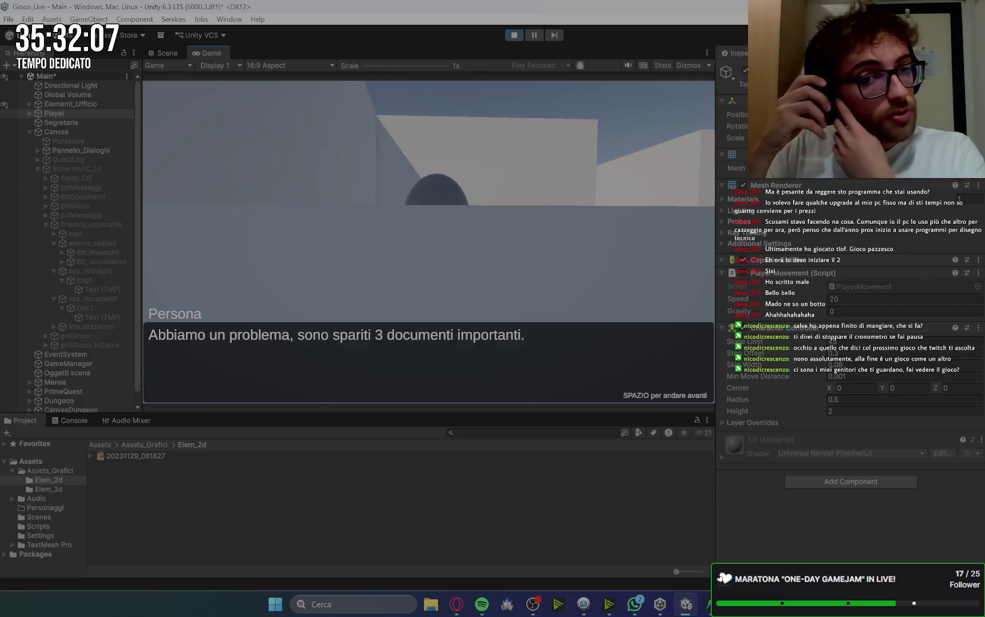
{"action": "key", "text": "space"}
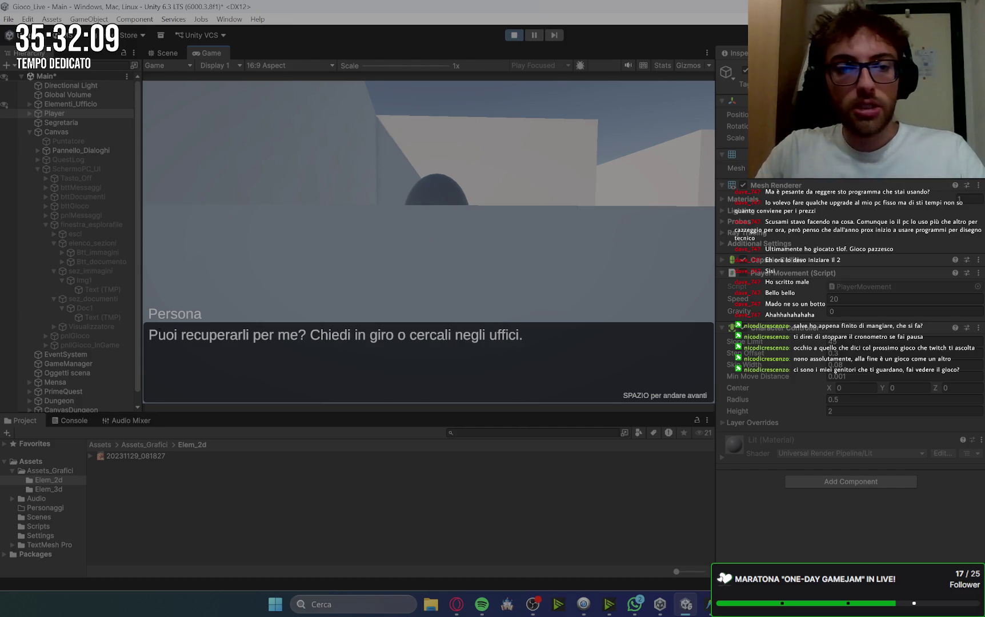
{"action": "key", "text": "space"}
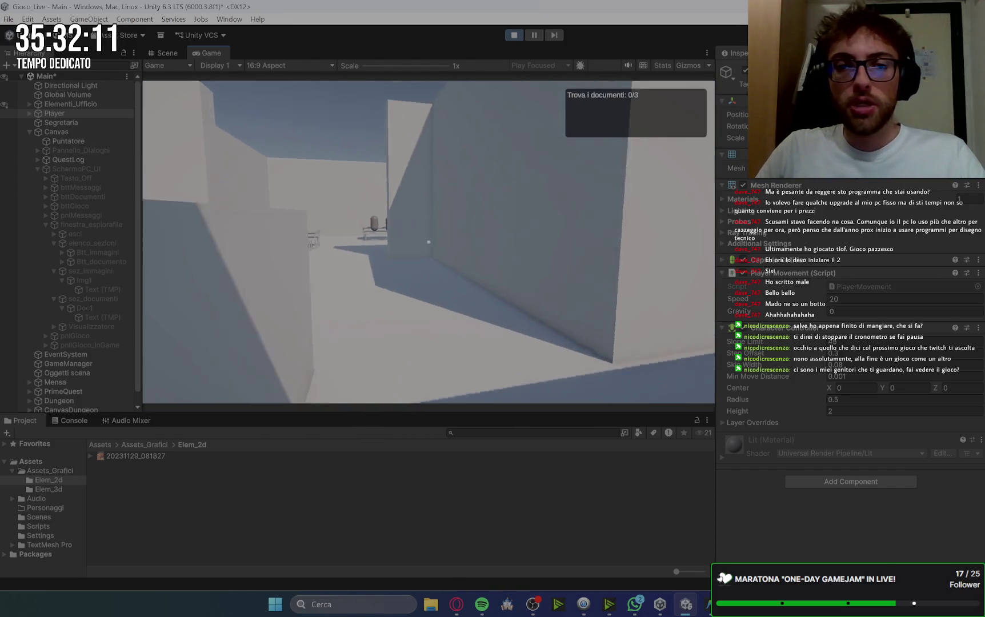
- Walk to the boss's desk and collect the first document
{"action": "key", "text": "w"}
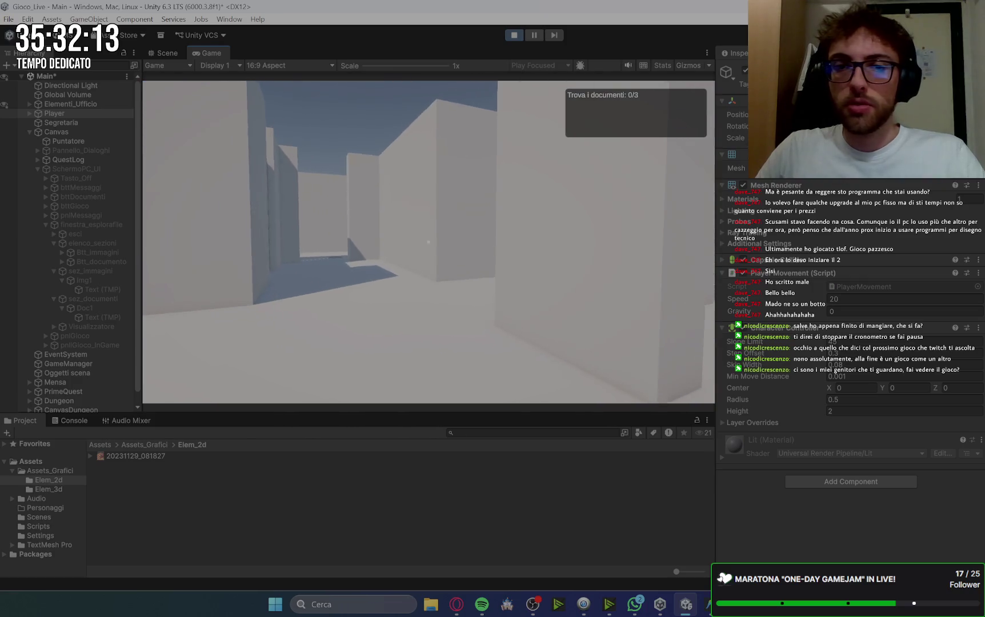
{"action": "key", "text": "w"}
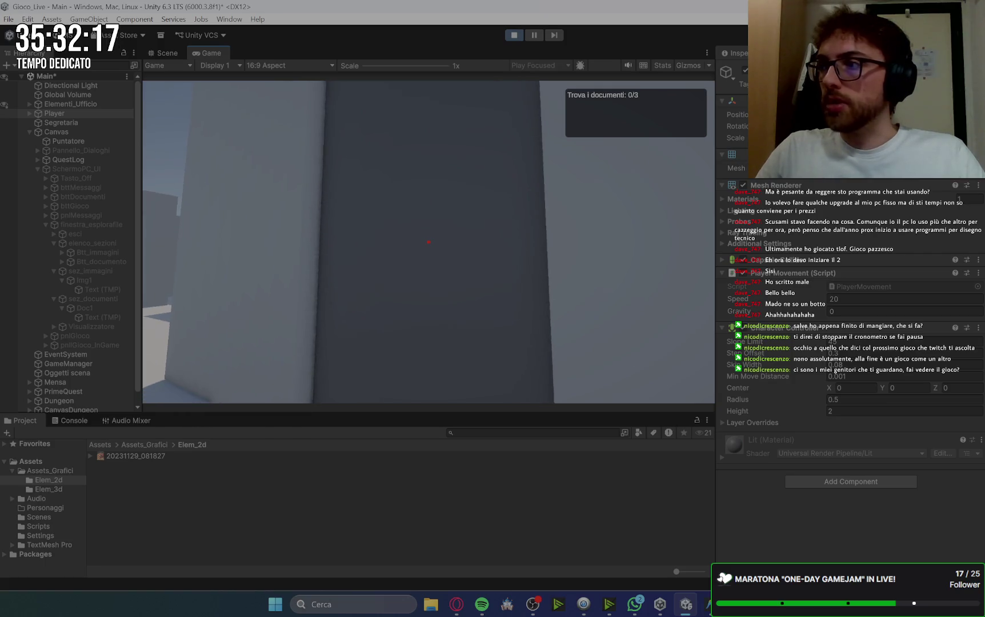
{"action": "key", "text": "e"}
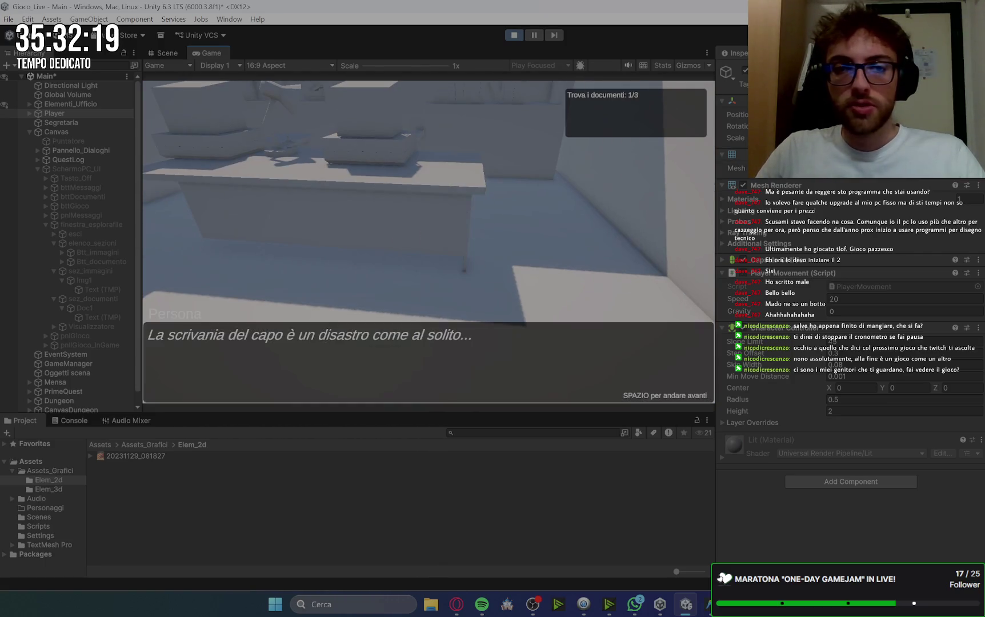
{"action": "key", "text": "space"}
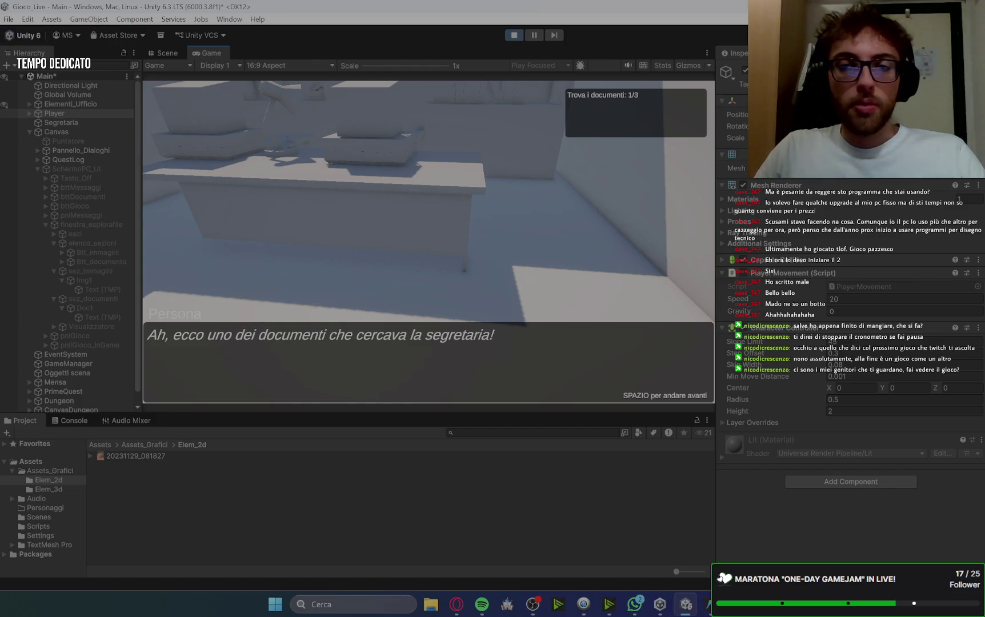
{"action": "key", "text": "space"}
{"action": "key", "text": "space"}
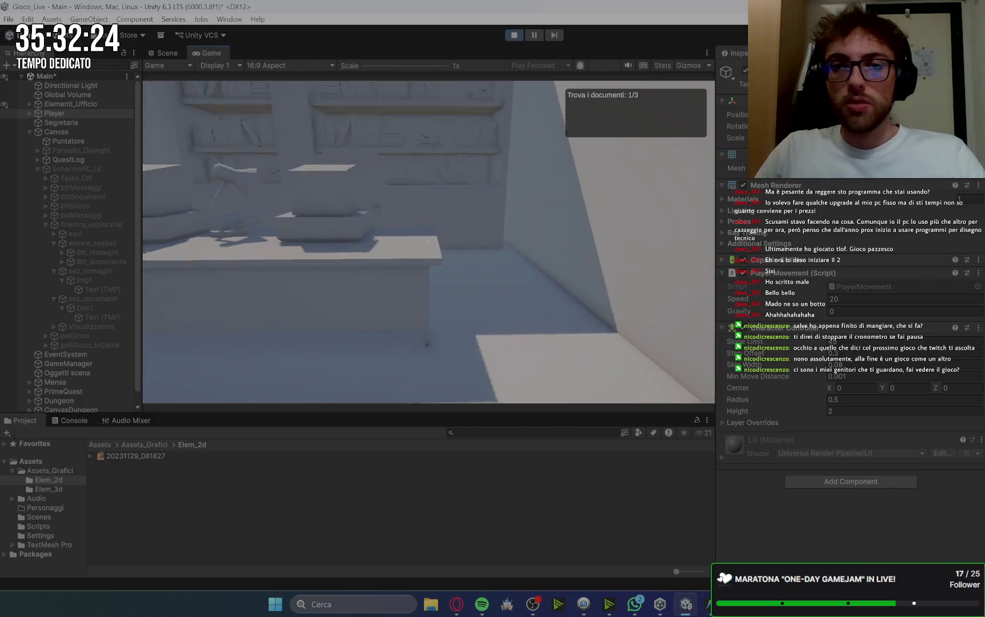
- Enter the dark office and receive the second document from the colleague
{"action": "key", "text": "w"}
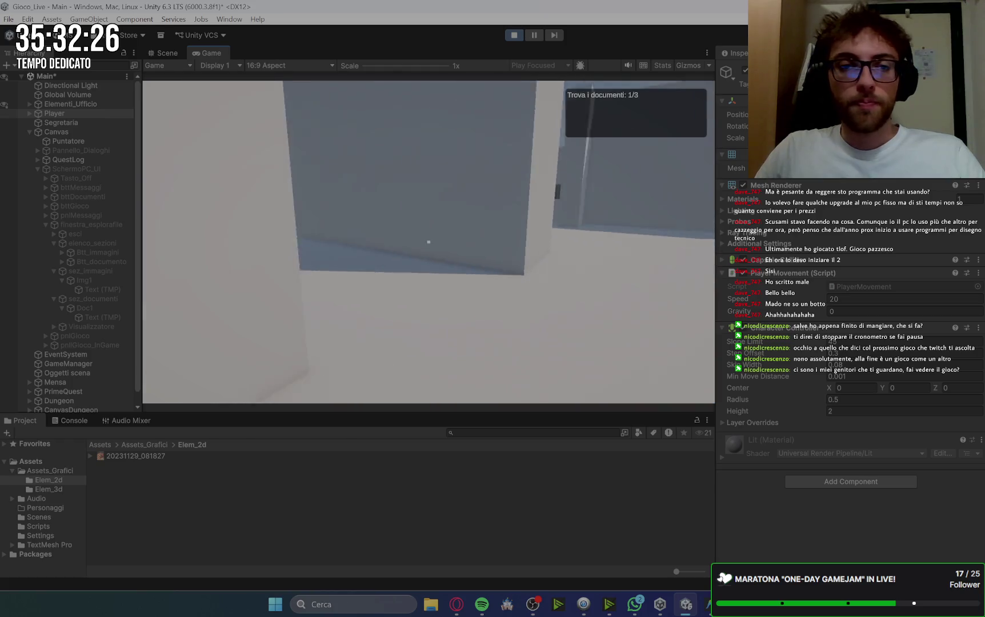
{"action": "key", "text": "w"}
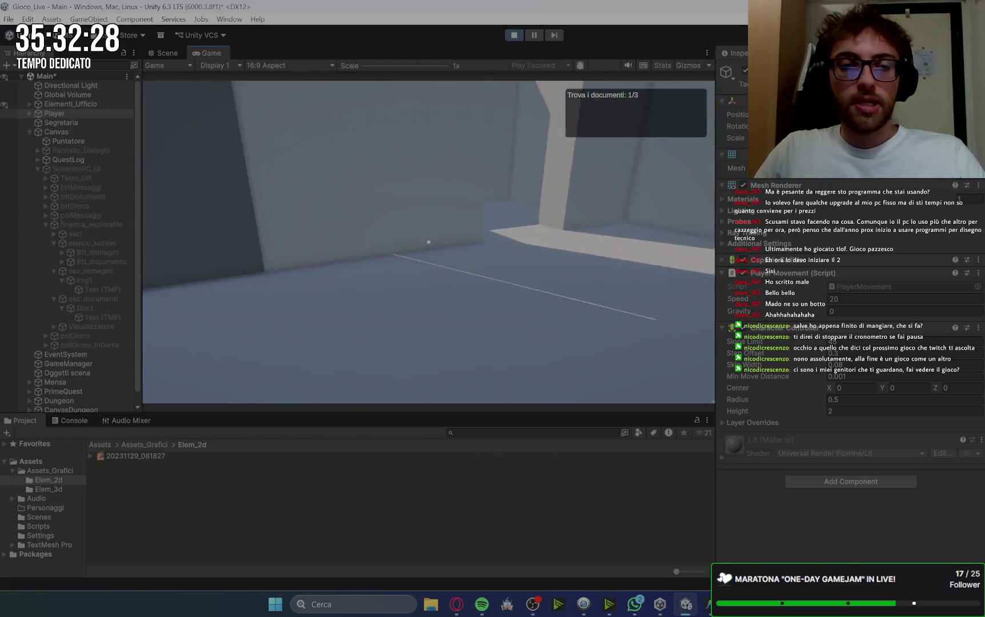
{"action": "key", "text": "w"}
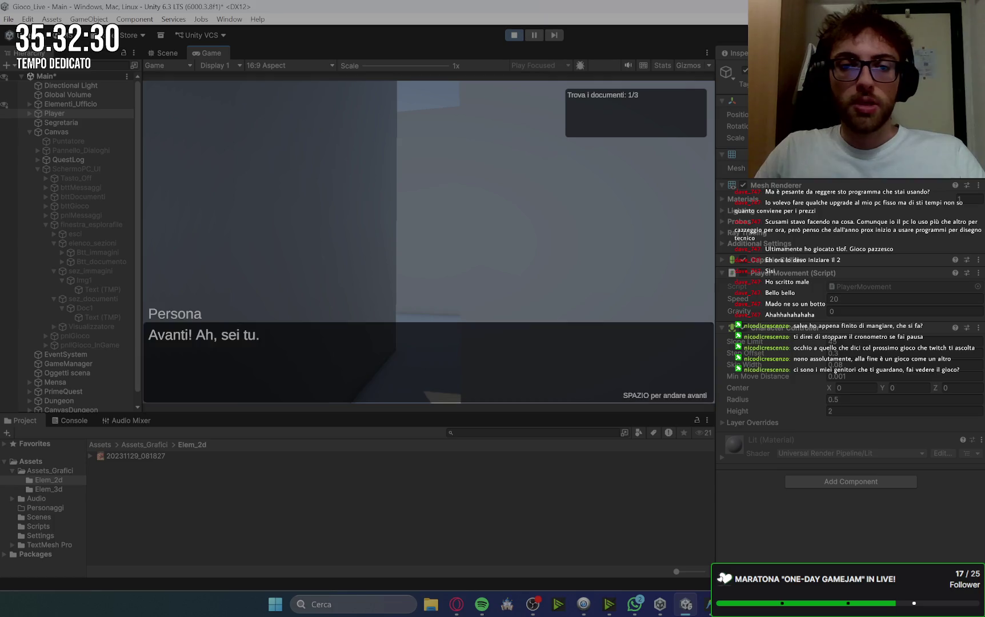
{"action": "key", "text": "space"}
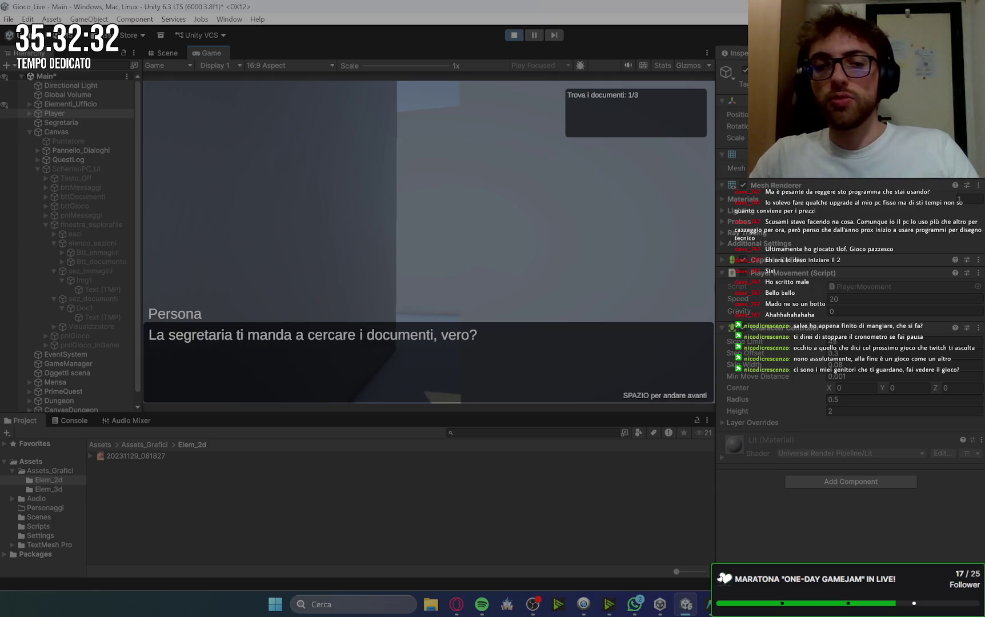
{"action": "key", "text": "space"}
{"action": "key", "text": "space"}
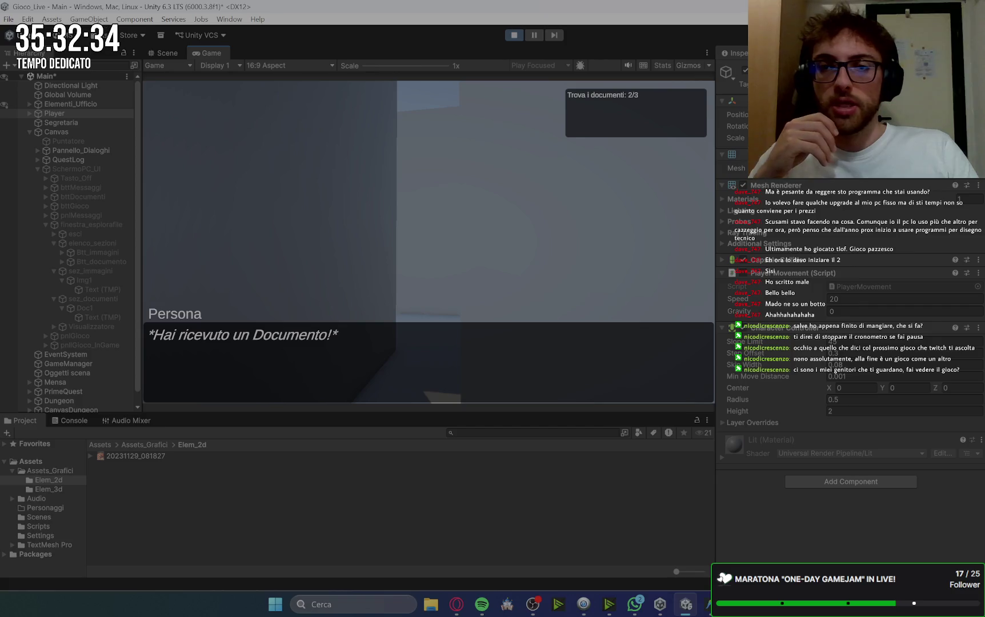
{"action": "key", "text": "space"}
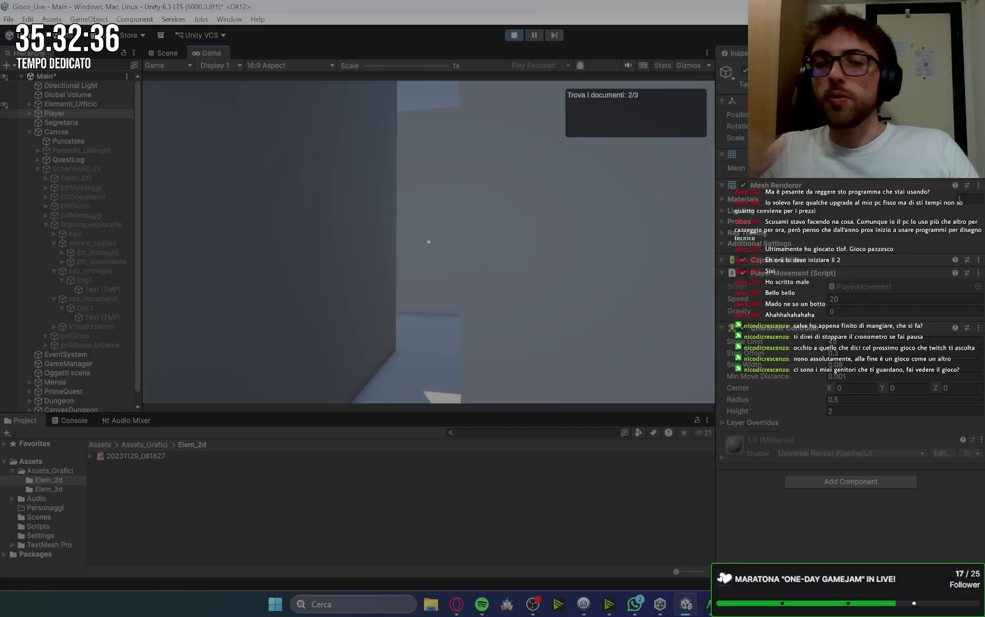
- Talk to the second colleague in the next office to collect the third document
{"action": "key", "text": "w"}
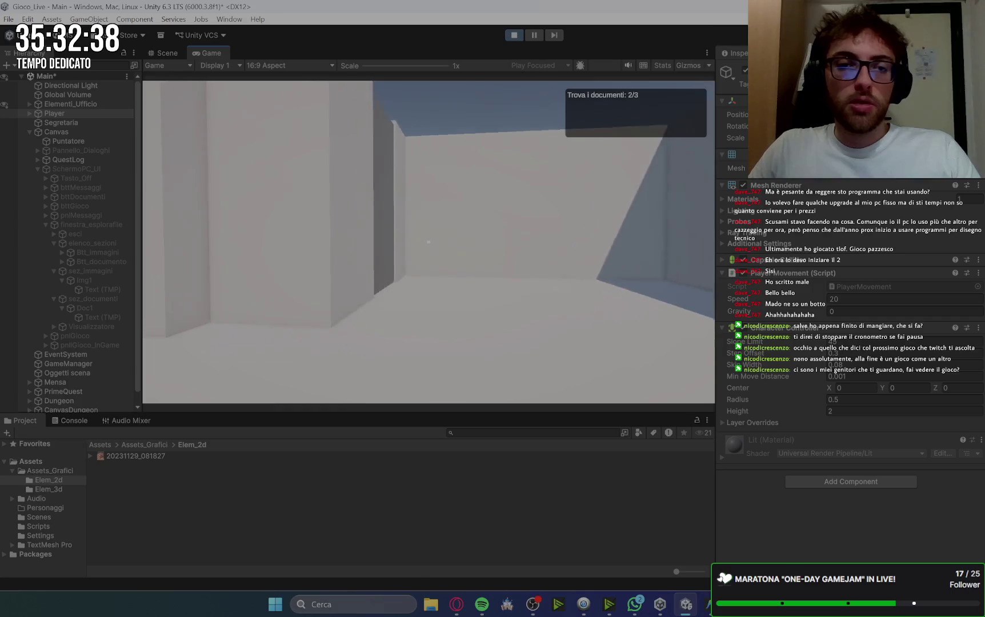
{"action": "key", "text": "e"}
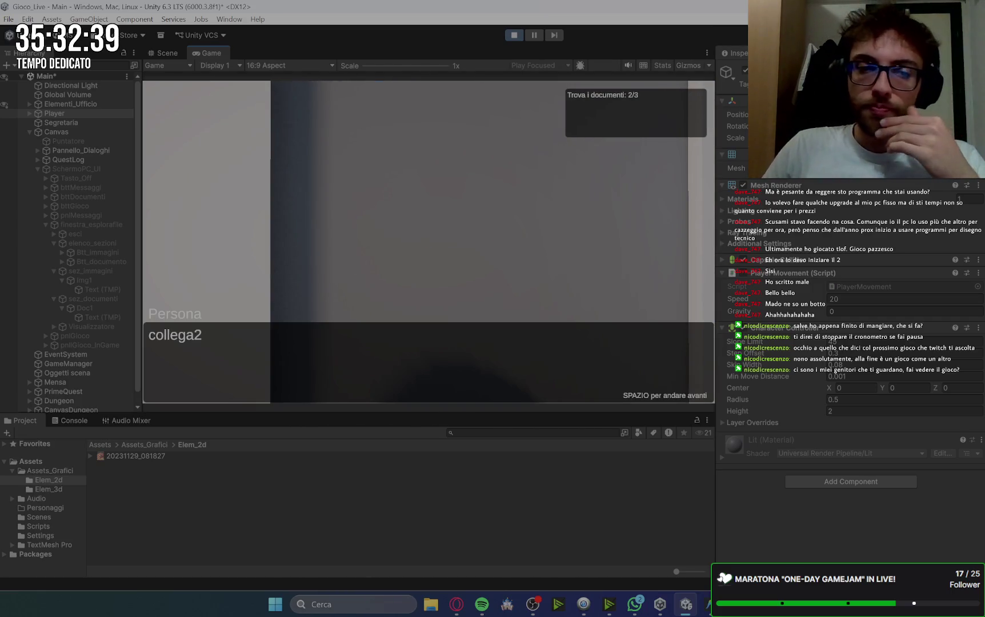
{"action": "key", "text": "space"}
{"action": "key", "text": "space"}
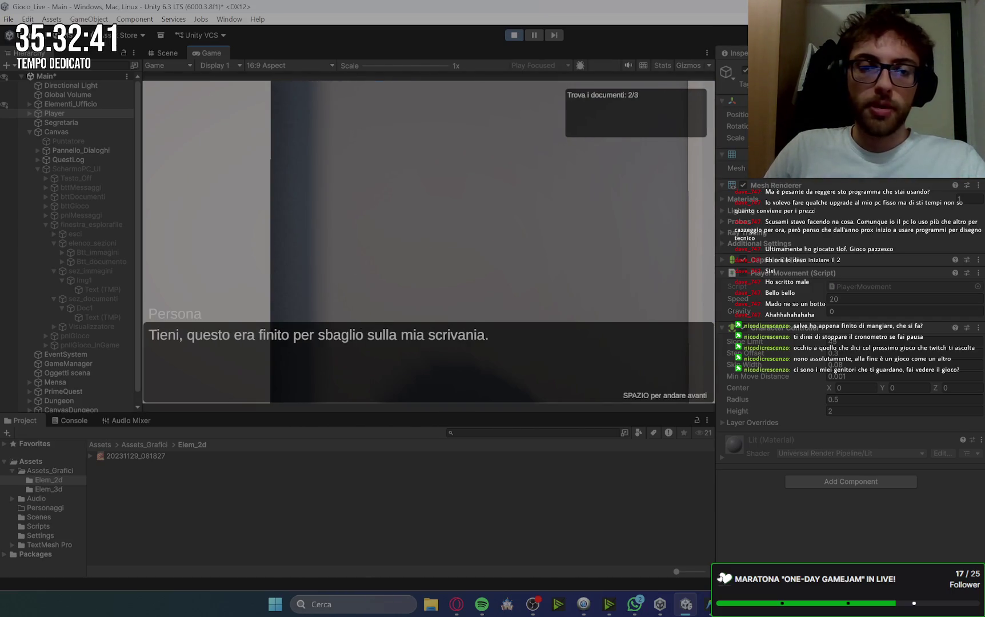
{"action": "key", "text": "space"}
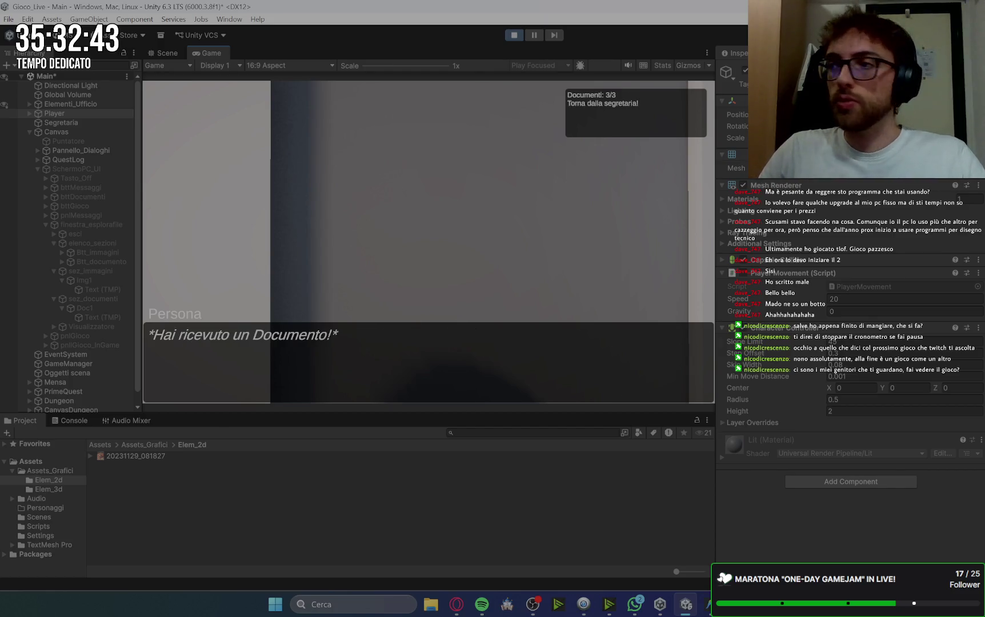
{"action": "key", "text": "space"}
- Hand the three documents to the secretary and accept the coffee-cleanup mop quest
{"action": "key", "text": "w"}
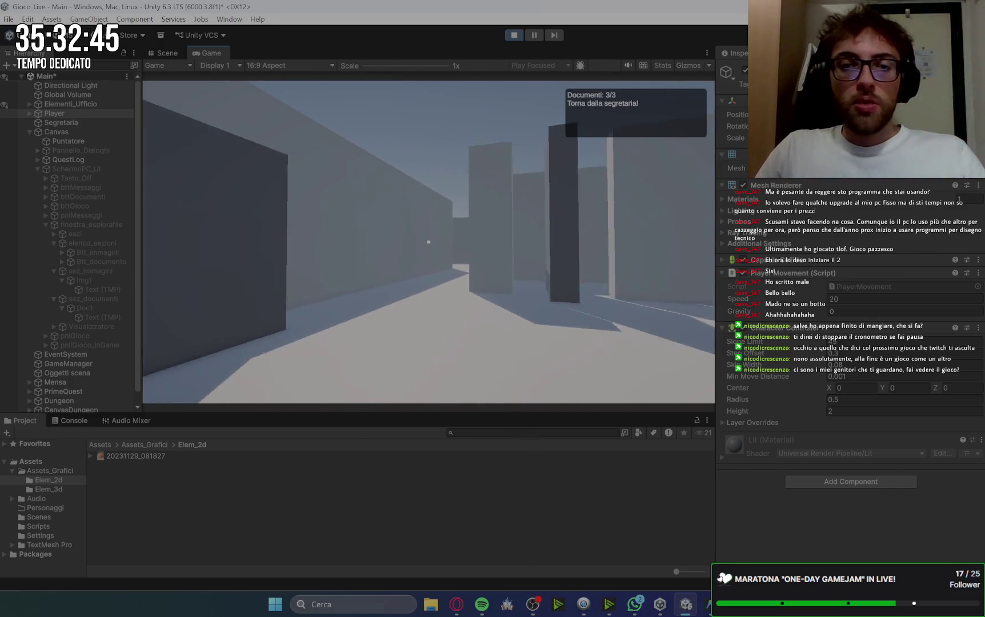
{"action": "key", "text": "w"}
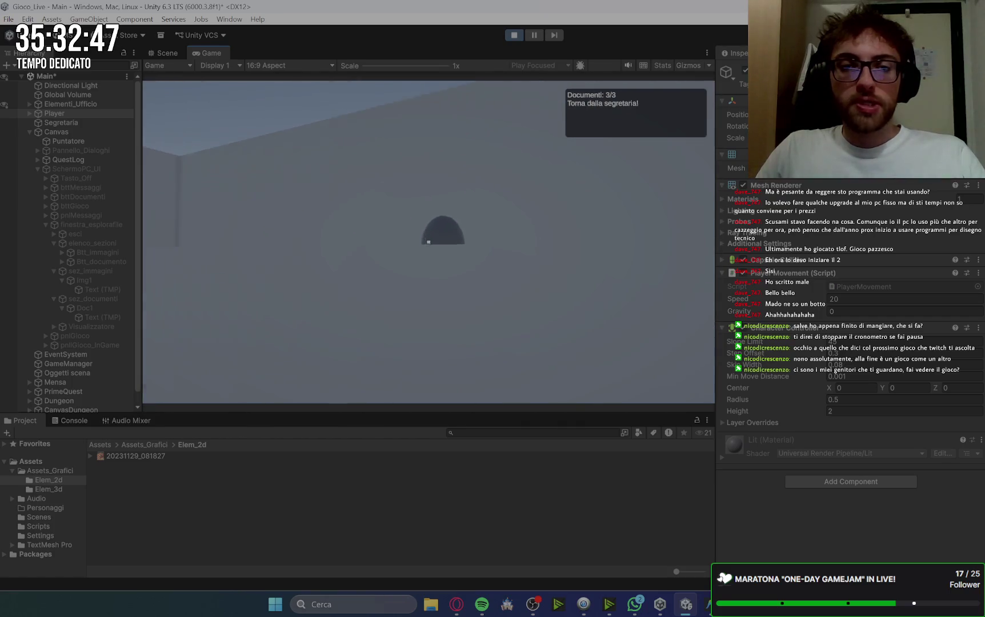
{"action": "key", "text": "w"}
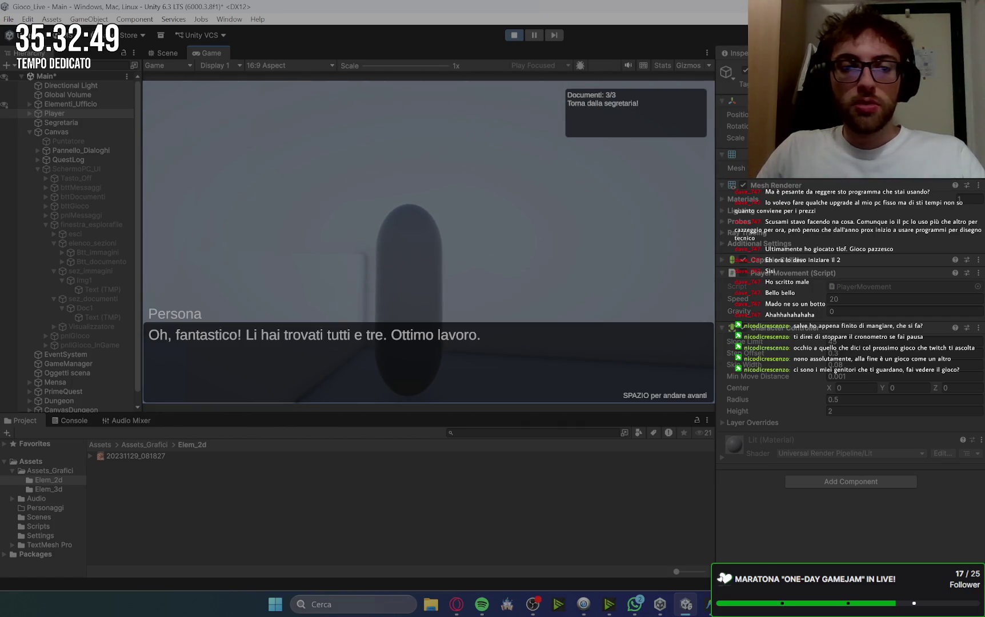
{"action": "key", "text": "space"}
{"action": "key", "text": "space"}
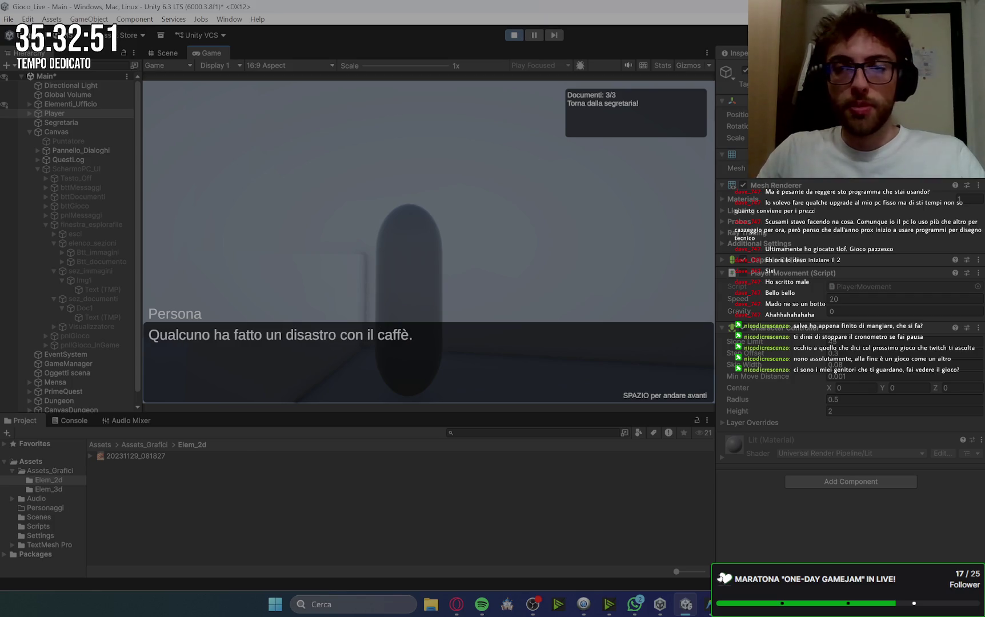
{"action": "key", "text": "space"}
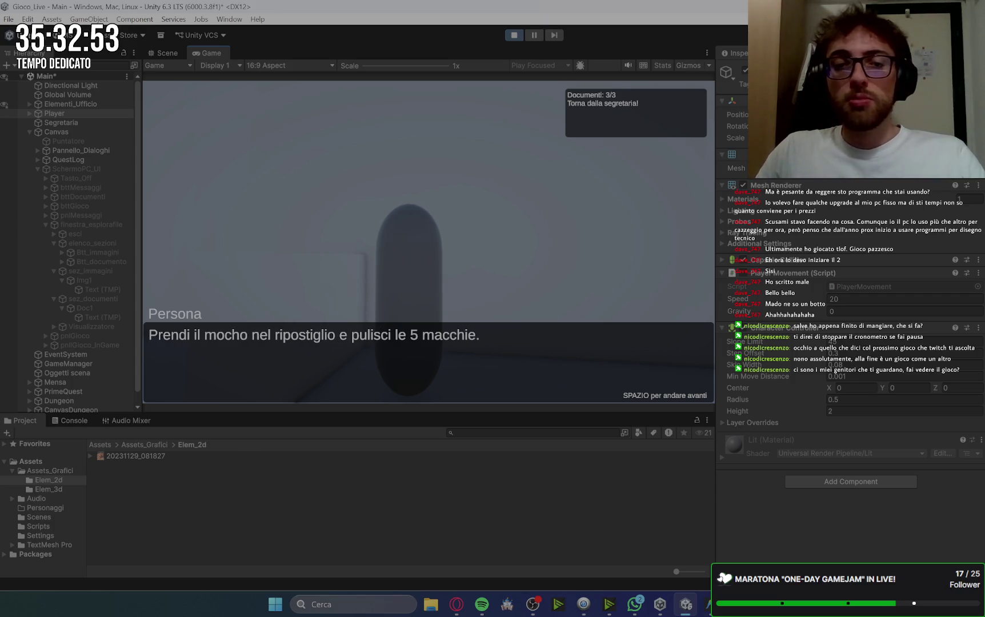
{"action": "key", "text": "space"}
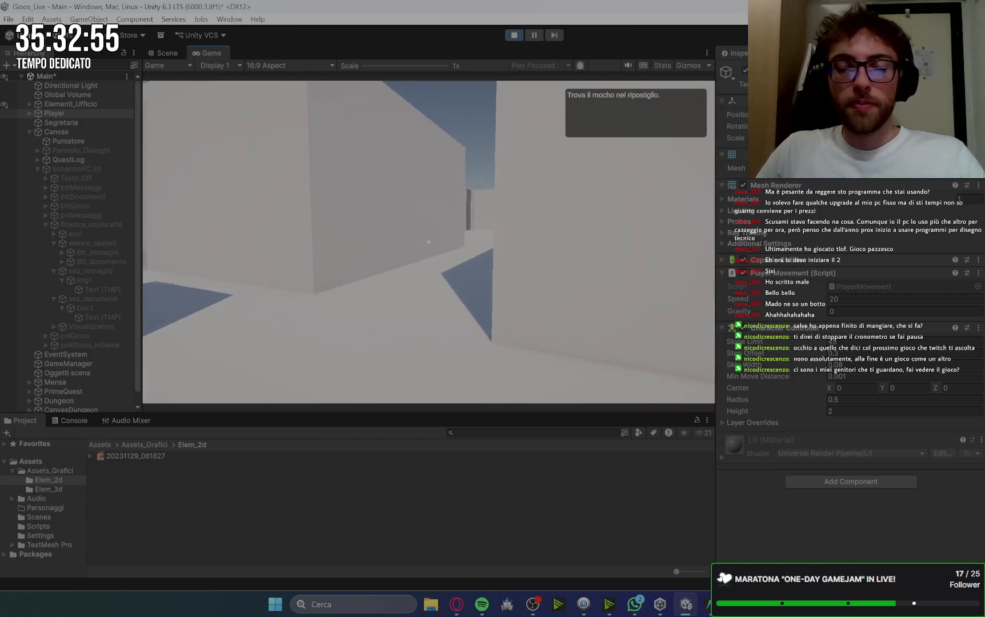
- Pick up the mop in the storage room and clean the bathroom floor stains
{"action": "key", "text": "w"}
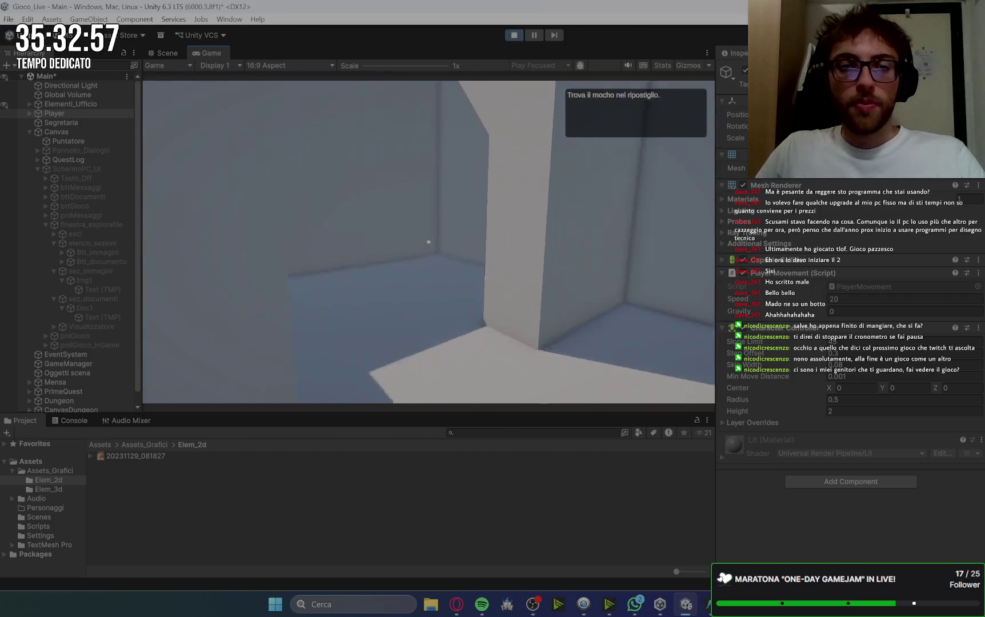
{"action": "key", "text": "e"}
{"action": "key", "text": "space"}
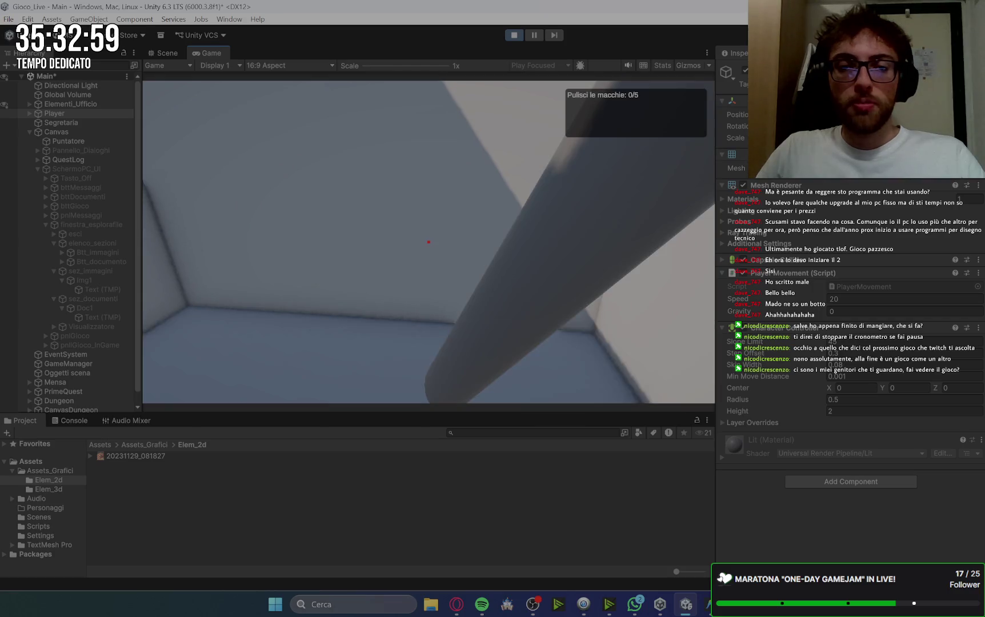
{"action": "mouse_move", "coordinate": [428, 242]}
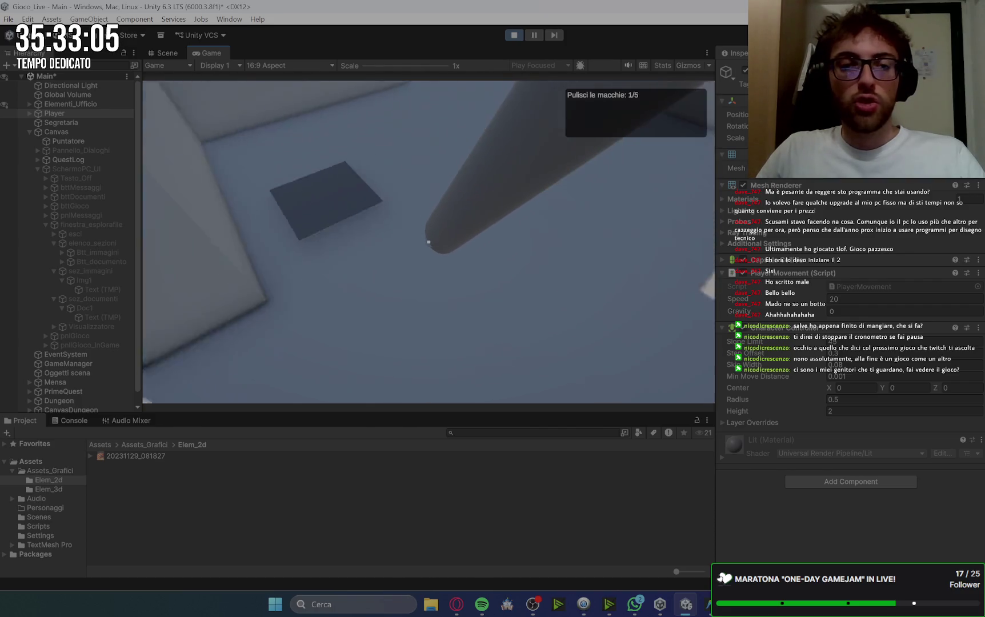
{"action": "left_click", "coordinate": [428, 242]}
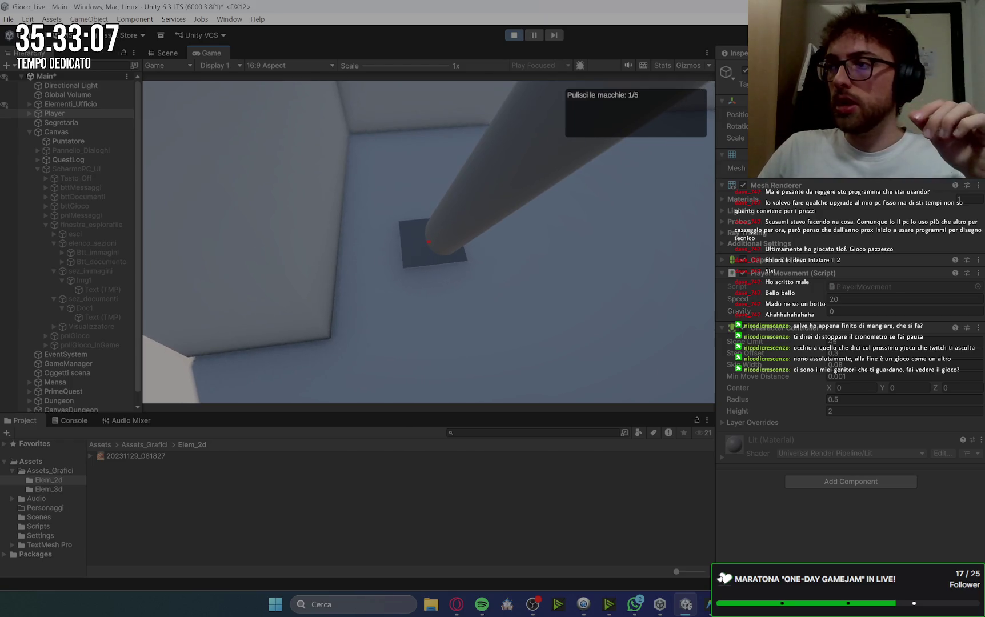
{"action": "left_click", "coordinate": [428, 243]}
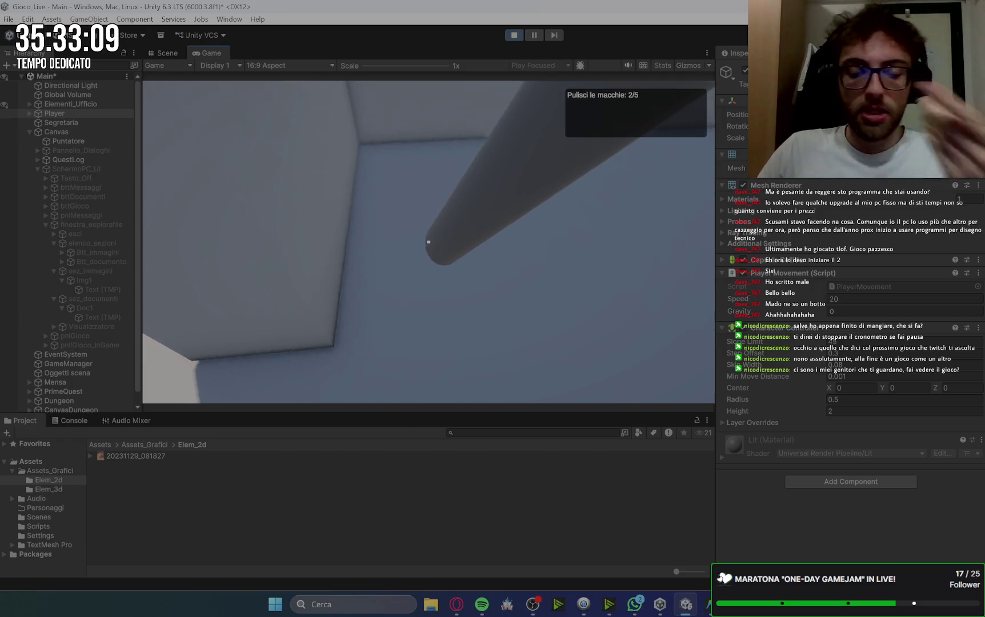
{"action": "mouse_move", "coordinate": [428, 242]}
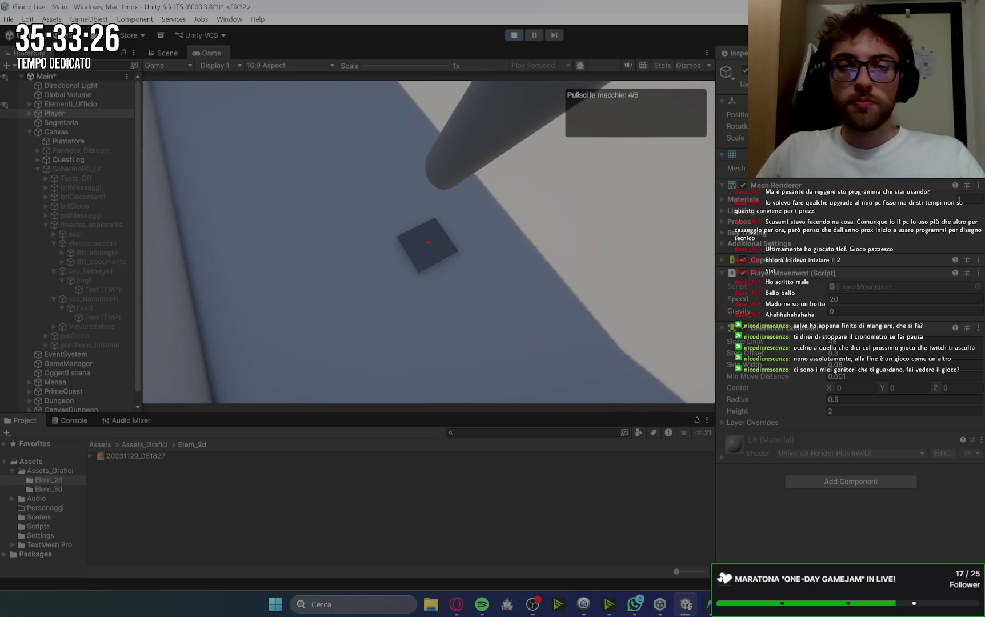
{"action": "left_click", "coordinate": [428, 242]}
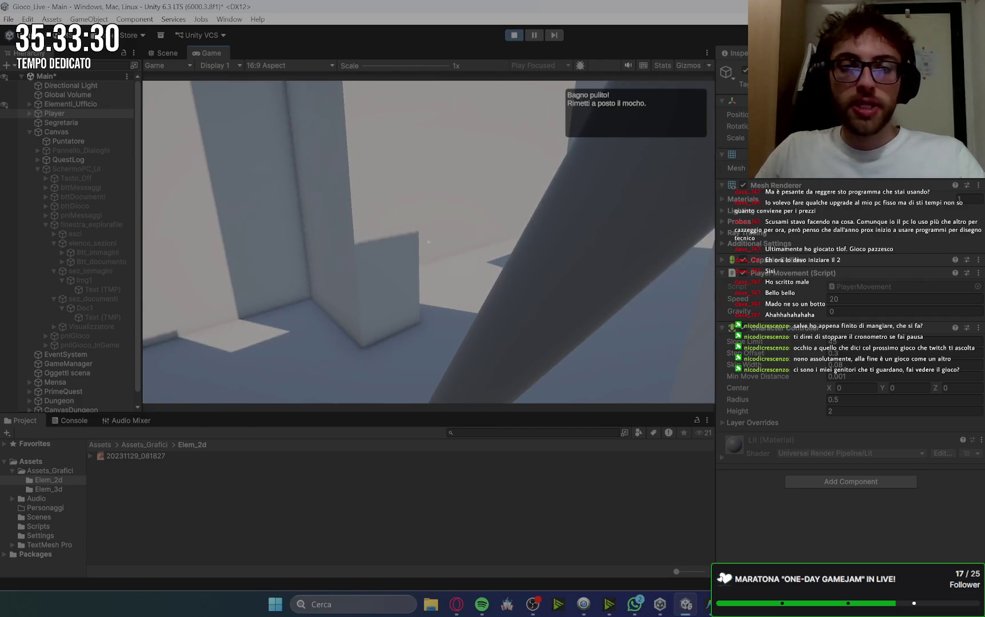
- Put the mop back in the corner by the pillar and report to the secretary
{"action": "key", "text": "w"}
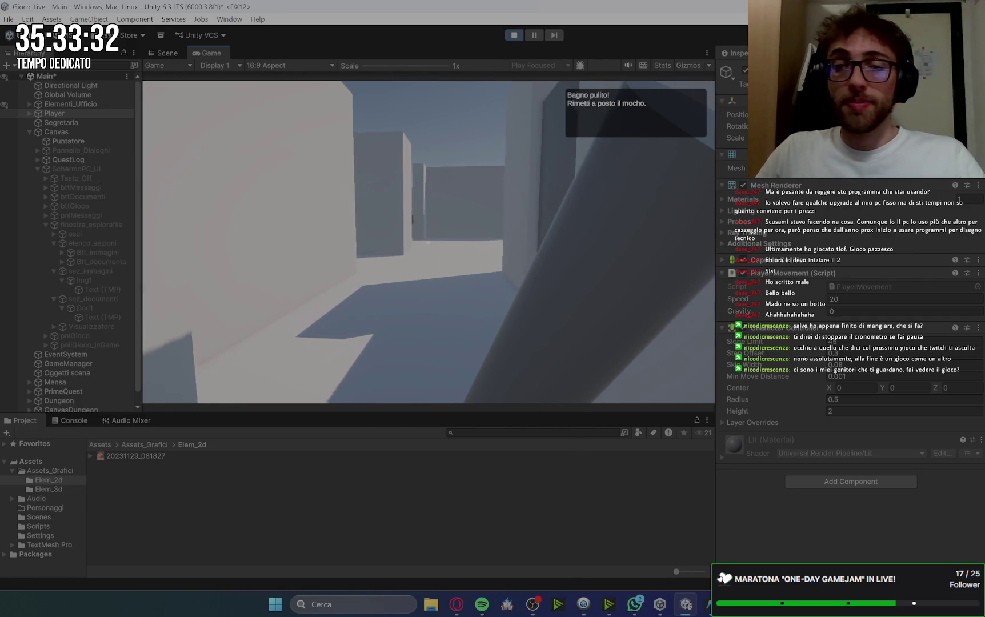
{"action": "key", "text": "w"}
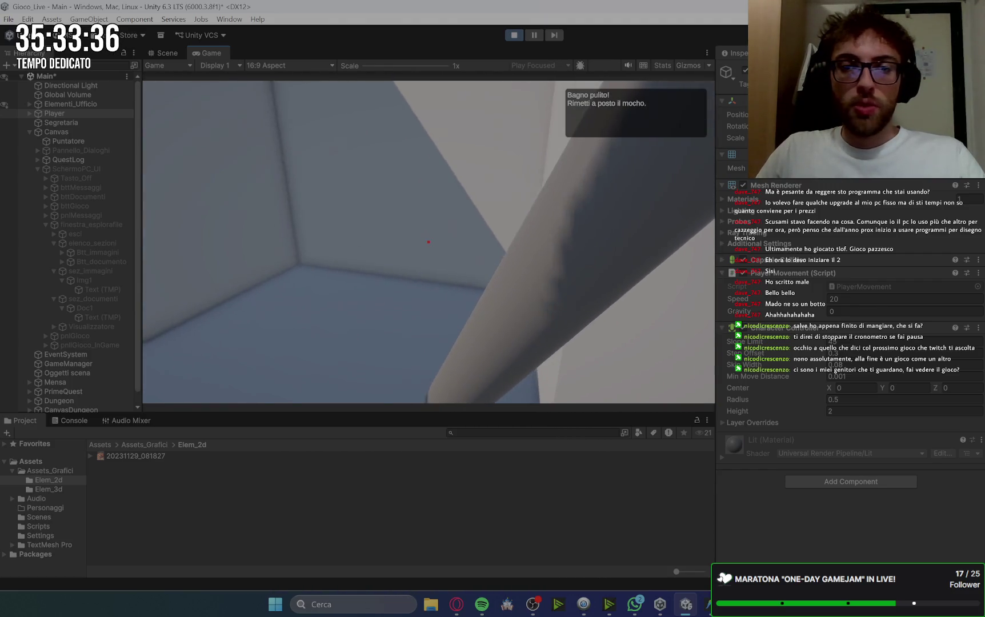
{"action": "key", "text": "e"}
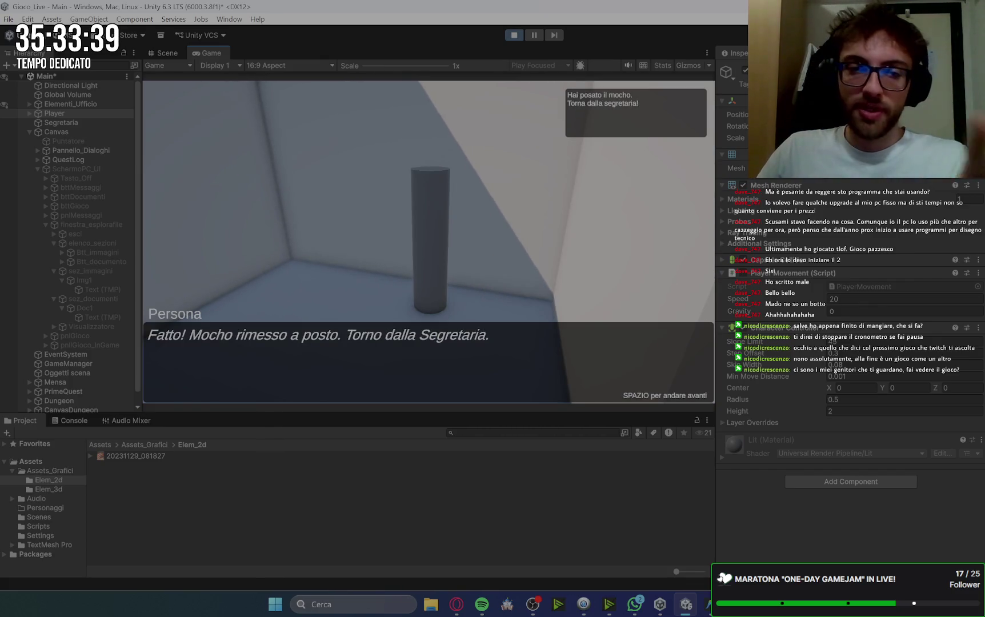
{"action": "key", "text": "space"}
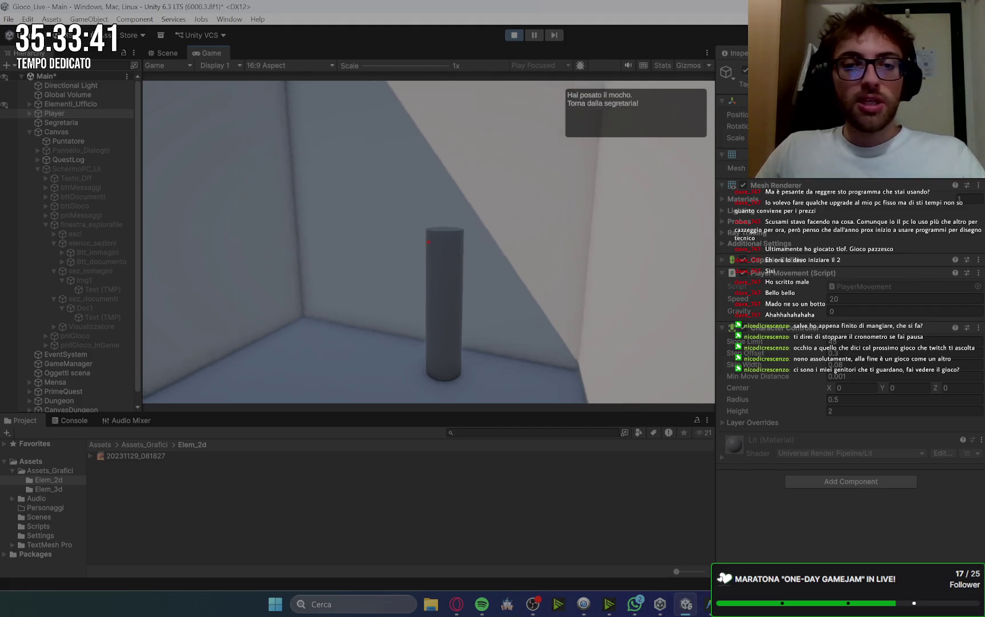
{"action": "key", "text": "w"}
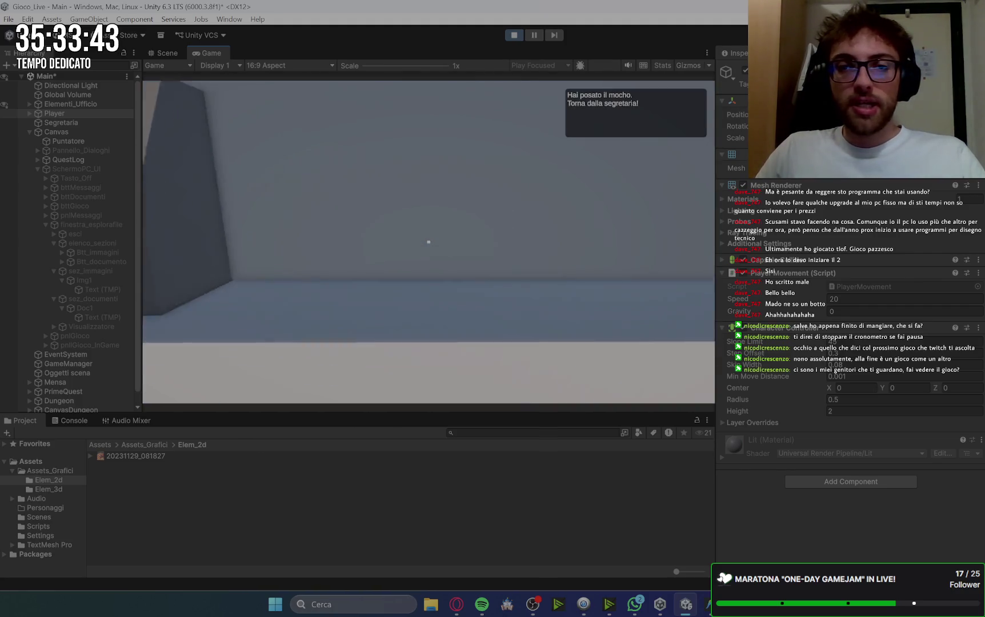
{"action": "key", "text": "w"}
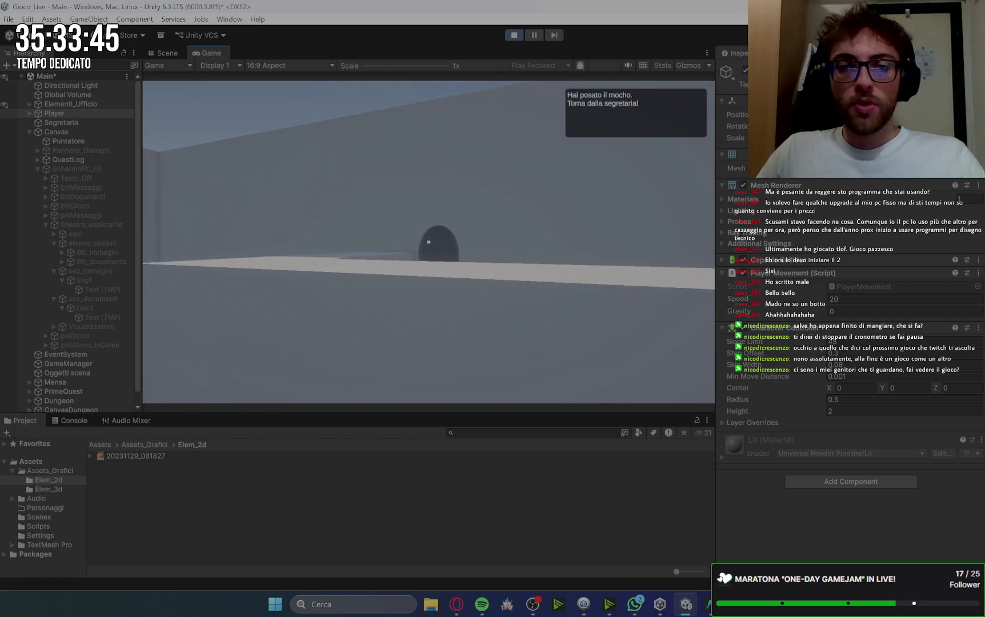
{"action": "key", "text": "w"}
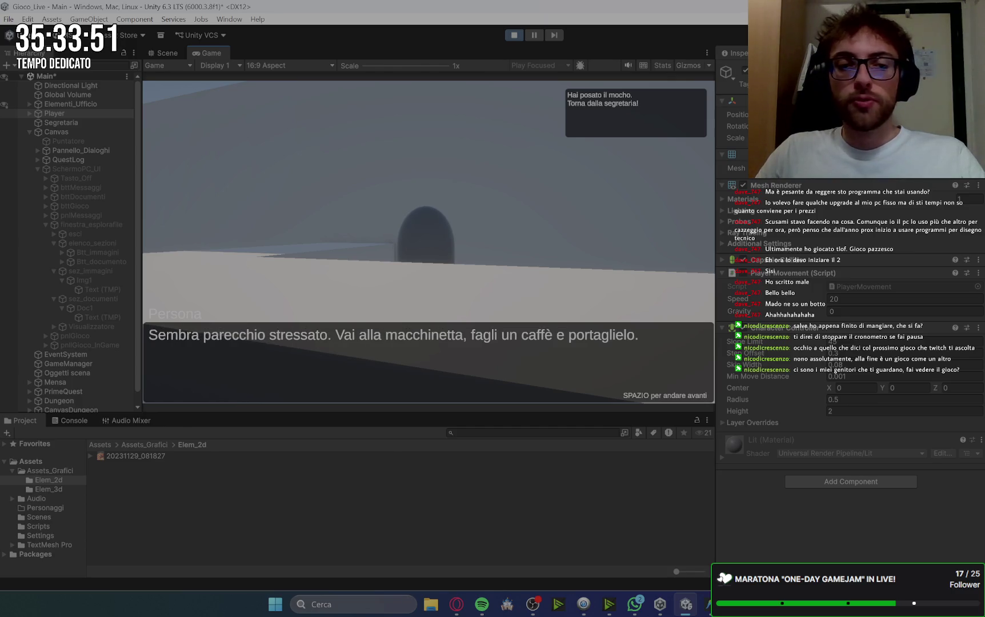
{"action": "key", "text": "space"}
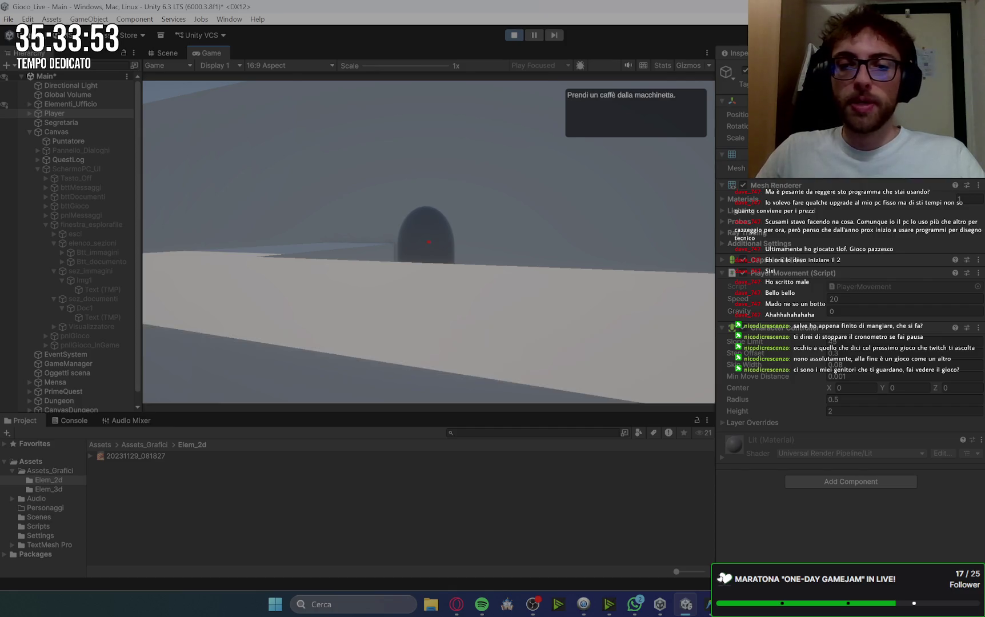
- Walk to the coffee machine and take a coffee
{"action": "key", "text": "w"}
{"action": "key", "text": "w"}
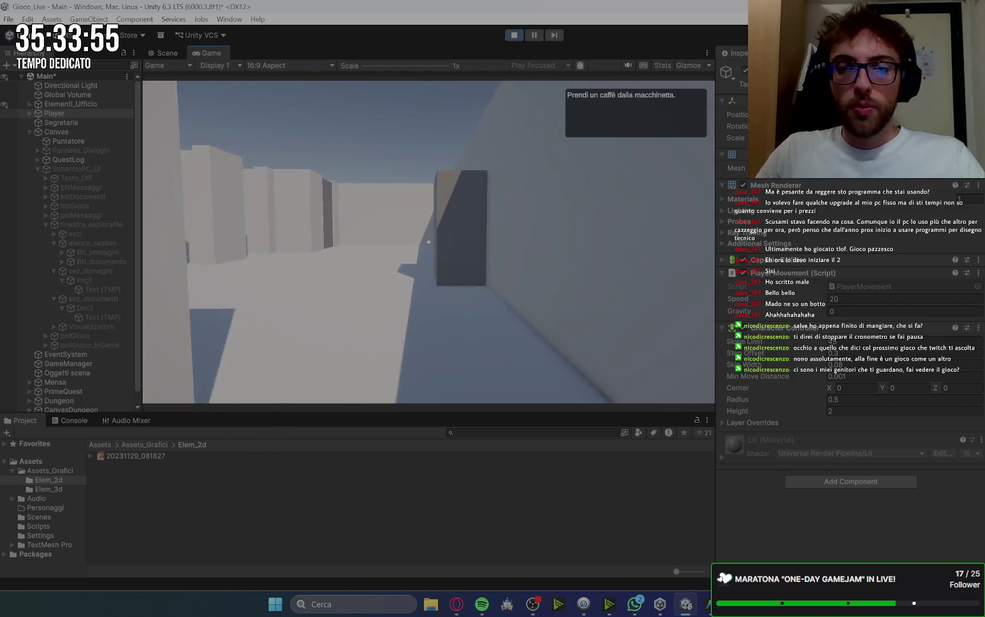
{"action": "key", "text": "s"}
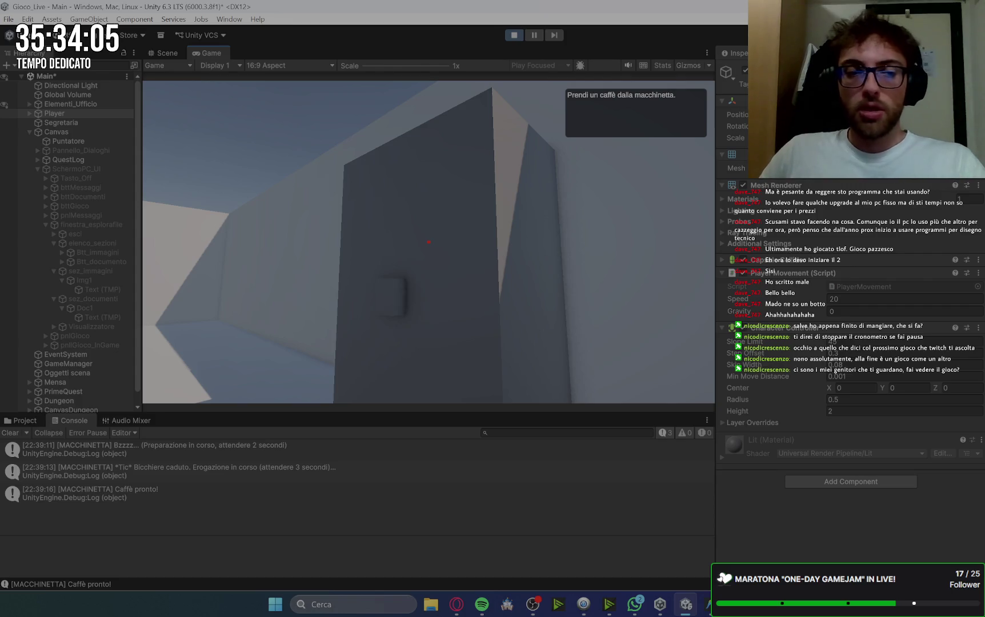
{"action": "key", "text": "a"}
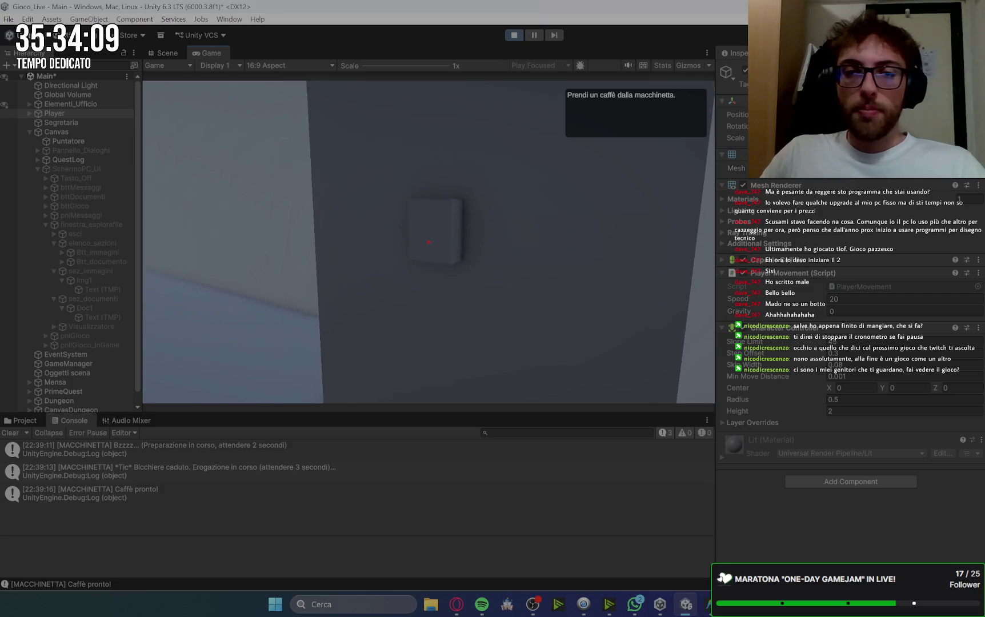
{"action": "key", "text": "e"}
{"action": "key", "text": "space"}
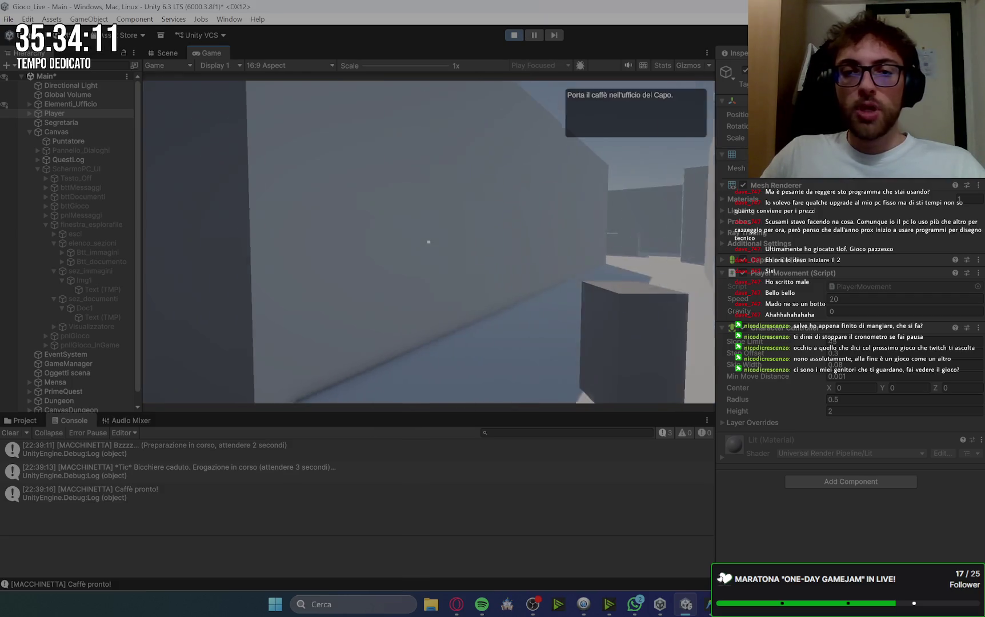
- Knock on the boss's door, enter, and deliver the coffee
{"action": "key", "text": "w"}
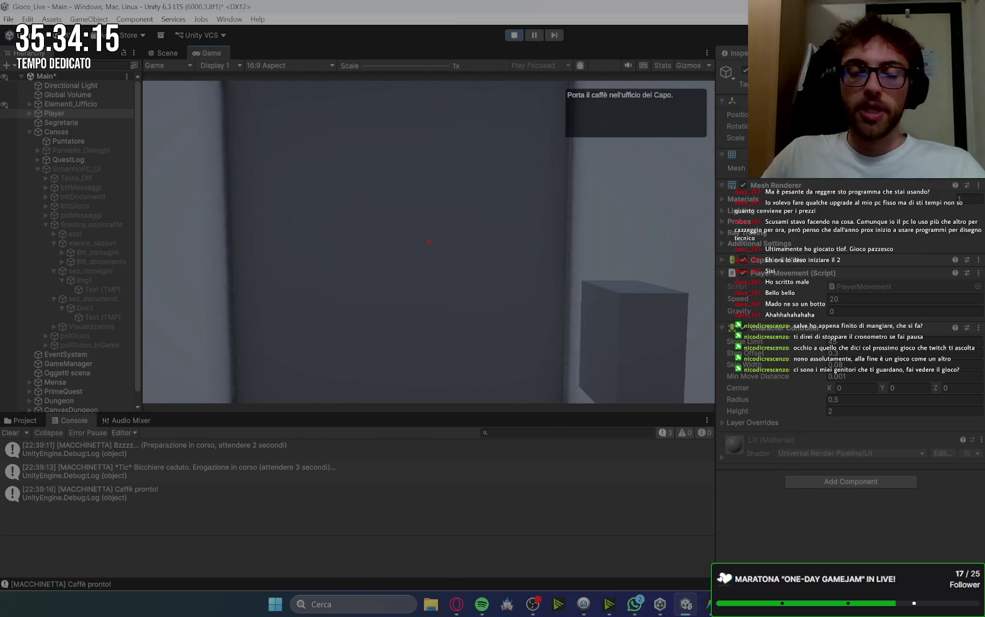
{"action": "key", "text": "e"}
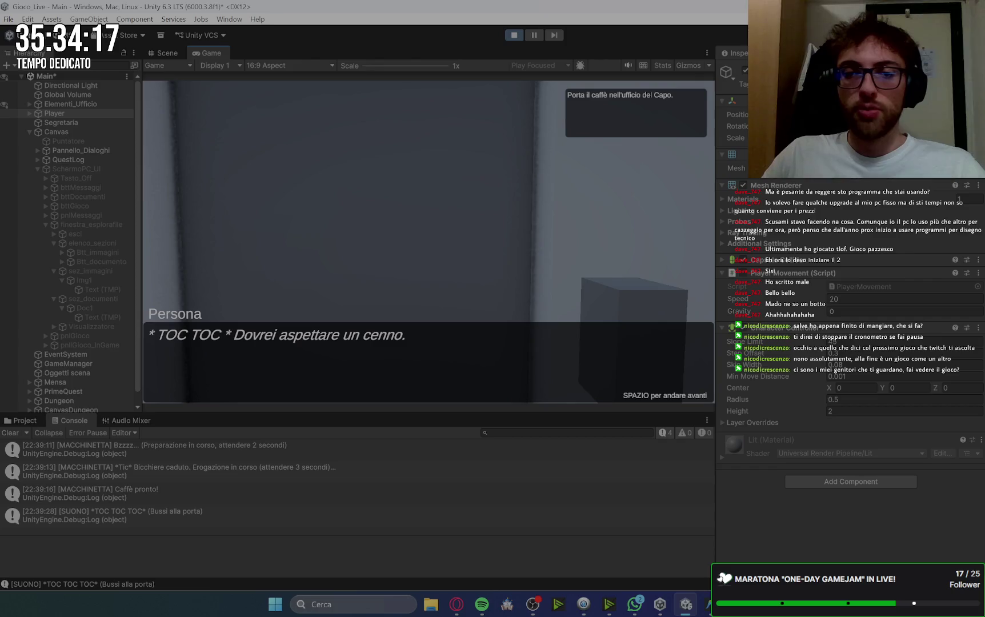
{"action": "key", "text": "space"}
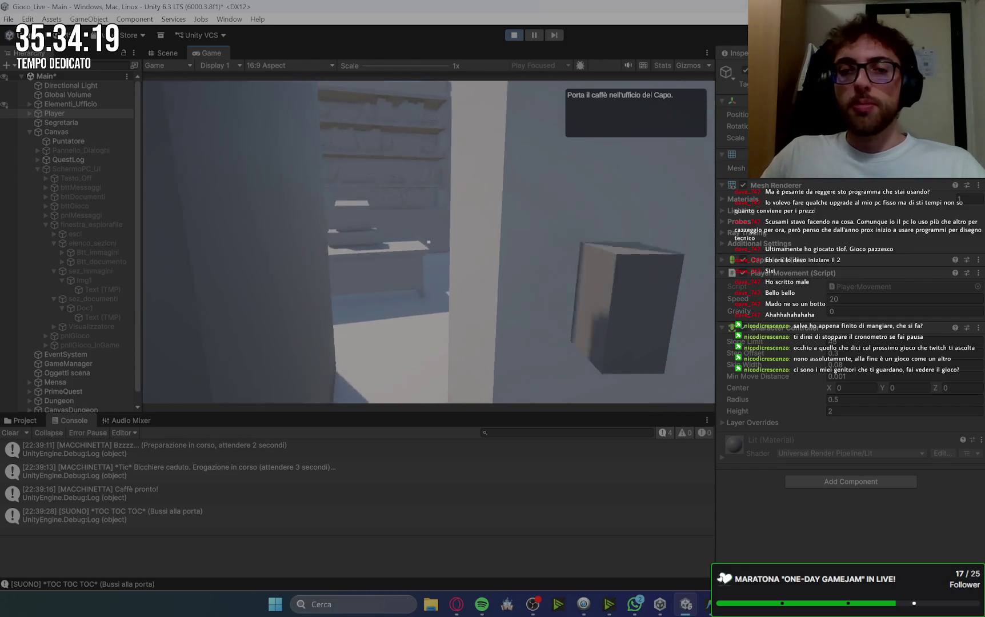
{"action": "key", "text": "w"}
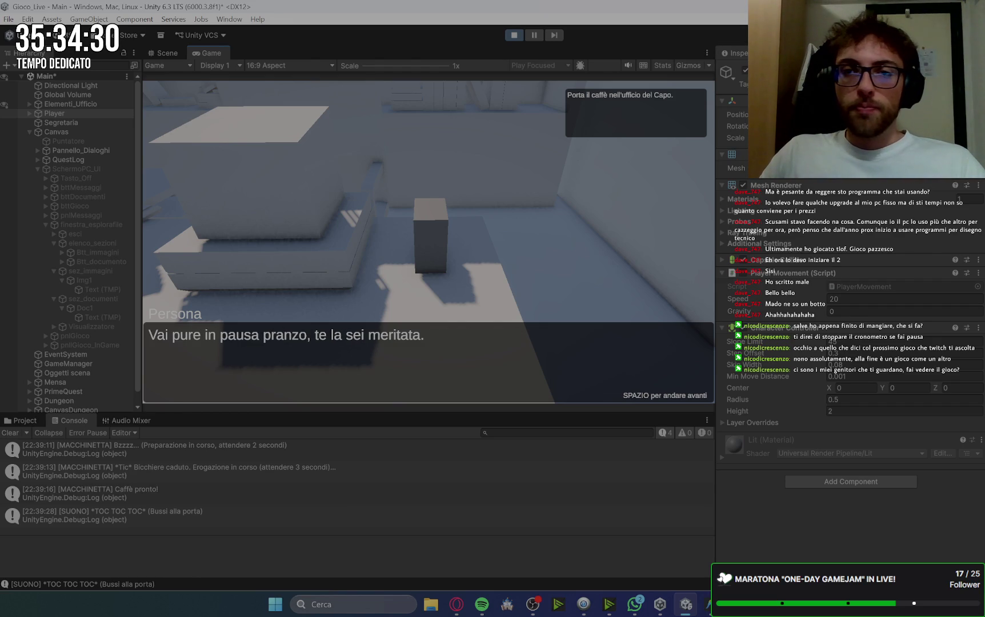
{"action": "key", "text": "space"}
{"action": "key", "text": "w"}
{"action": "key", "text": "w"}
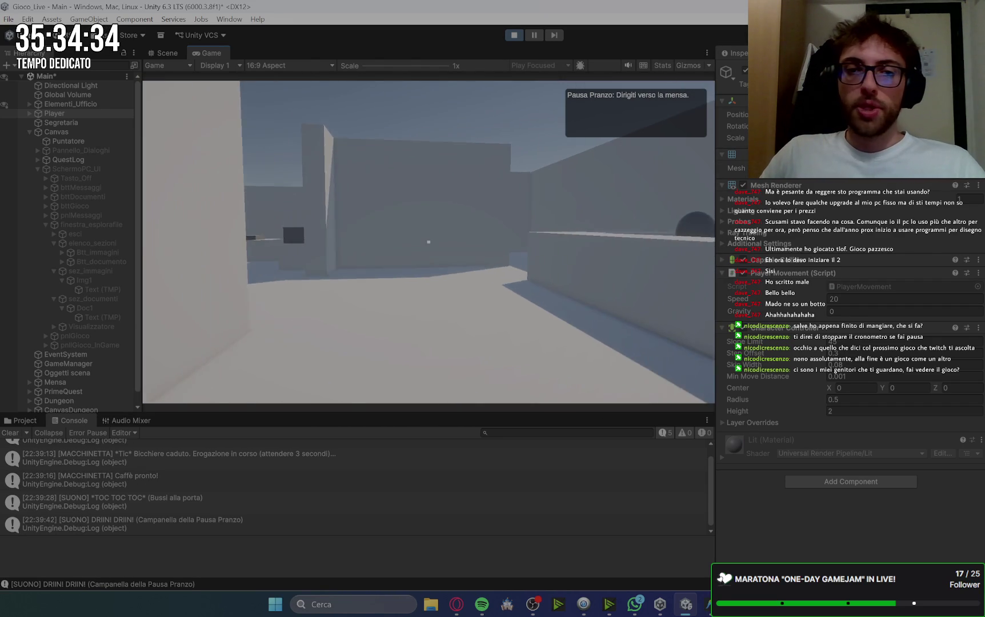
- Walk to the canteen and pick up a tray from the stack
{"action": "key", "text": "w"}
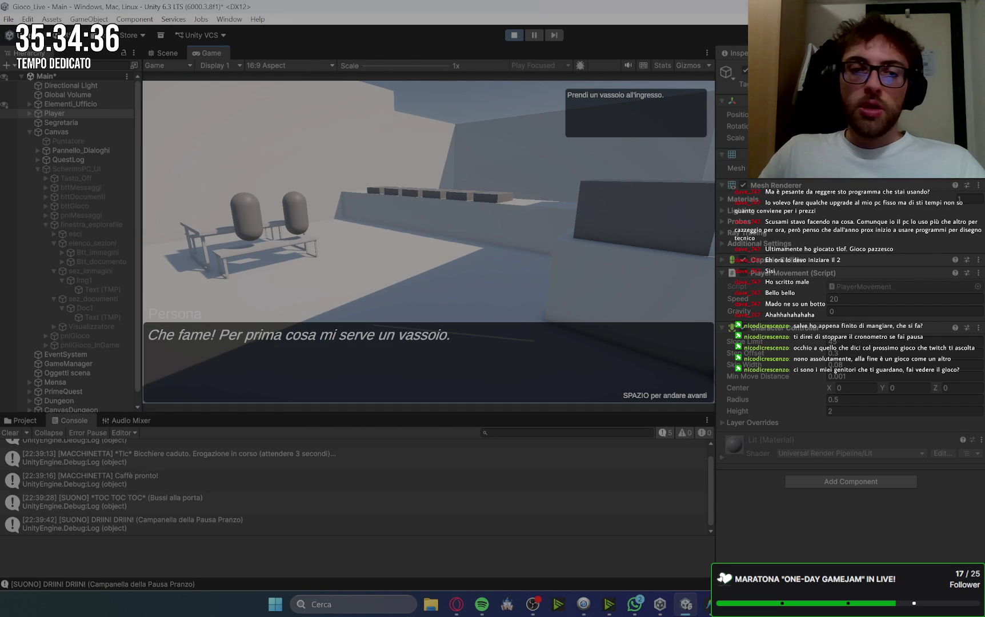
{"action": "key", "text": "space"}
{"action": "key", "text": "w"}
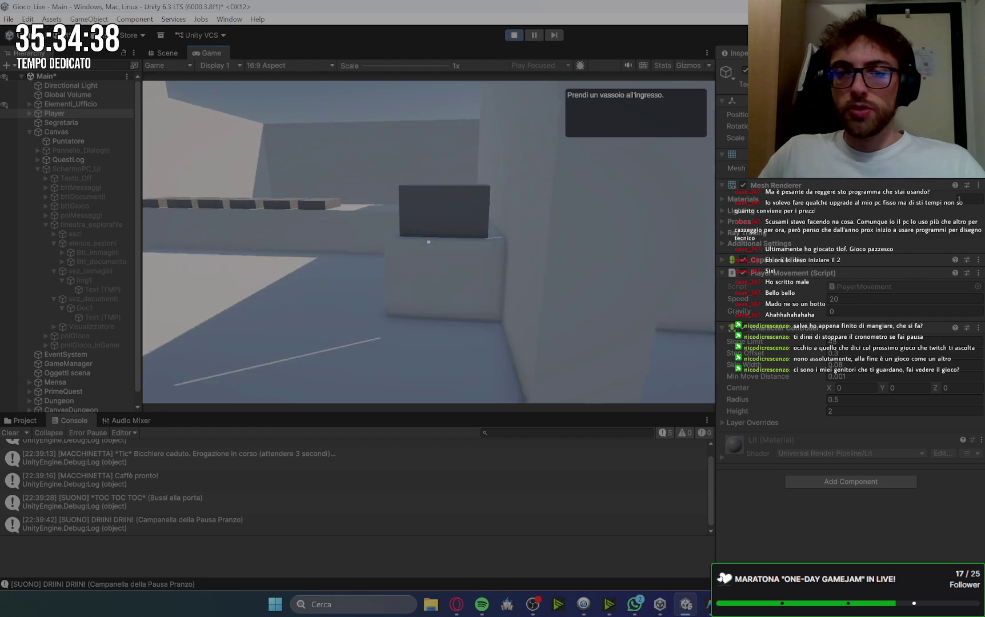
{"action": "key", "text": "e"}
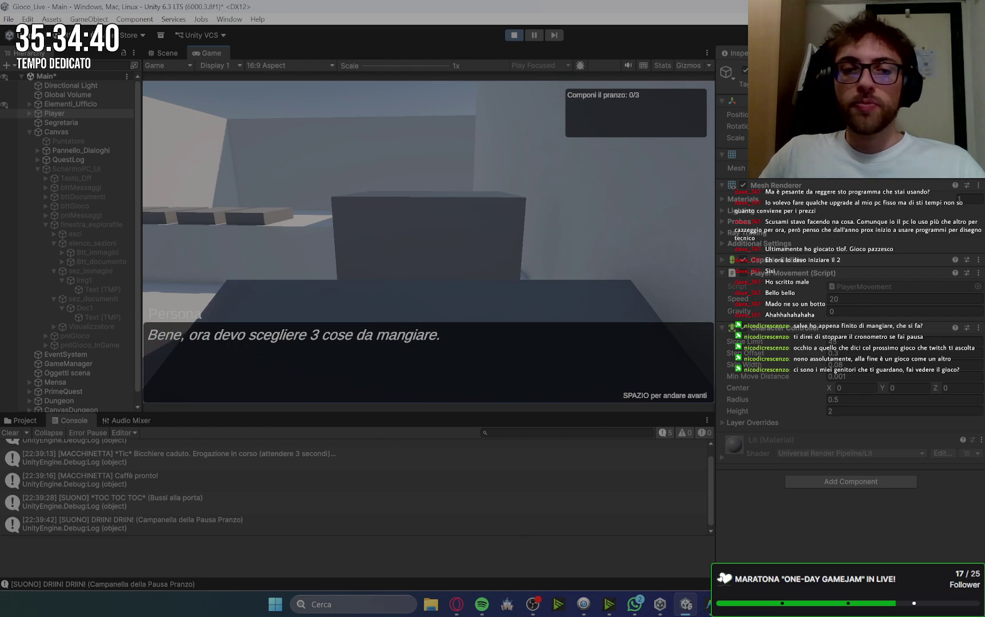
{"action": "key", "text": "space"}
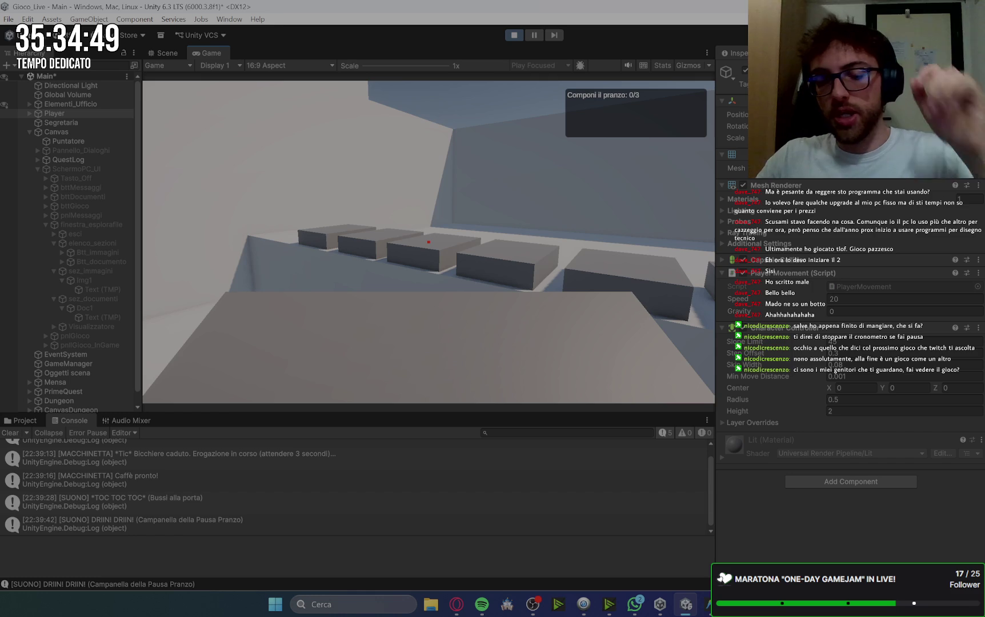
- Collect the food items from the counter to finish the lunch, then take a seat
{"action": "key", "text": "w"}
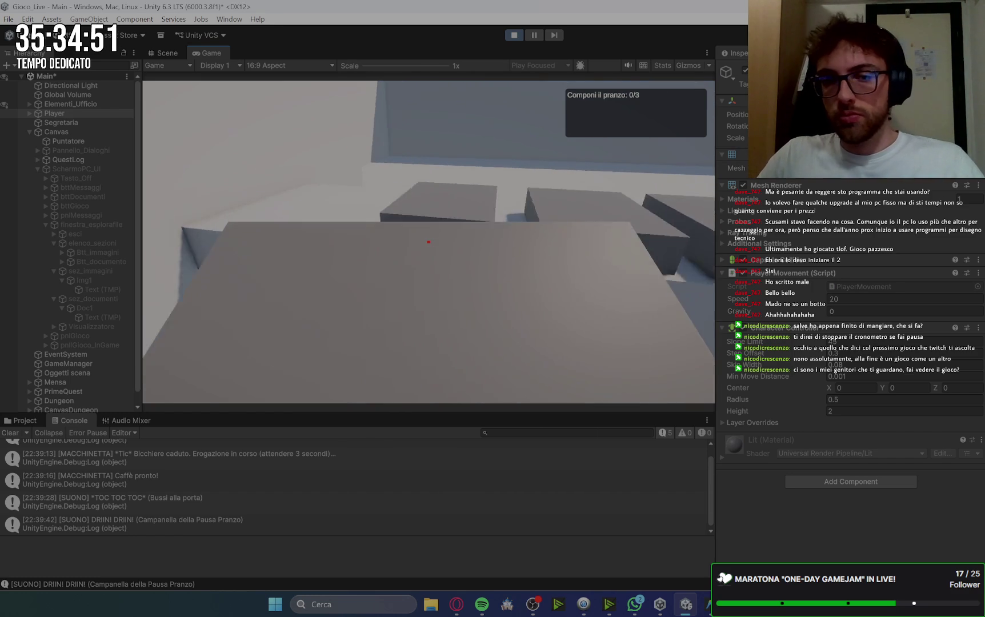
{"action": "key", "text": "space"}
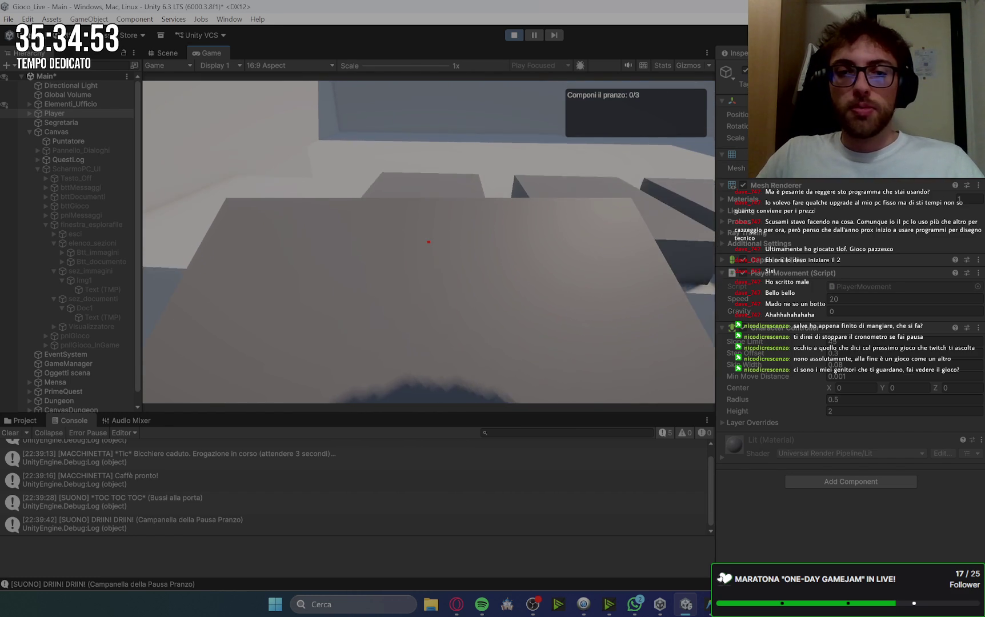
{"action": "key", "text": "w"}
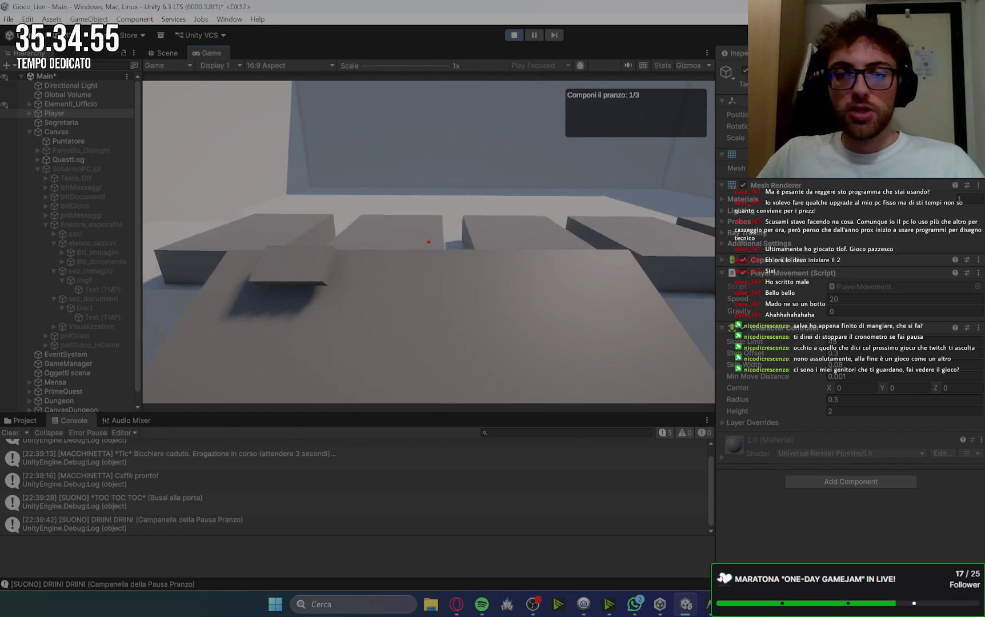
{"action": "key", "text": "e"}
{"action": "key", "text": "space"}
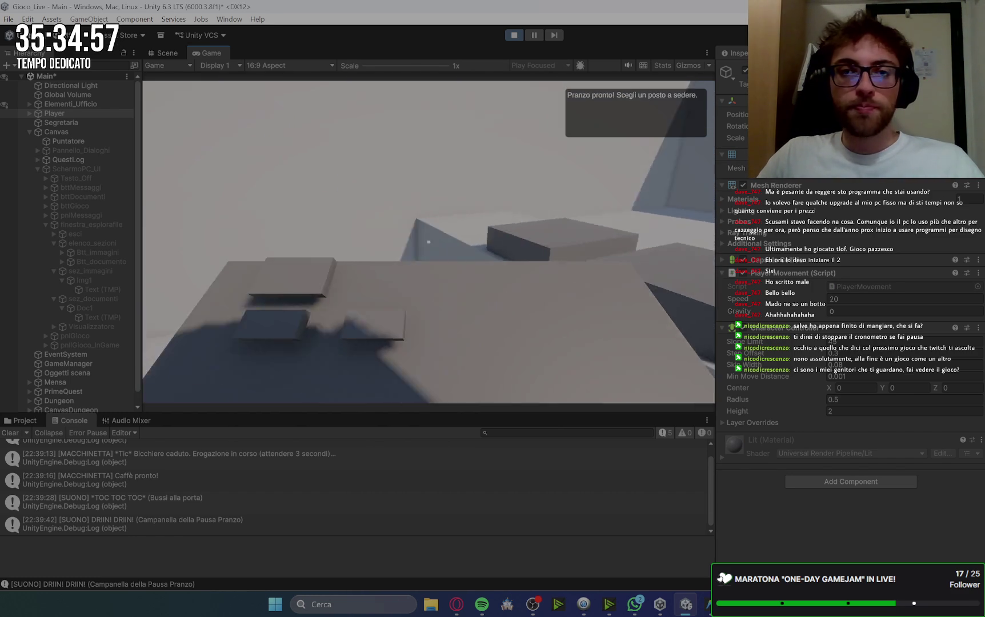
{"action": "key", "text": "w"}
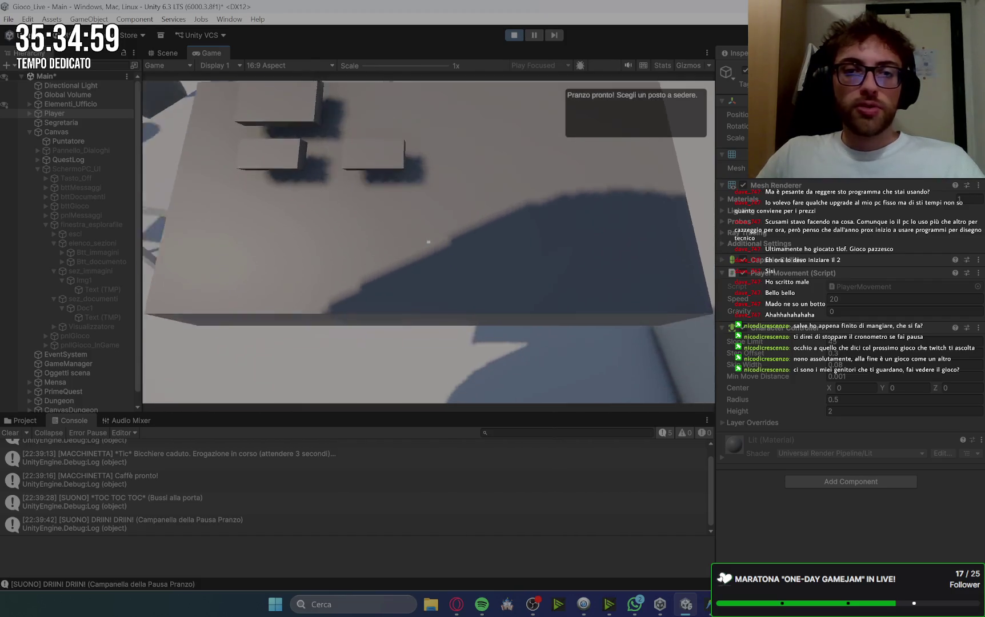
{"action": "key", "text": "e"}
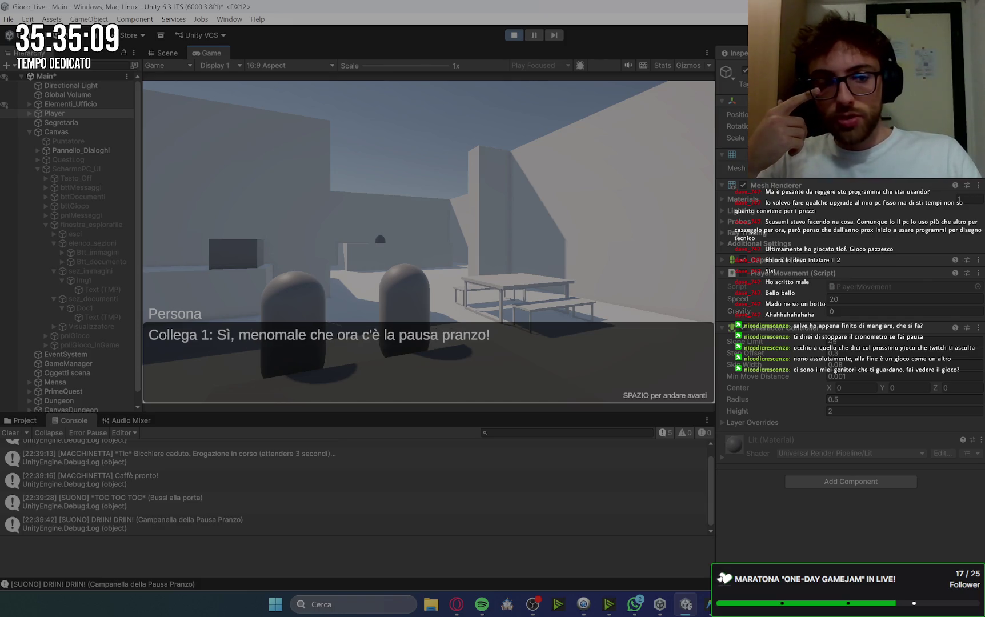
- Talk through the Collega 1 and Collega Misterioso dialogues until the loudspeaker announces the break's end
{"action": "key", "text": "space"}
{"action": "key", "text": "w"}
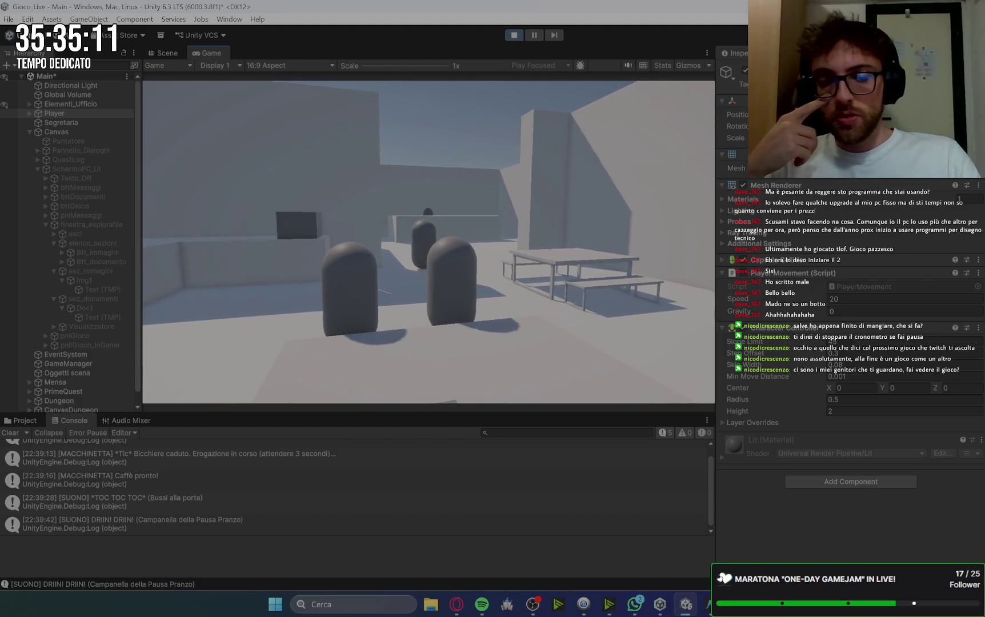
{"action": "key", "text": "w"}
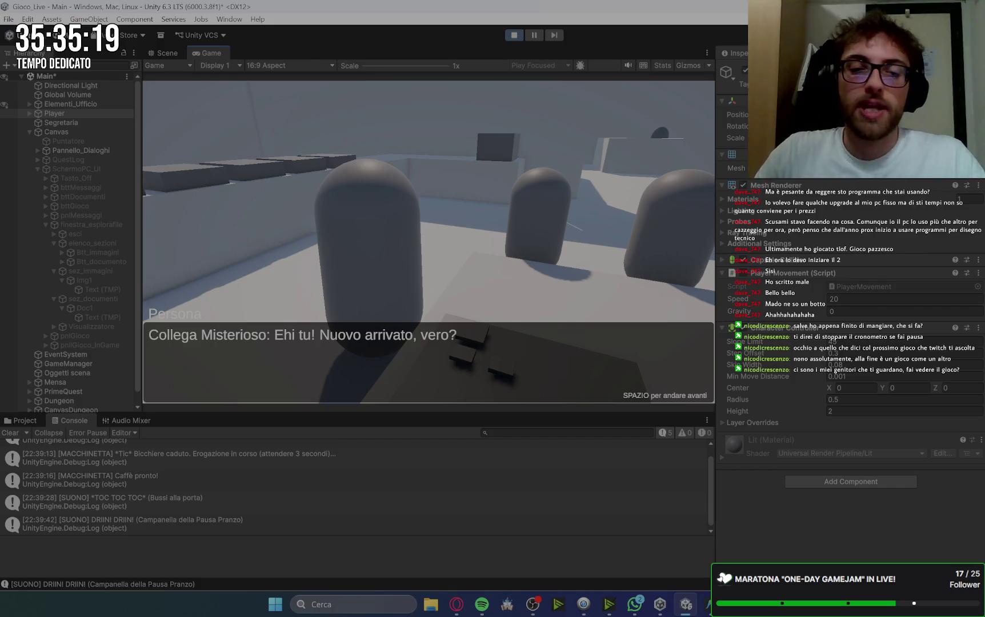
{"action": "key", "text": "space"}
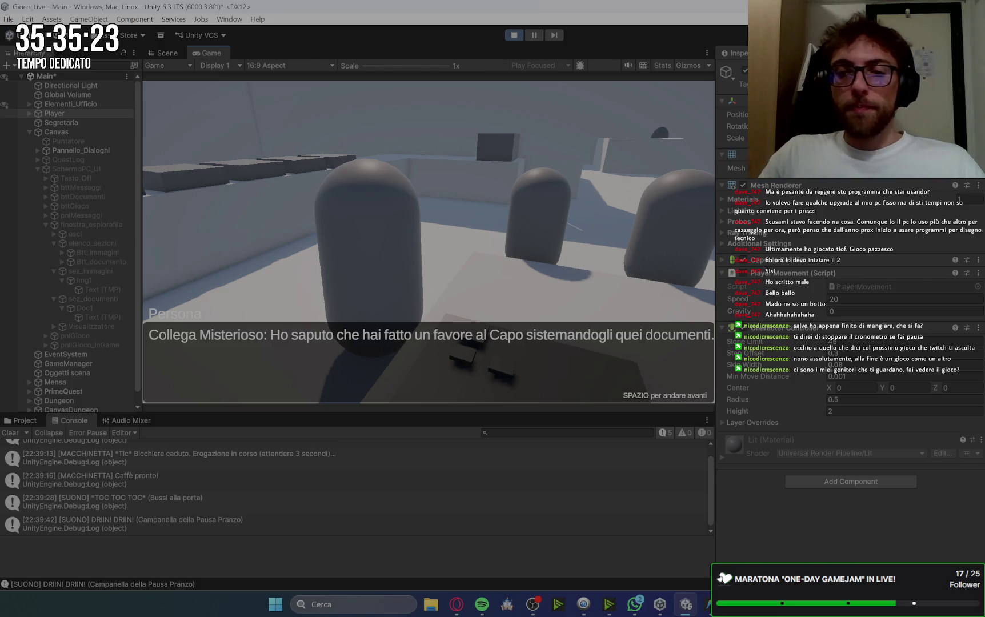
{"action": "key", "text": "space"}
{"action": "key", "text": "space"}
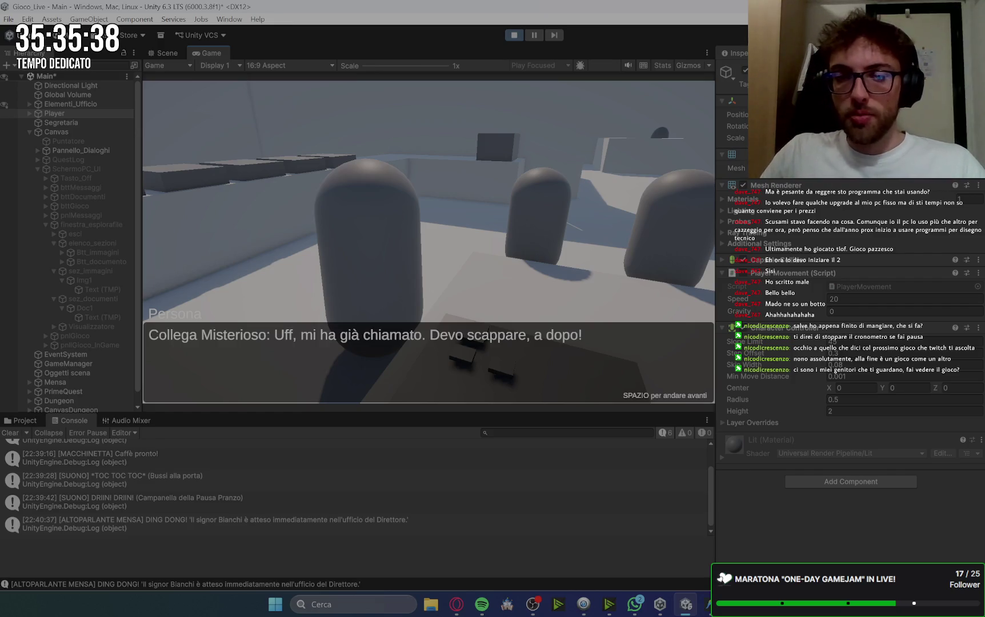
{"action": "key", "text": "space"}
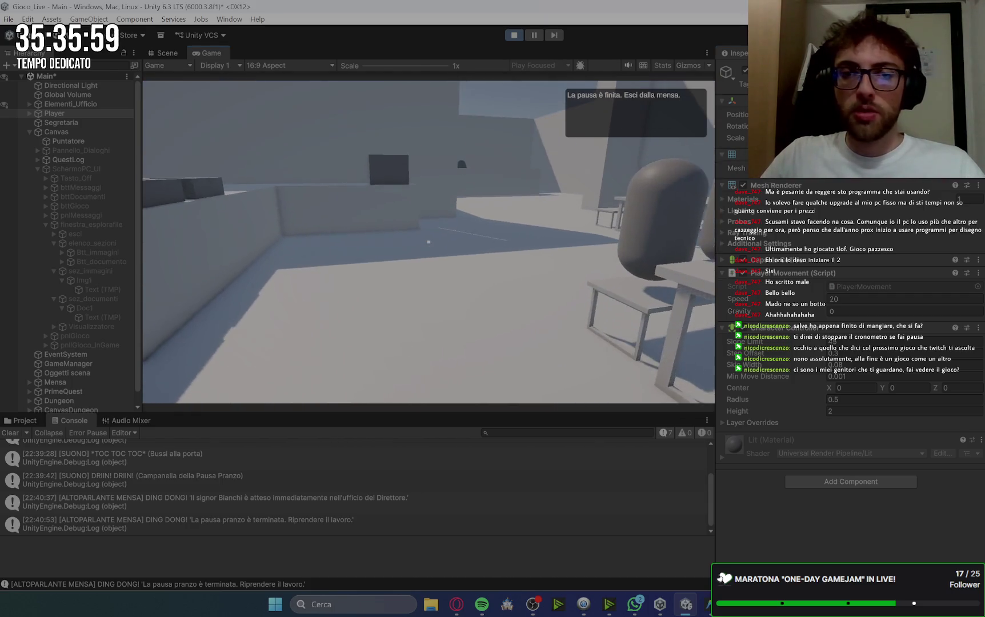
- Walk out of the canteen into the boss's office and use the desk computer
{"action": "key", "text": "w"}
{"action": "key", "text": "w"}
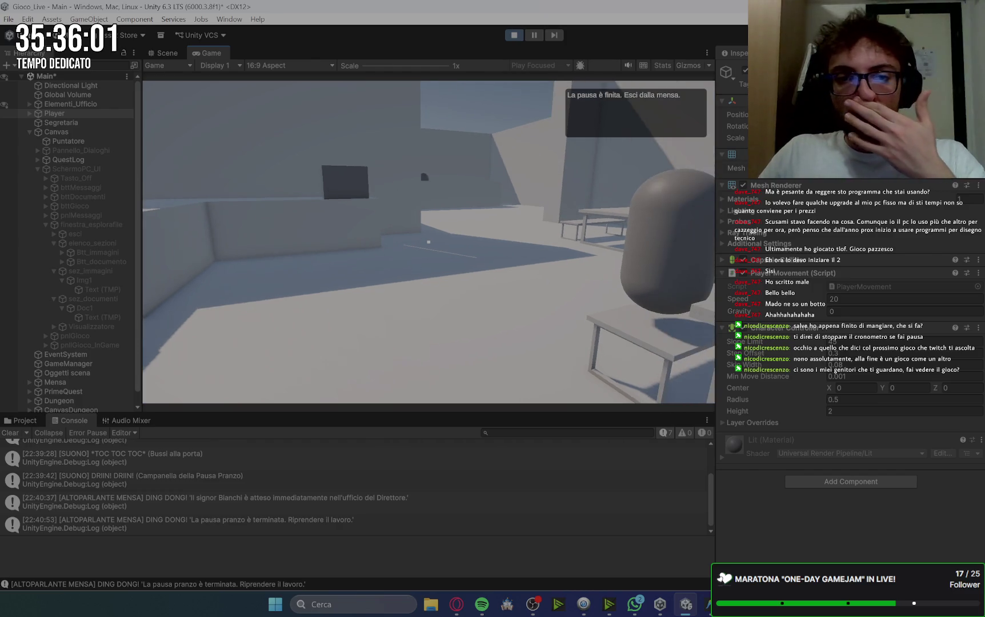
{"action": "key", "text": "w"}
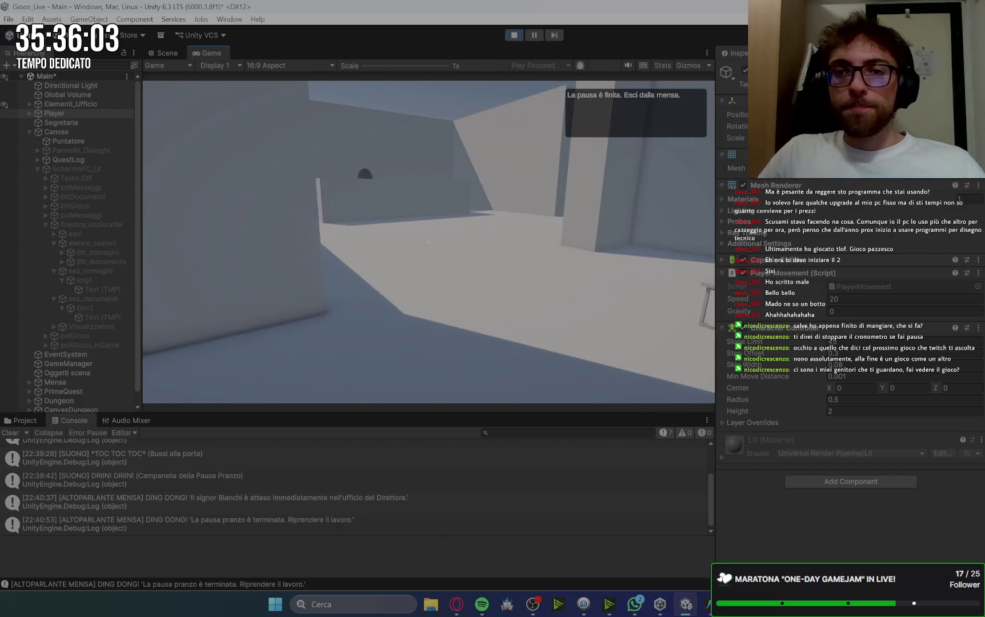
{"action": "key", "text": "w"}
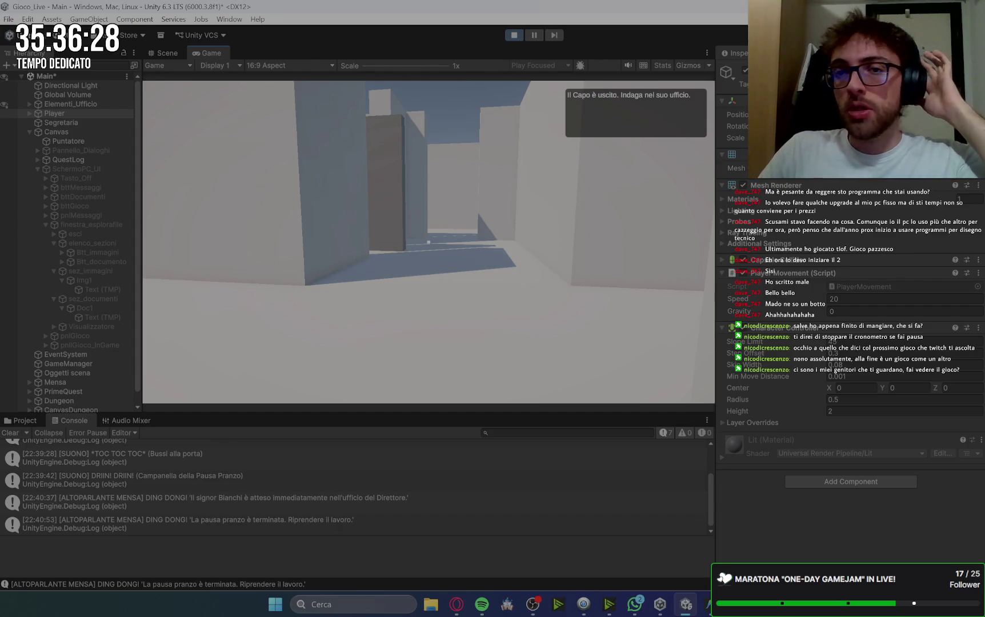
{"action": "key", "text": "w"}
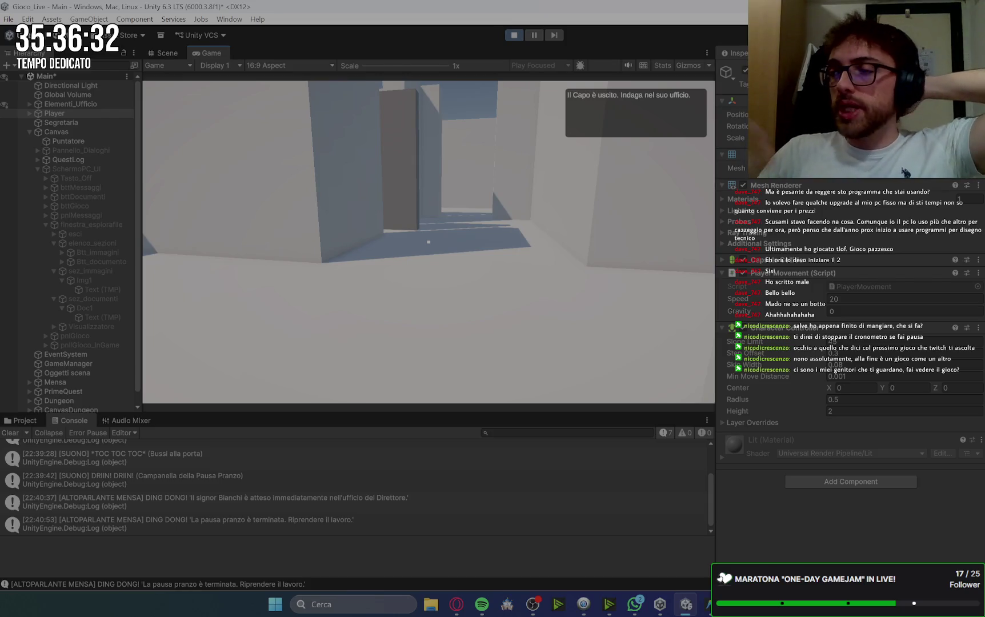
{"action": "key", "text": "w"}
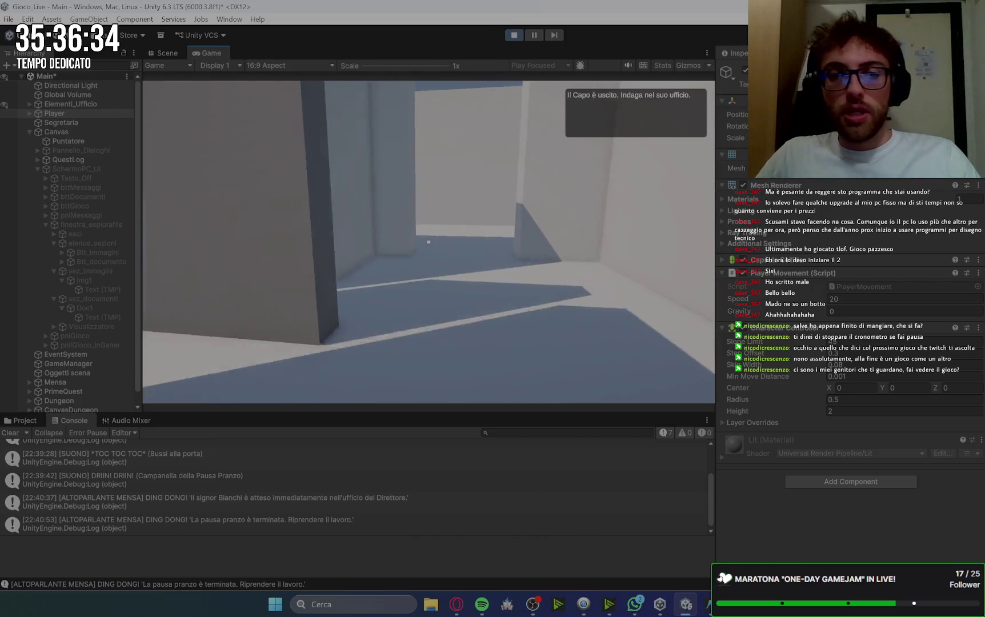
{"action": "key", "text": "w"}
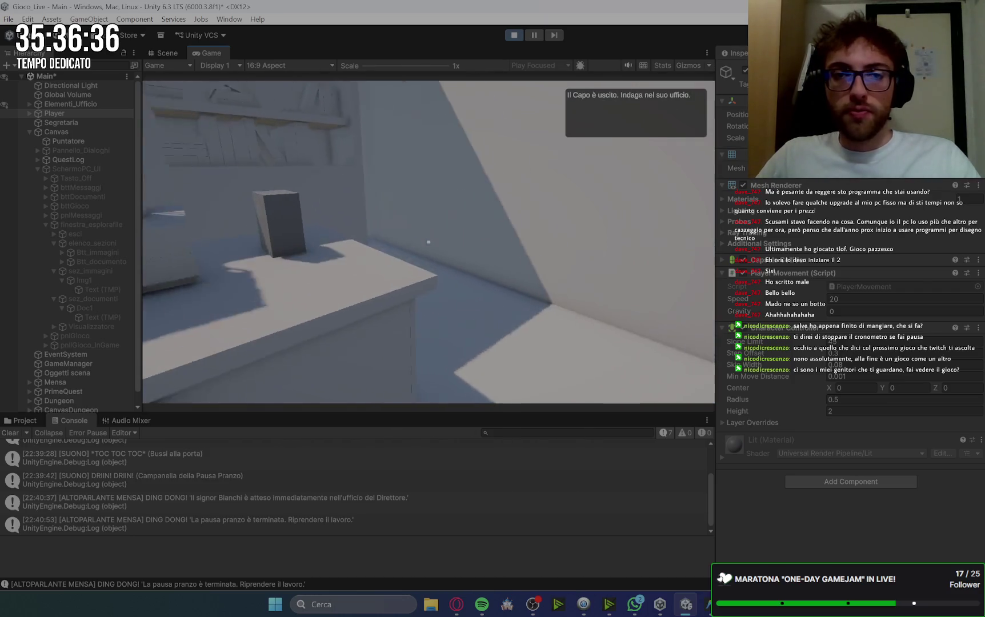
{"action": "key", "text": "e"}
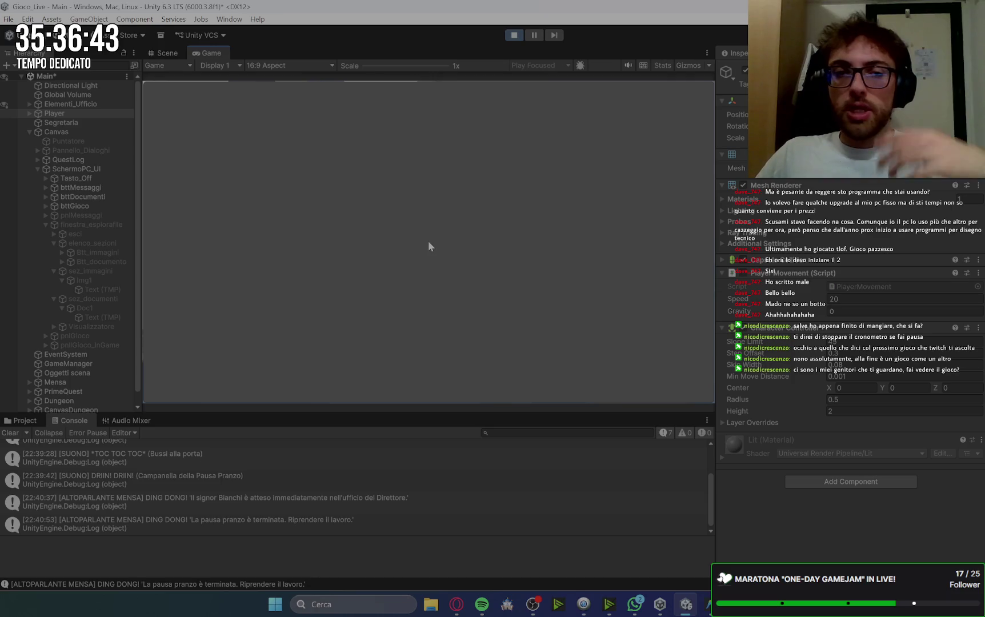
- In the Scene view, select the bttMessaggi, bttDocumenti and bttGioco desktop buttons and make them narrower
{"action": "left_click", "coordinate": [177, 53]}
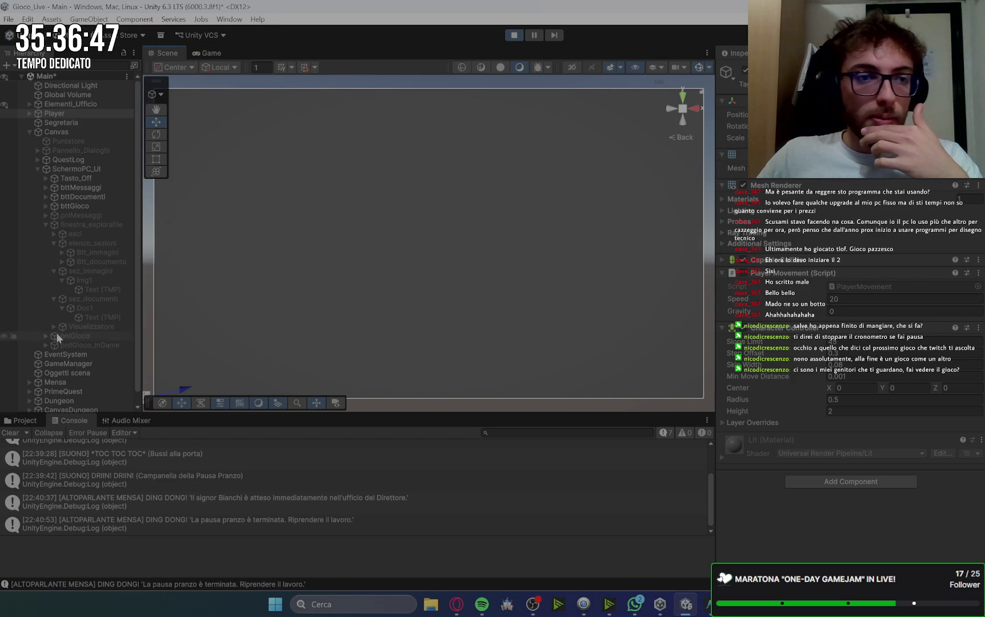
{"action": "left_click", "coordinate": [83, 188]}
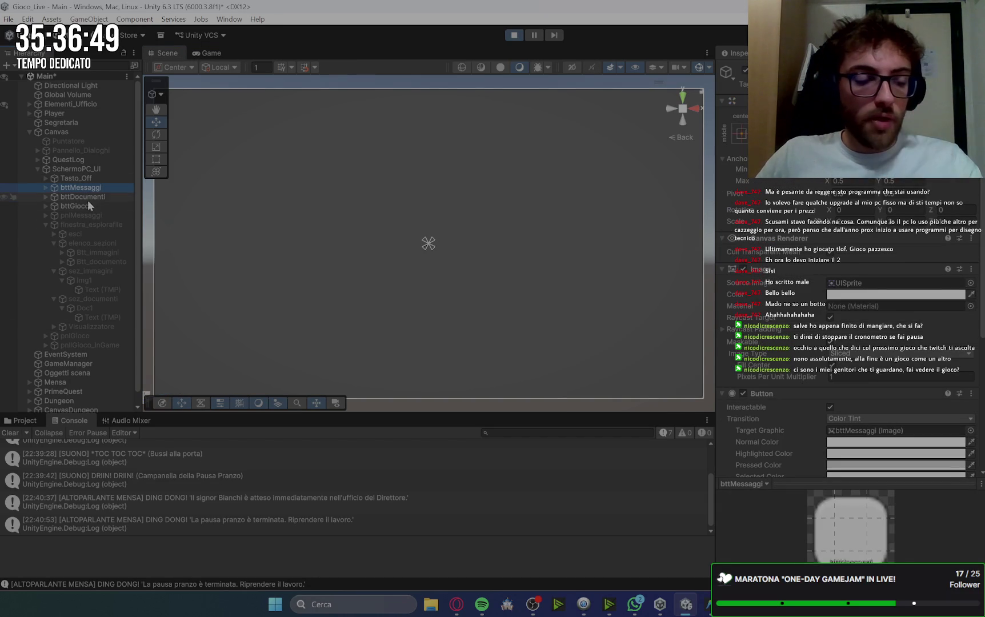
{"action": "left_click", "coordinate": [87, 205], "text": "shift"}
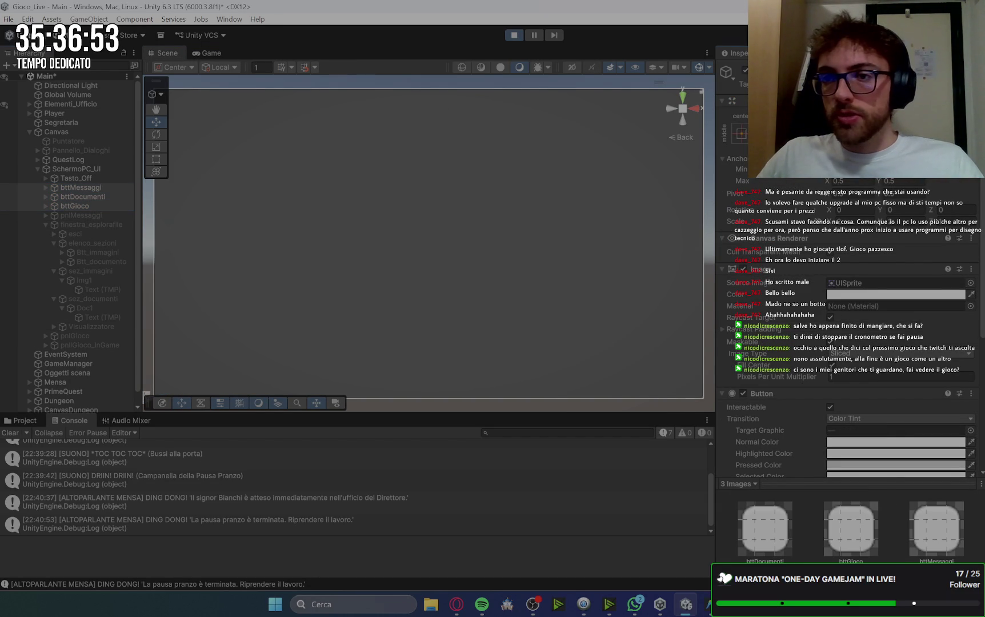
{"action": "key", "text": "f"}
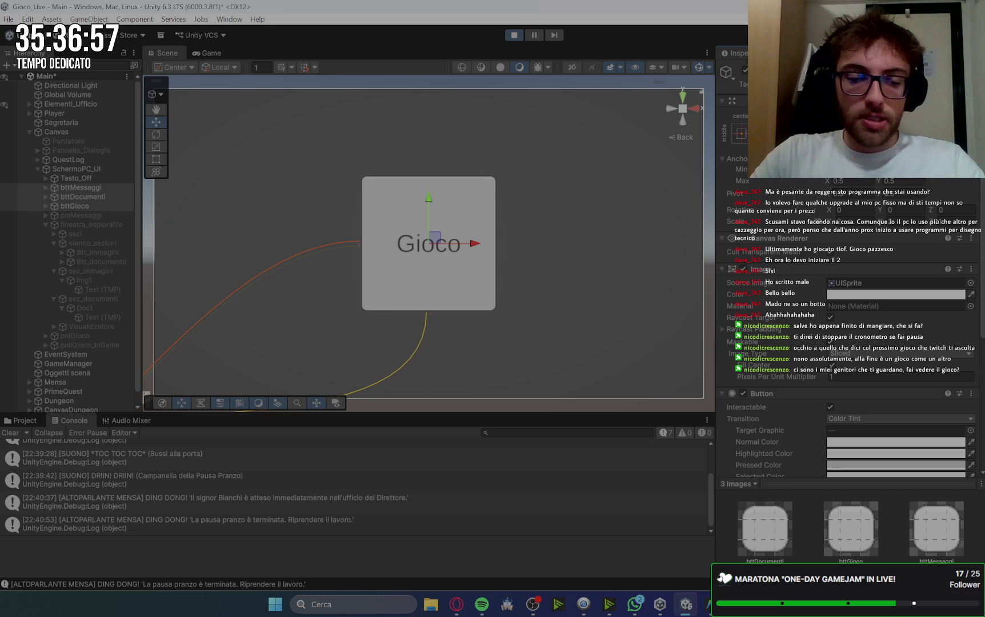
{"action": "key", "text": "ctrl+z"}
{"action": "key", "text": "ctrl+z"}
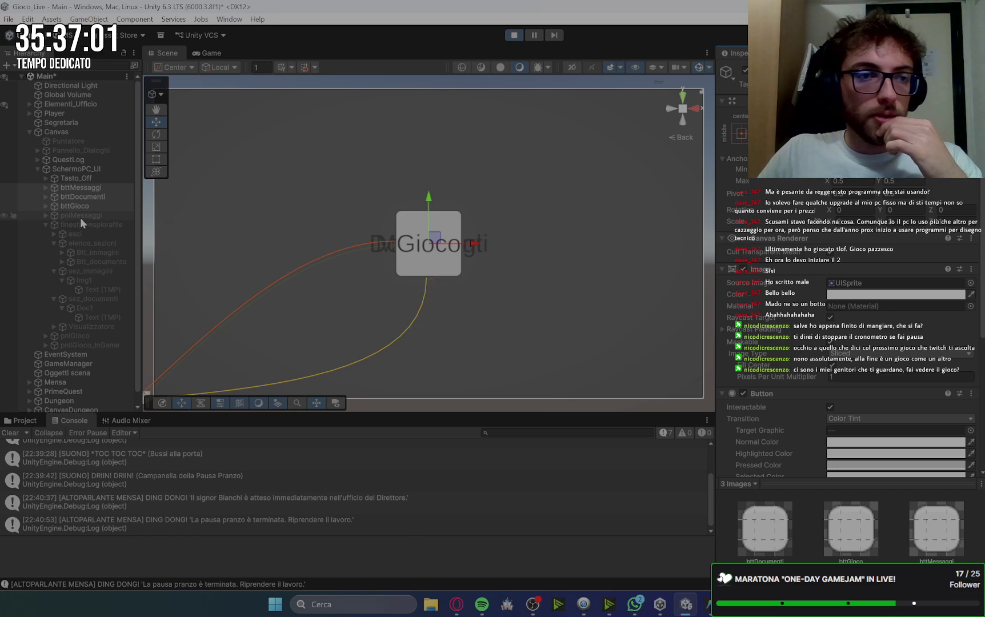
- Select the three buttons' Text (TMP) labels and adjust their font size
{"action": "left_click", "coordinate": [46, 188]}
{"action": "left_click", "coordinate": [45, 205]}
{"action": "left_click", "coordinate": [46, 224]}
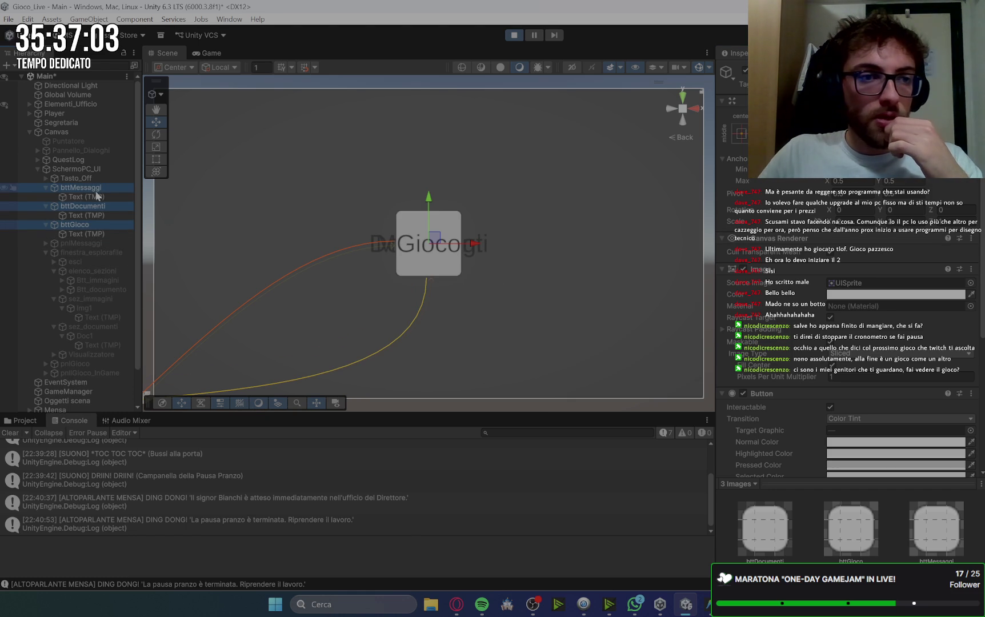
{"action": "left_click", "coordinate": [95, 196]}
{"action": "left_click", "coordinate": [95, 215], "text": "ctrl"}
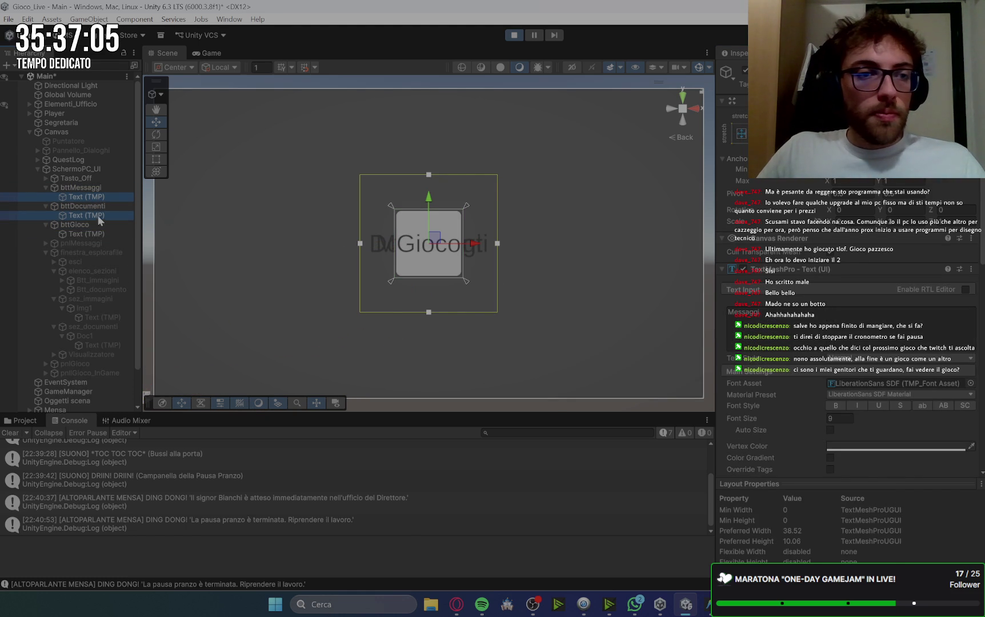
{"action": "left_click", "coordinate": [96, 232], "text": "ctrl"}
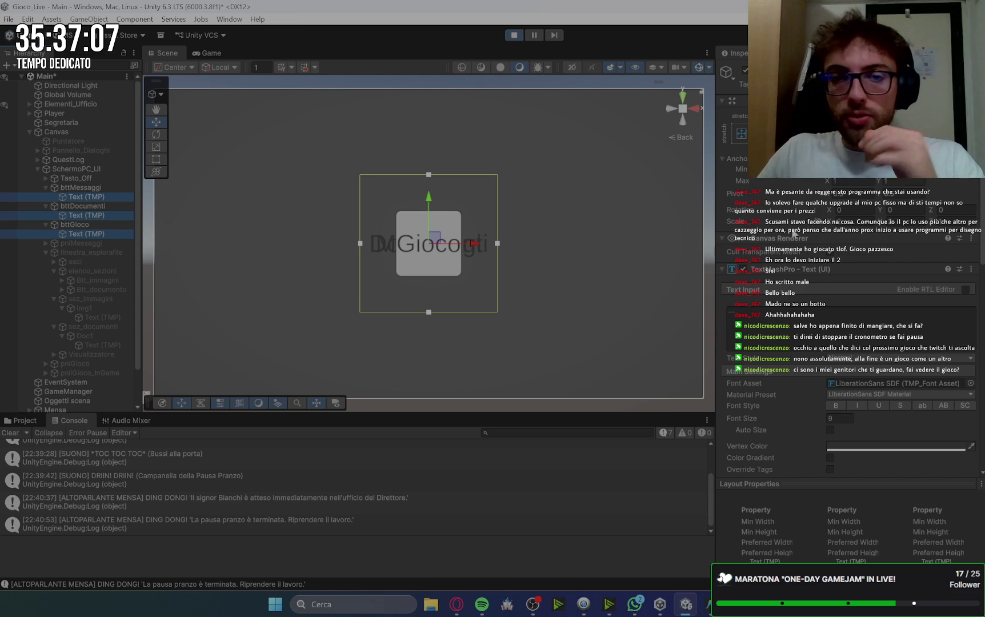
{"action": "key", "text": "ctrl+z"}
{"action": "key", "text": "ctrl+z"}
{"action": "key", "text": "ctrl+z"}
{"action": "key", "text": "ctrl+z"}
- Move the Documenti button to the top left and place Gioco beside it
{"action": "mouse_move", "coordinate": [251, 248]}
{"action": "left_mouse_down"}
{"action": "mouse_move", "coordinate": [249, 157]}
{"action": "mouse_move", "coordinate": [258, 153]}
{"action": "left_mouse_up"}
{"action": "left_click", "coordinate": [433, 236]}
{"action": "left_click_drag", "start_coordinate": [486, 251], "coordinate": [361, 251]}
{"action": "left_click_drag", "start_coordinate": [303, 201], "coordinate": [307, 108]}
- Shrink Tasto_Off to a small square, reduce its OFF label font, and move it to the lower left
{"action": "left_click", "coordinate": [70, 177]}
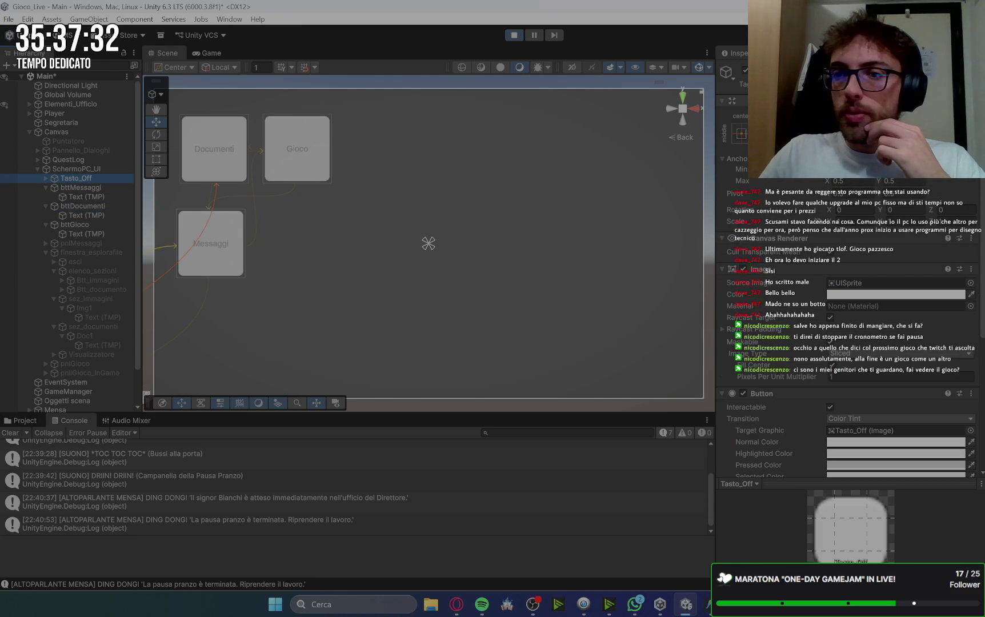
{"action": "left_click_drag", "start_coordinate": [429, 244], "coordinate": [428, 243]}
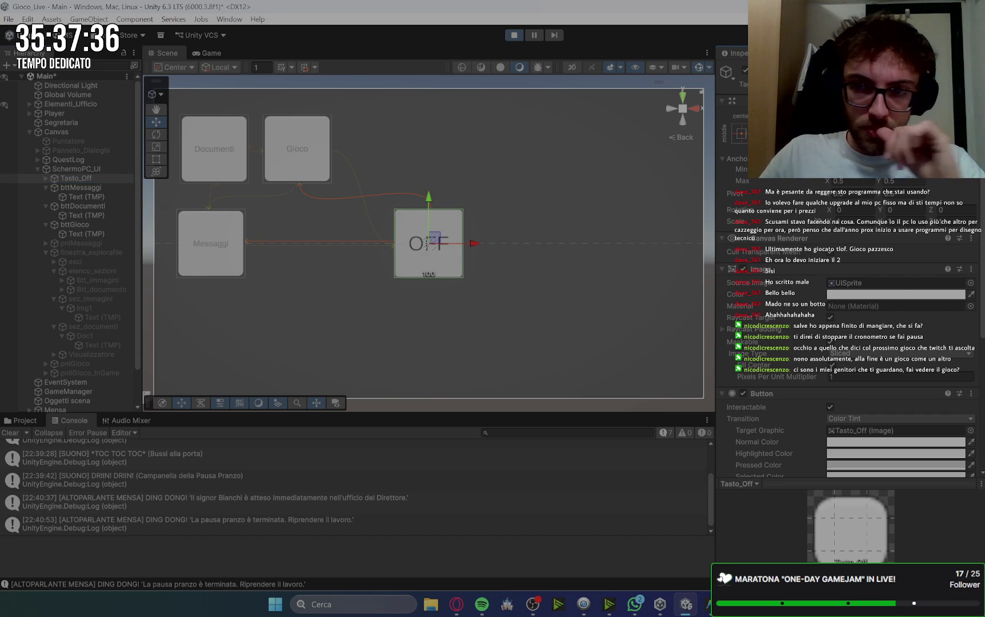
{"action": "key", "text": "ctrl+z"}
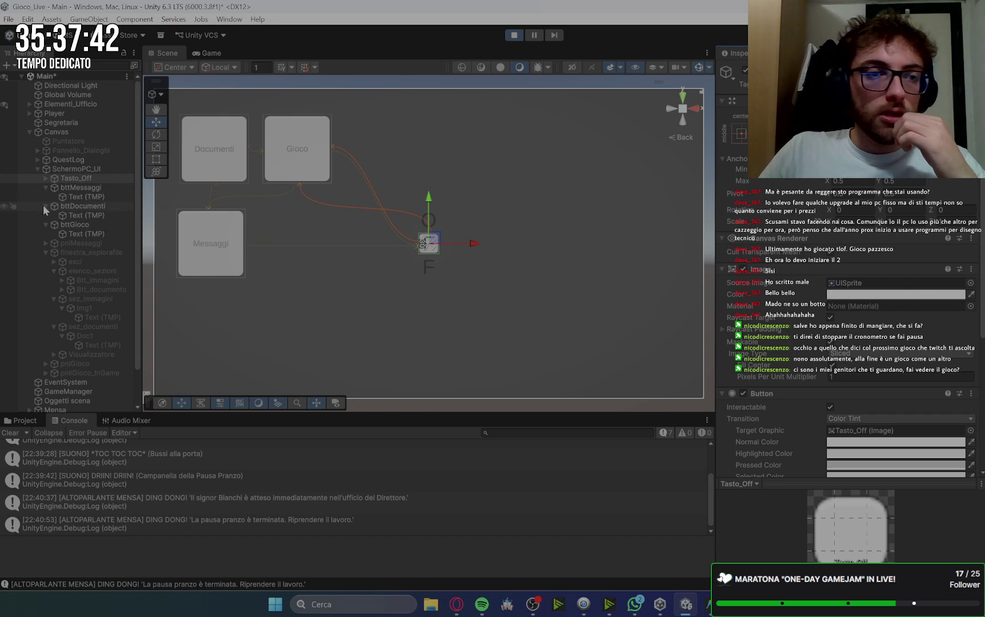
{"action": "left_click", "coordinate": [46, 178]}
{"action": "left_click", "coordinate": [83, 187]}
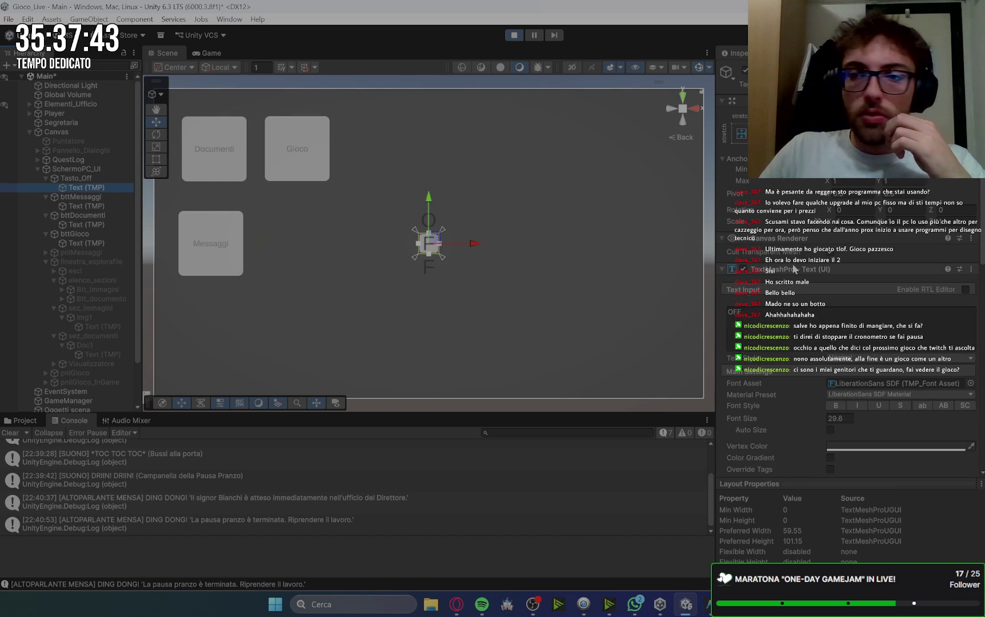
{"action": "mouse_move", "coordinate": [810, 416]}
{"action": "left_mouse_down"}
{"action": "mouse_move", "coordinate": [650, 430]}
{"action": "mouse_move", "coordinate": [680, 427]}
{"action": "left_mouse_up"}
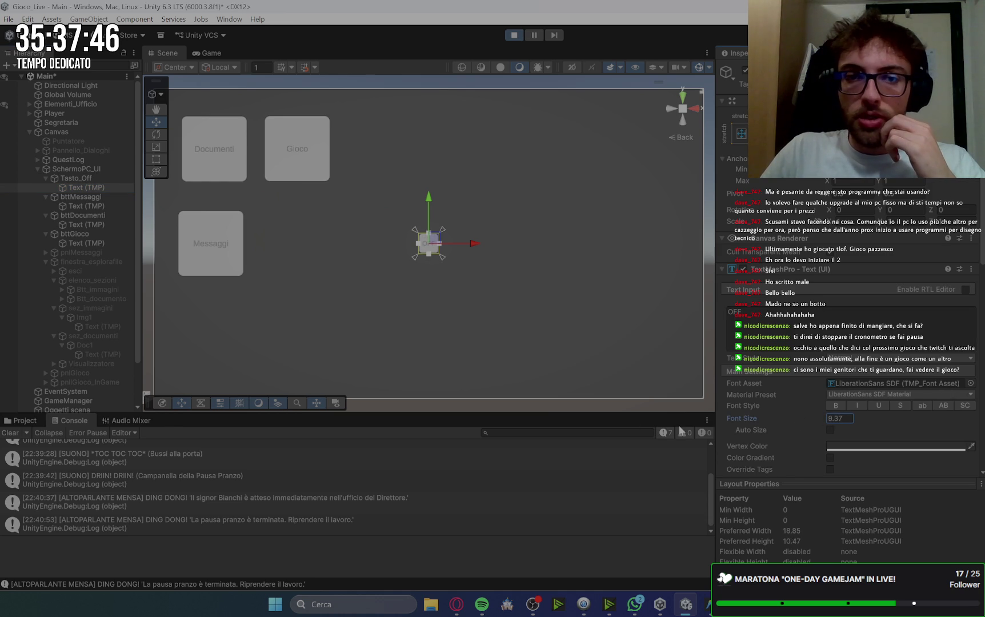
{"action": "left_click", "coordinate": [102, 179]}
{"action": "left_click_drag", "start_coordinate": [428, 200], "coordinate": [437, 326]}
{"action": "left_click_drag", "start_coordinate": [472, 371], "coordinate": [211, 401]}
{"action": "left_click", "coordinate": [220, 55]}
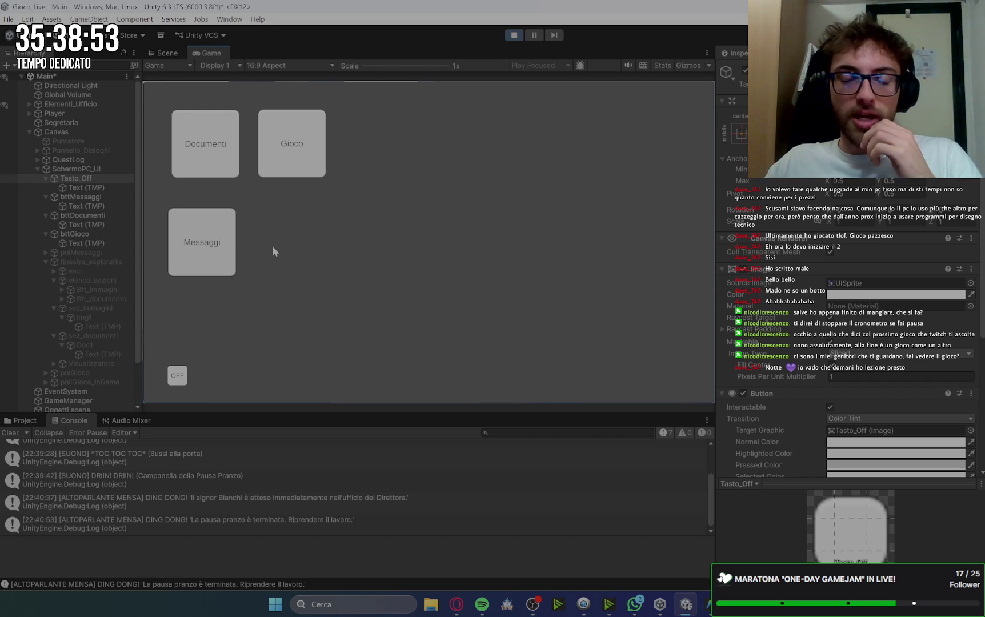
- Open the Documenti file explorer in the running game, then view its layout in the Scene view
{"action": "left_click", "coordinate": [205, 156]}
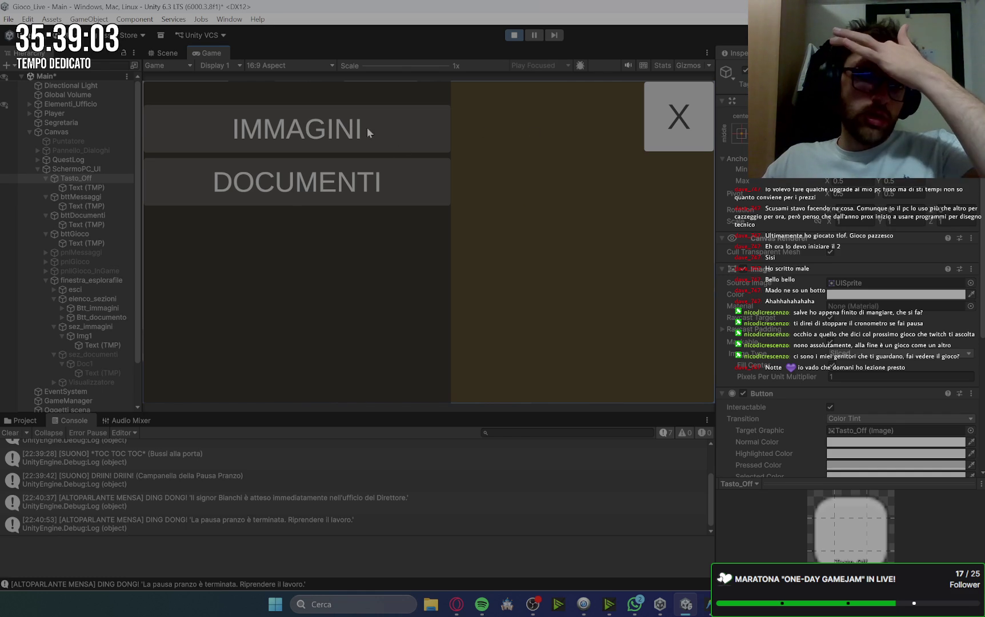
{"action": "left_click", "coordinate": [166, 50]}
{"action": "left_click", "coordinate": [220, 53]}
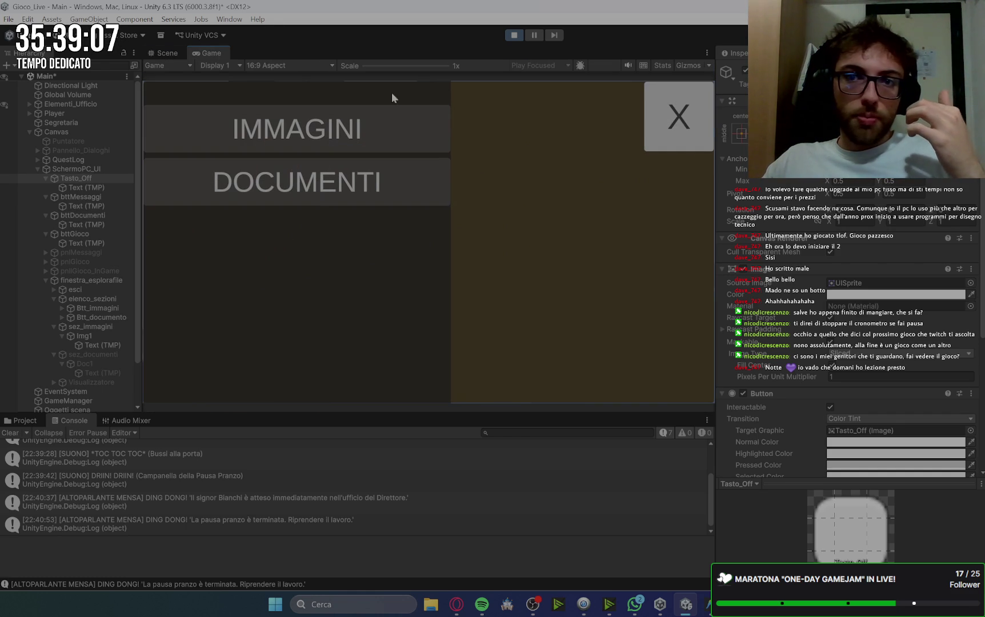
{"action": "left_click", "coordinate": [165, 52]}
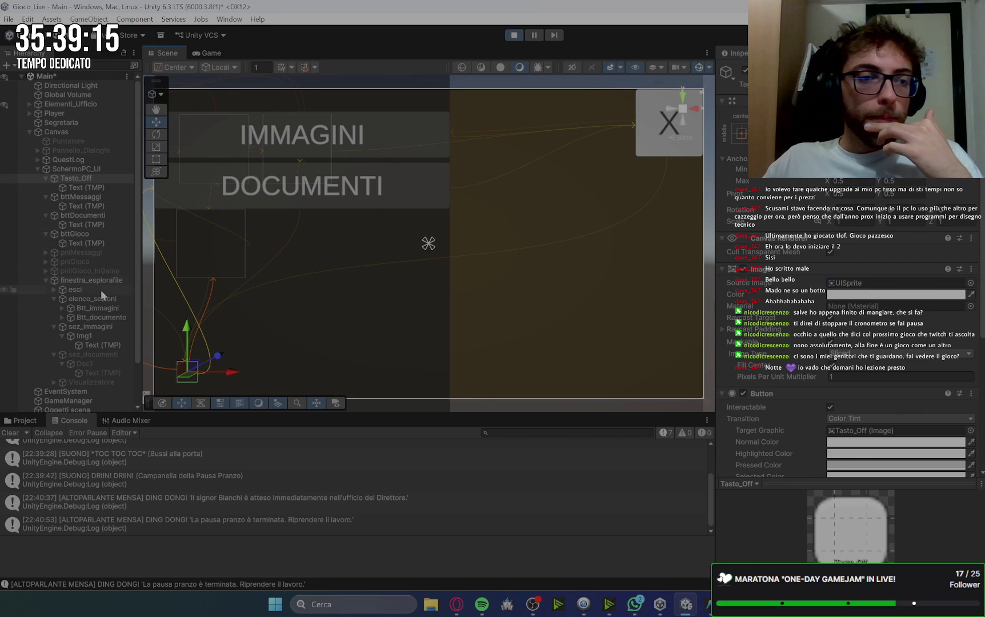
- Set the esci button's OnClick function to AppDesktop > ChiudiApp
{"action": "left_click", "coordinate": [107, 317]}
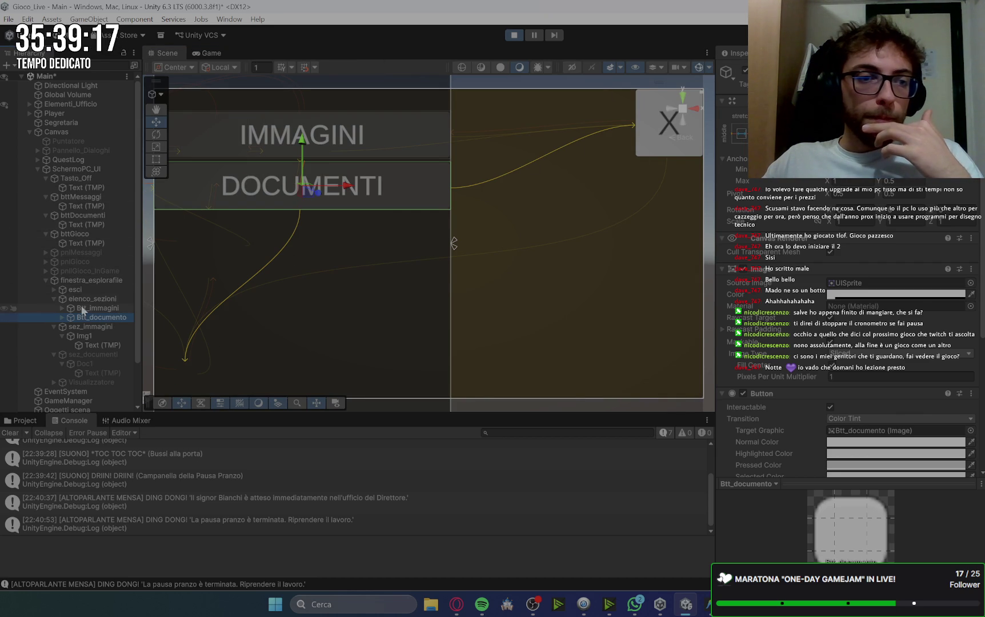
{"action": "left_click", "coordinate": [83, 290]}
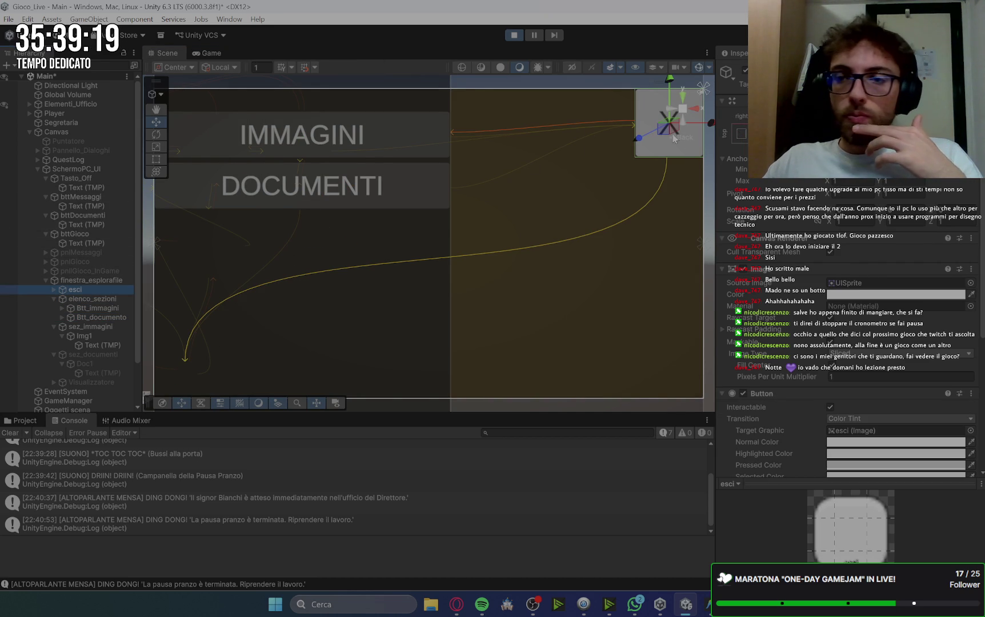
{"action": "scroll", "coordinate": [838, 343], "scroll_direction": "down", "scroll_amount": 5}
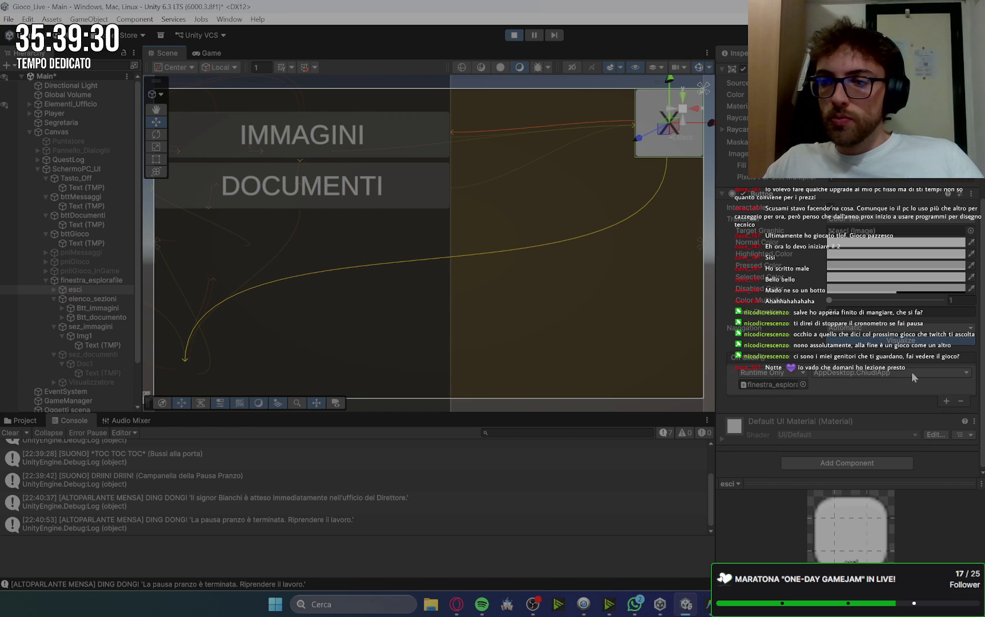
{"action": "left_click", "coordinate": [900, 374]}
{"action": "mouse_move", "coordinate": [869, 472]}
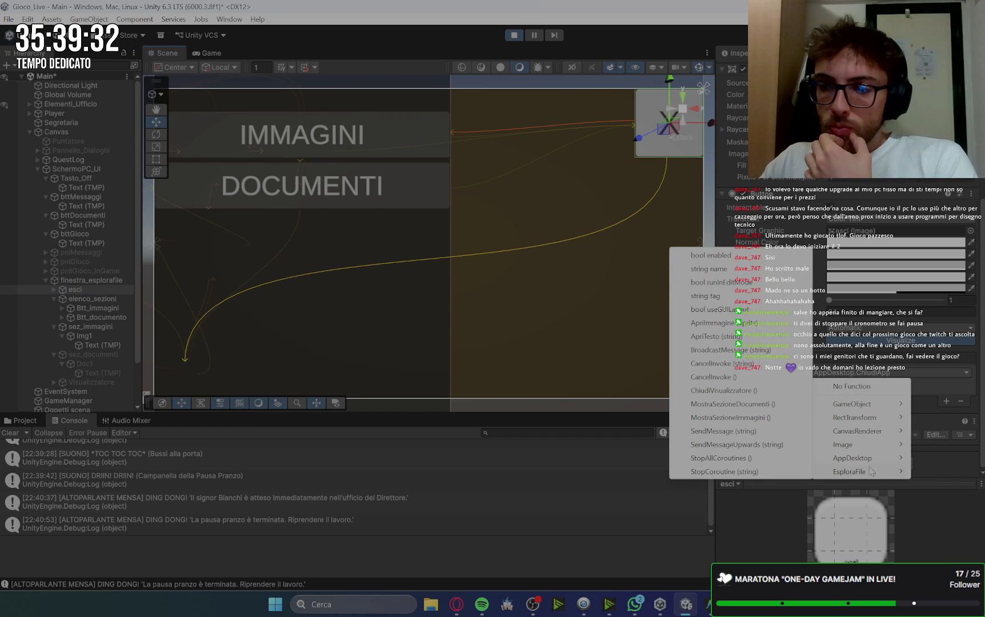
{"action": "left_click", "coordinate": [724, 405]}
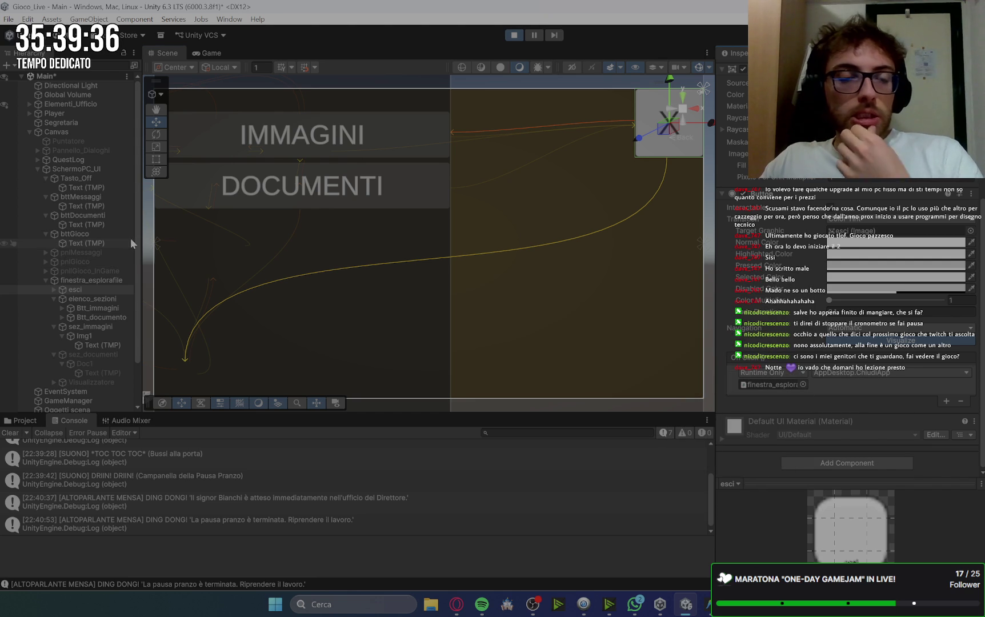
- Collapse the elenco_sezioni, sez_immagini and sez_documenti groups in the Hierarchy and select Canvas
{"action": "left_click", "coordinate": [211, 53]}
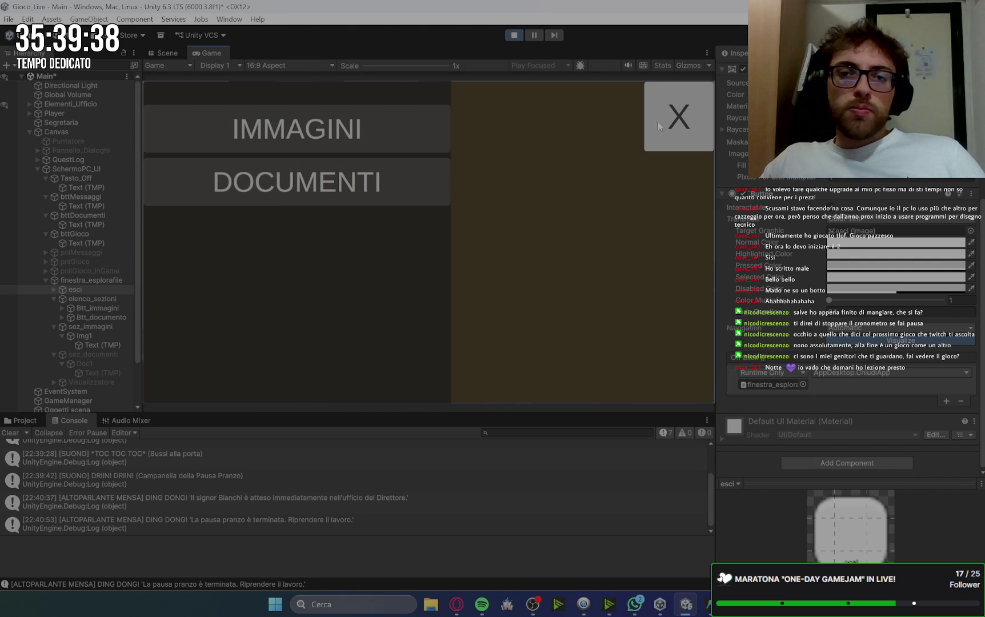
{"action": "left_click", "coordinate": [164, 55]}
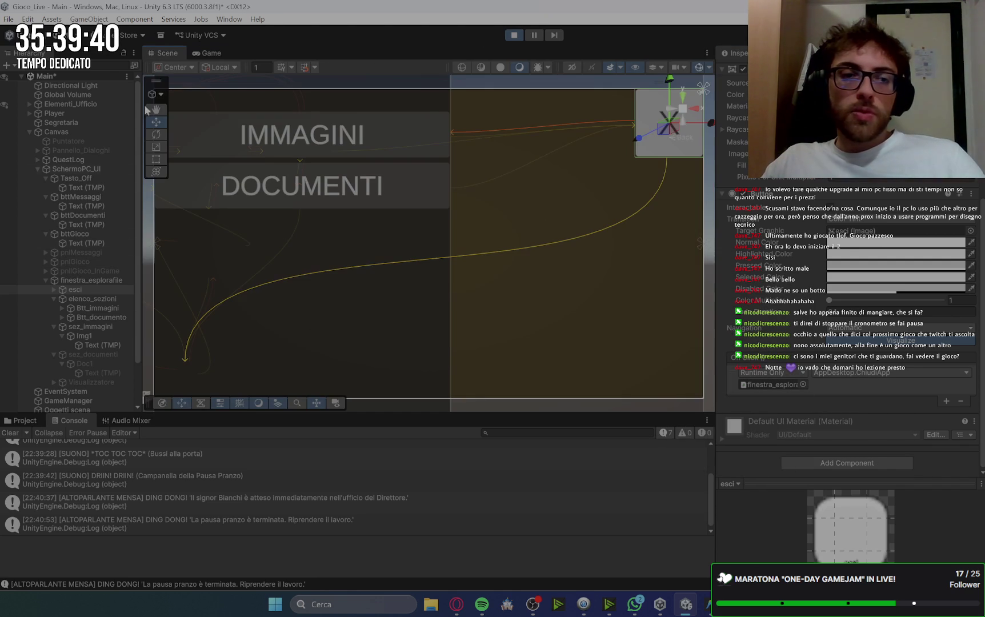
{"action": "left_click", "coordinate": [74, 291]}
{"action": "mouse_move", "coordinate": [84, 382]}
{"action": "left_mouse_down"}
{"action": "mouse_move", "coordinate": [61, 366]}
{"action": "mouse_move", "coordinate": [55, 317]}
{"action": "left_mouse_up"}
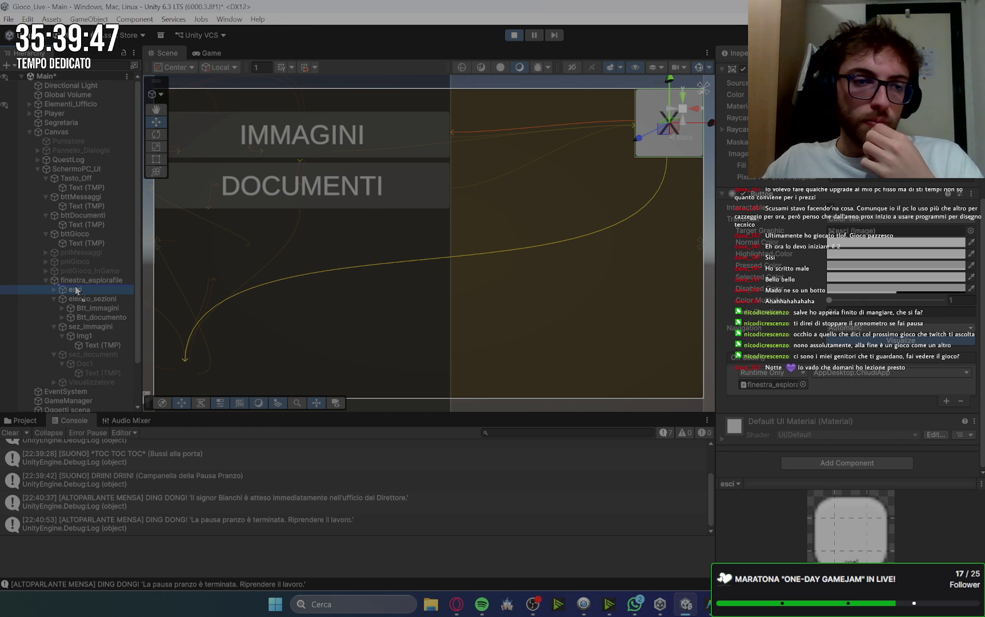
{"action": "left_click", "coordinate": [54, 299]}
{"action": "left_click", "coordinate": [83, 318]}
{"action": "left_click", "coordinate": [55, 308]}
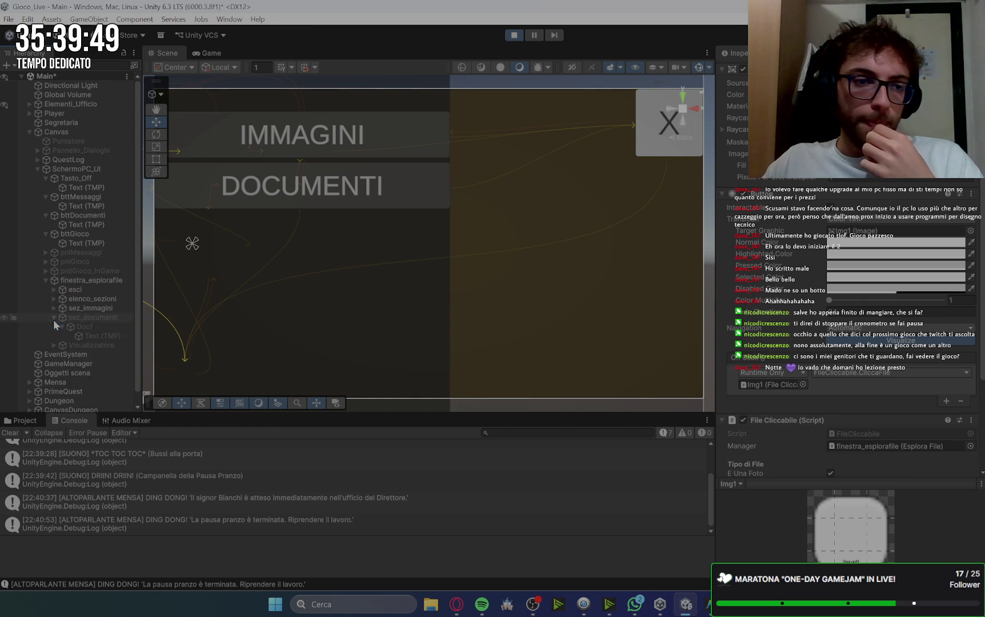
{"action": "left_click", "coordinate": [54, 317]}
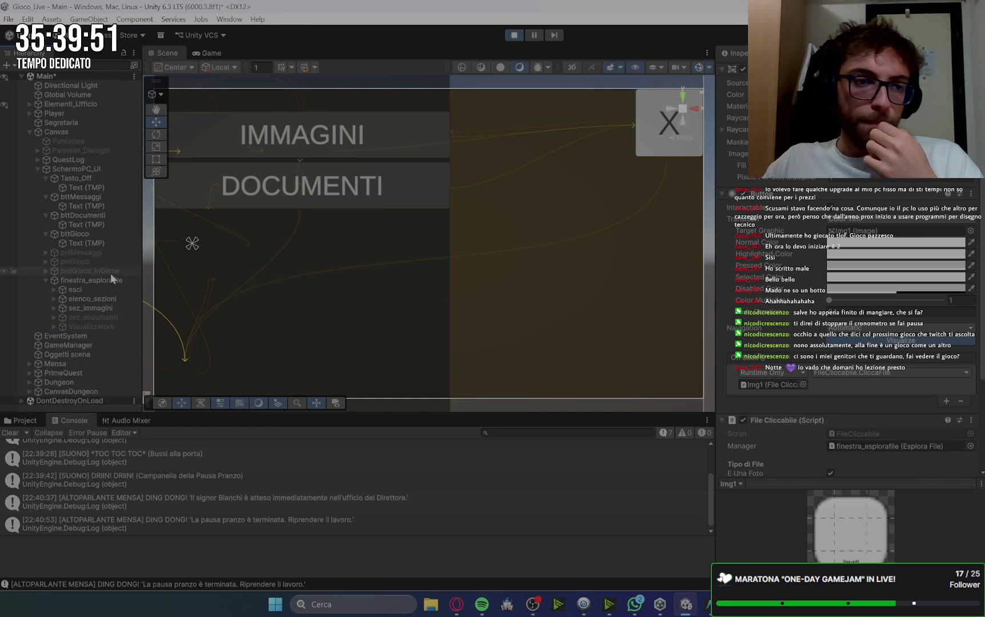
{"action": "left_click", "coordinate": [73, 132]}
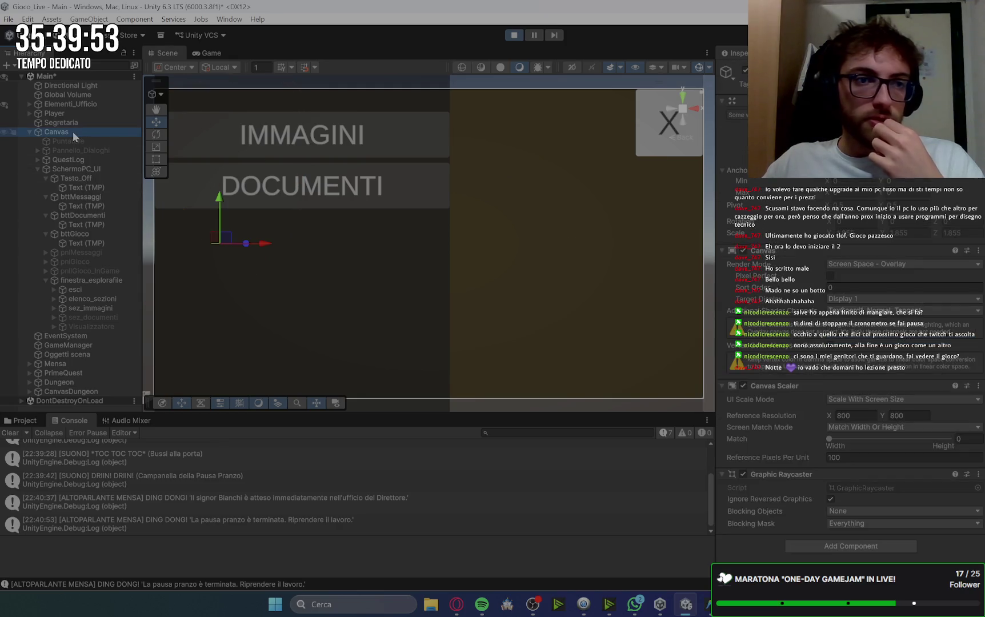
- Set the Canvas Scaler reference resolution to 1920 × 1080
{"action": "left_click", "coordinate": [861, 412]}
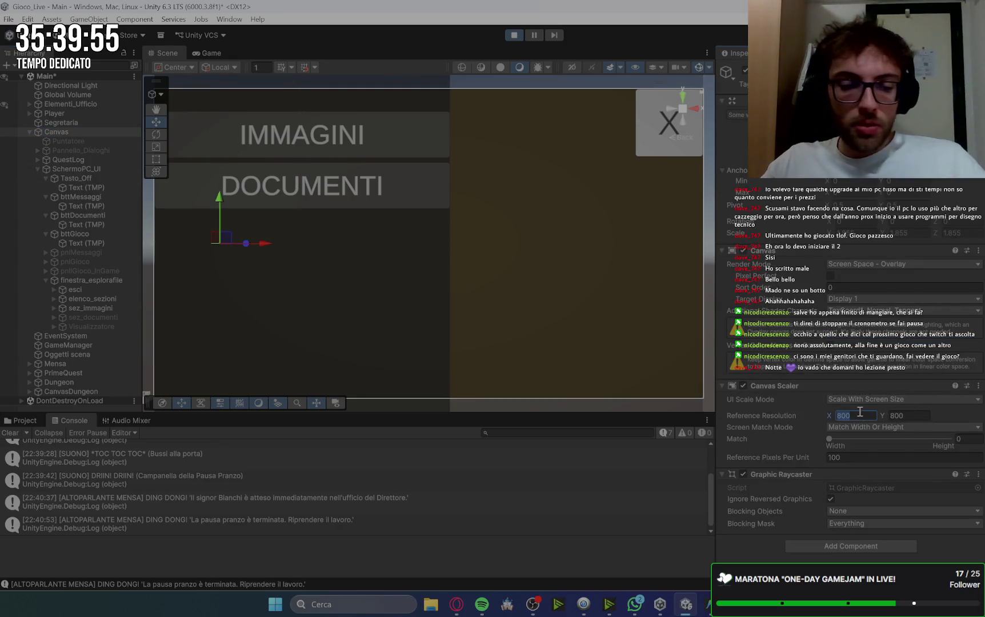
{"action": "type", "text": "1920"}
{"action": "left_click", "coordinate": [908, 415]}
{"action": "type", "text": "10"}
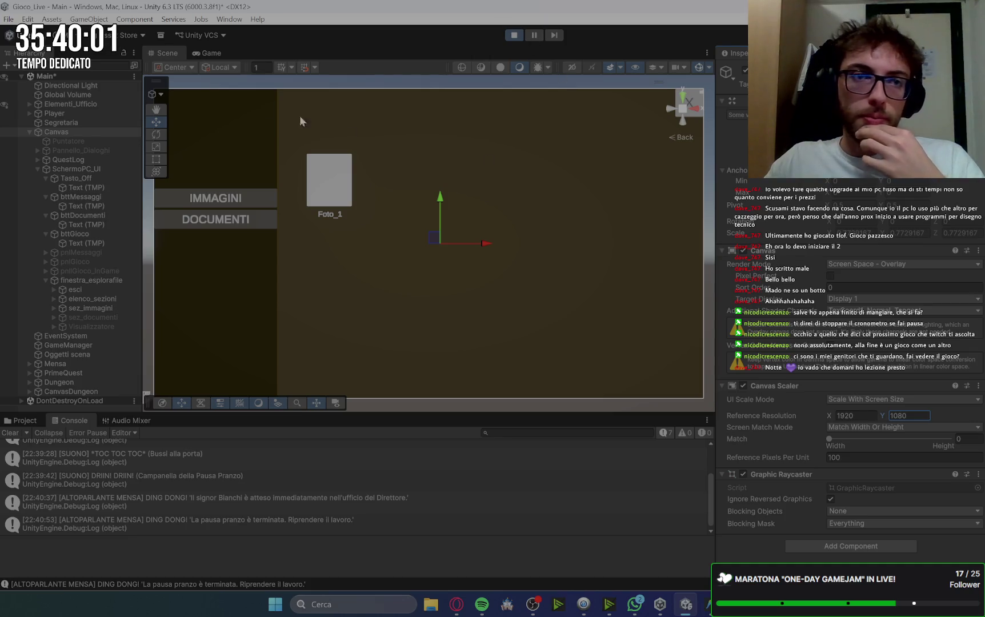
- Test the explorer in the Game view by opening IMMAGINI and Foto_1
{"action": "left_click", "coordinate": [217, 50]}
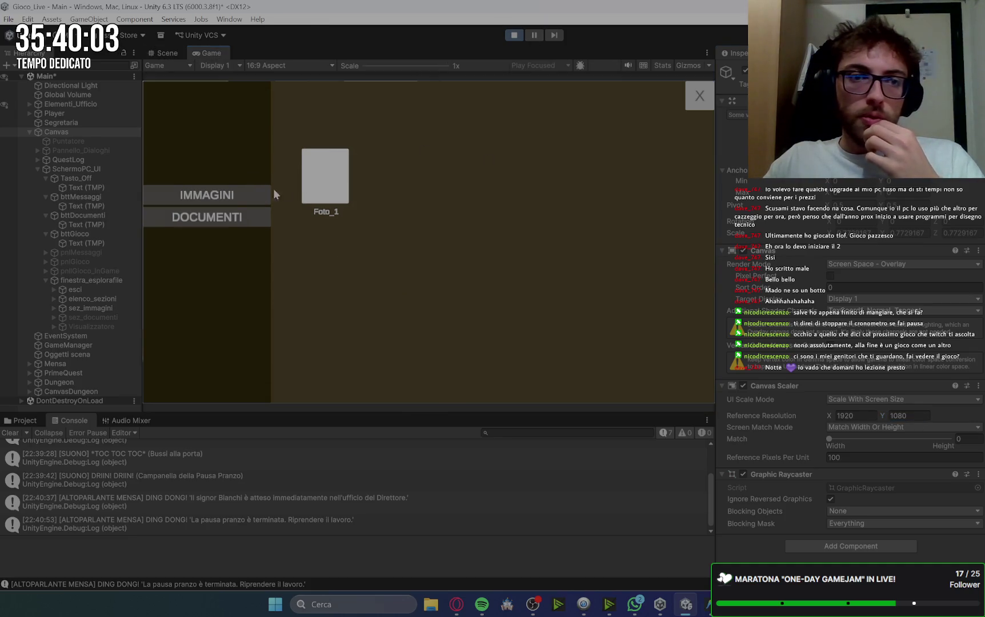
{"action": "left_click", "coordinate": [224, 196]}
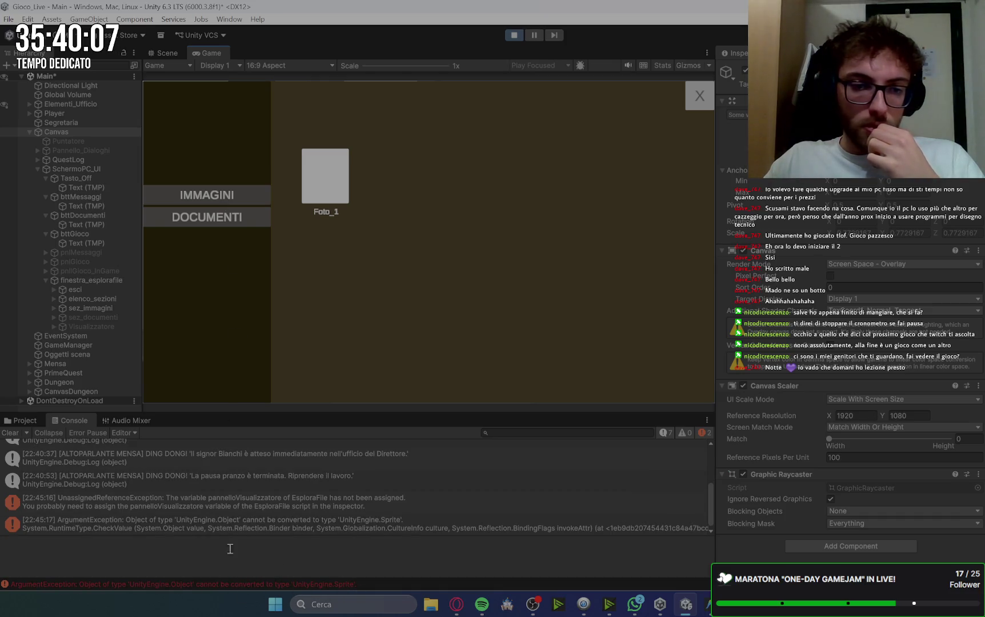
{"action": "left_click", "coordinate": [325, 176]}
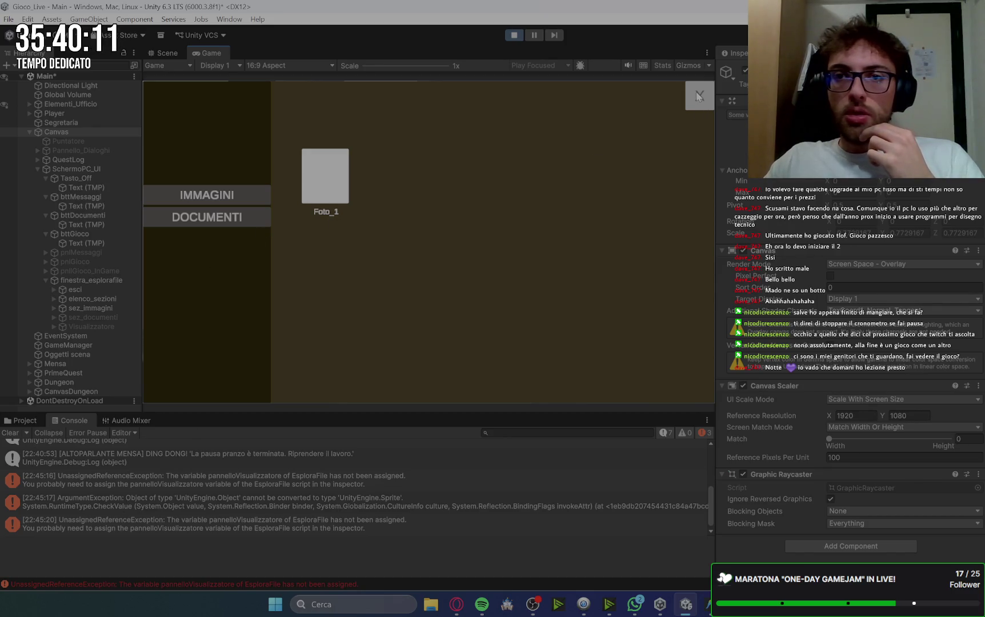
{"action": "left_click", "coordinate": [93, 287]}
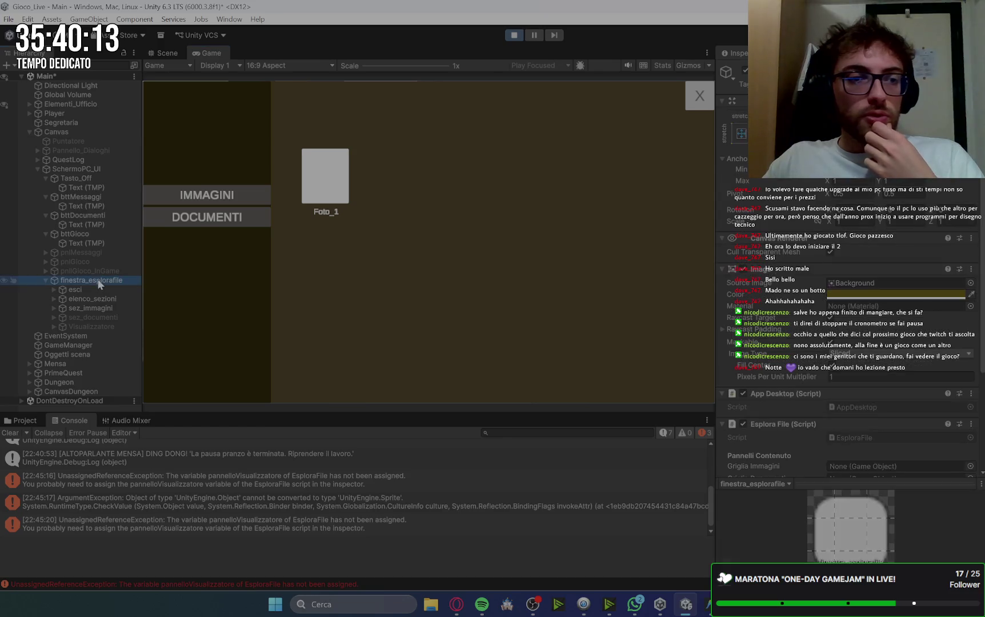
- Assign finestra_esplorafile as esci's OnClick target calling AppDesktop > ChiudiApp
{"action": "scroll", "coordinate": [804, 361], "scroll_direction": "down", "scroll_amount": 5}
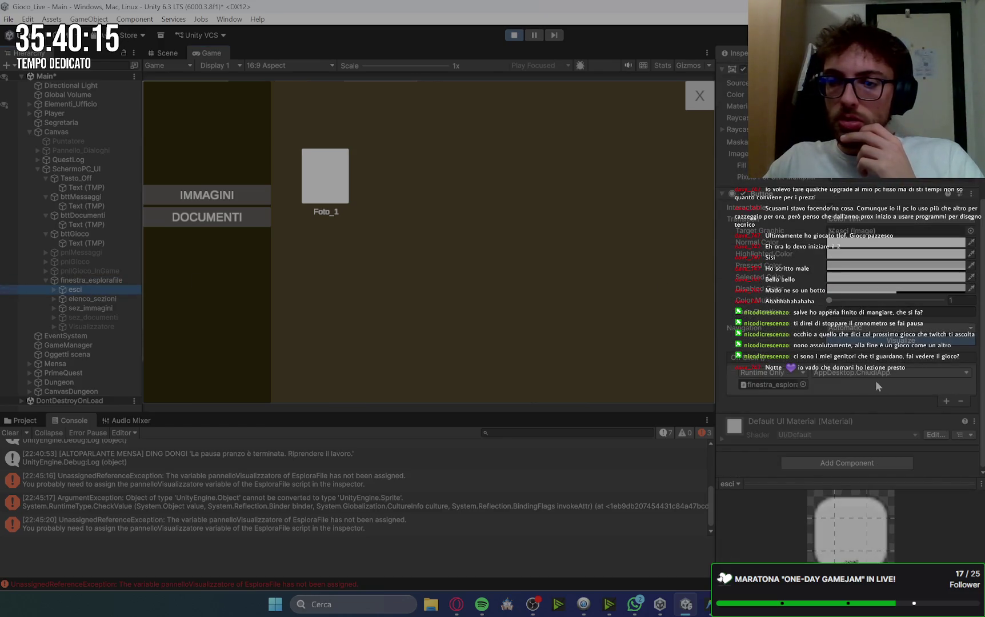
{"action": "left_click", "coordinate": [787, 389]}
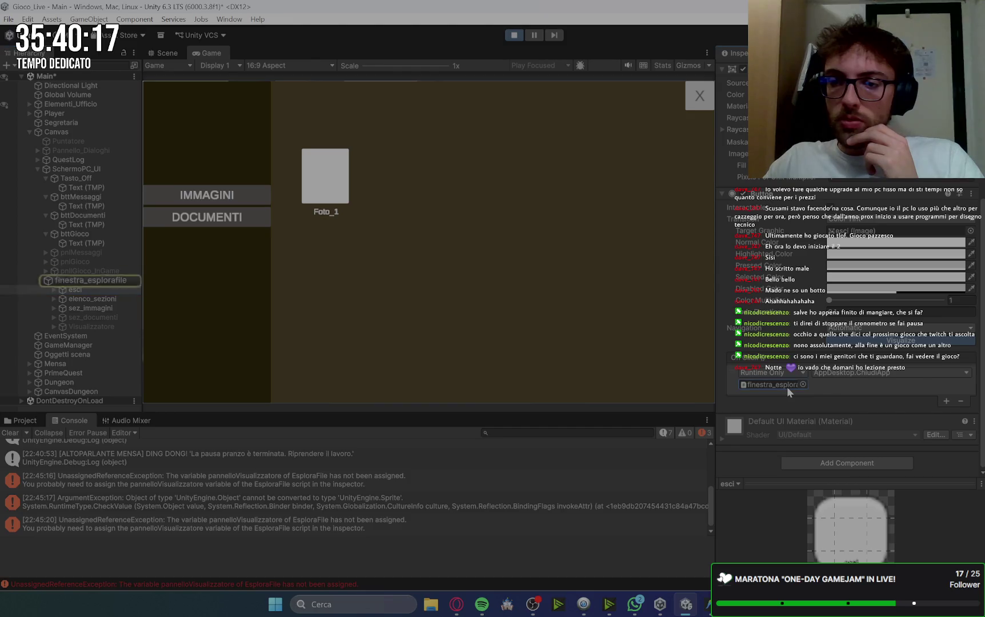
{"action": "mouse_move", "coordinate": [76, 288]}
{"action": "left_mouse_down"}
{"action": "mouse_move", "coordinate": [554, 326]}
{"action": "mouse_move", "coordinate": [783, 389]}
{"action": "left_mouse_up"}
{"action": "left_click", "coordinate": [891, 373]}
{"action": "mouse_move", "coordinate": [860, 461]}
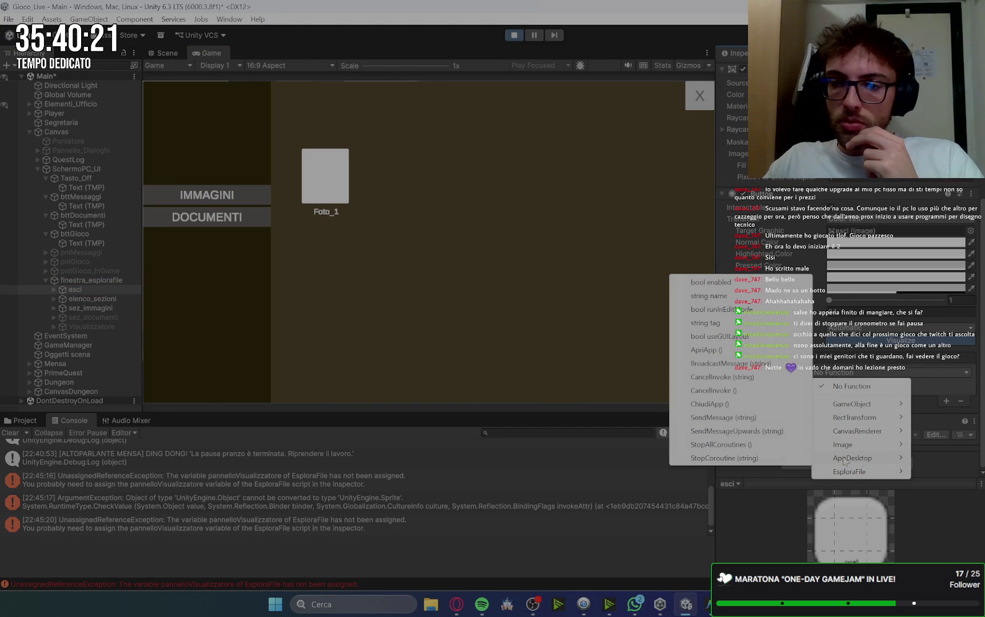
{"action": "left_click", "coordinate": [716, 404]}
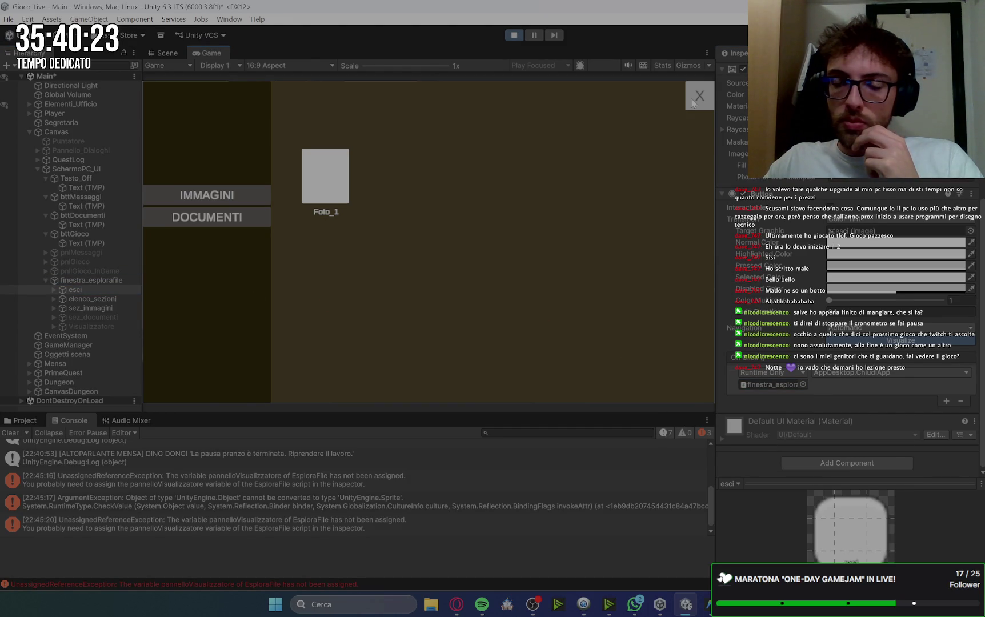
- Deactivate the finestra_esplorafile window in the Inspector
{"action": "left_click", "coordinate": [93, 281]}
{"action": "scroll", "coordinate": [800, 263], "scroll_direction": "down", "scroll_amount": 1}
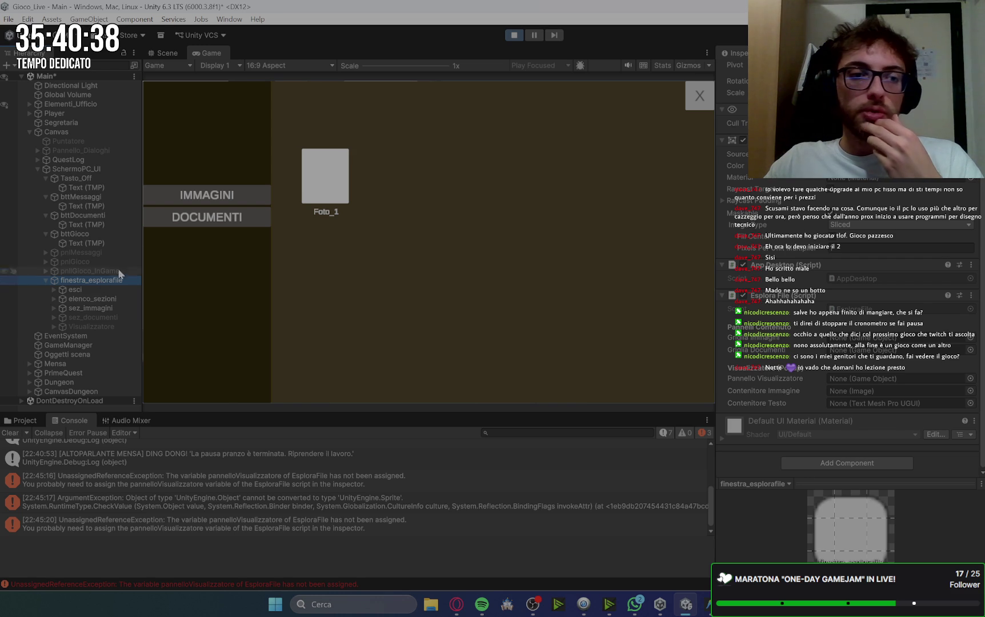
{"action": "left_click", "coordinate": [90, 263]}
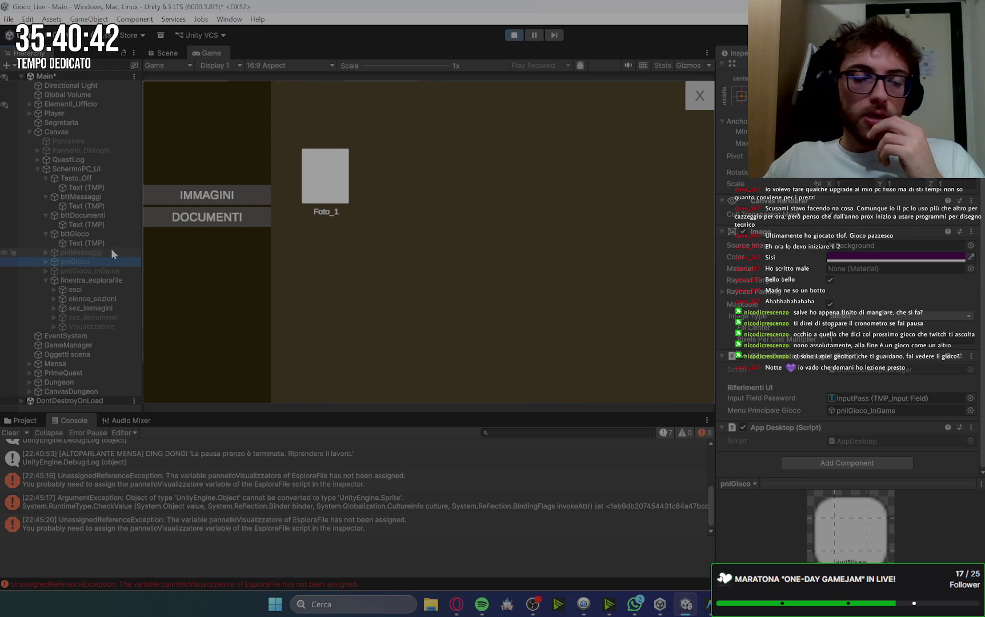
{"action": "scroll", "coordinate": [745, 82], "scroll_direction": "up", "scroll_amount": 2}
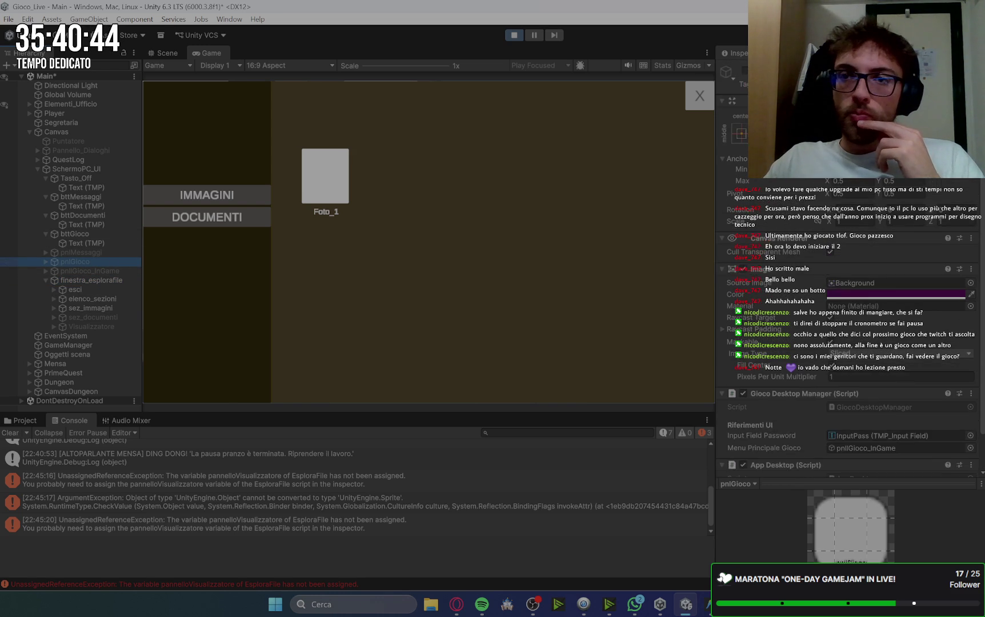
{"action": "left_click", "coordinate": [106, 280]}
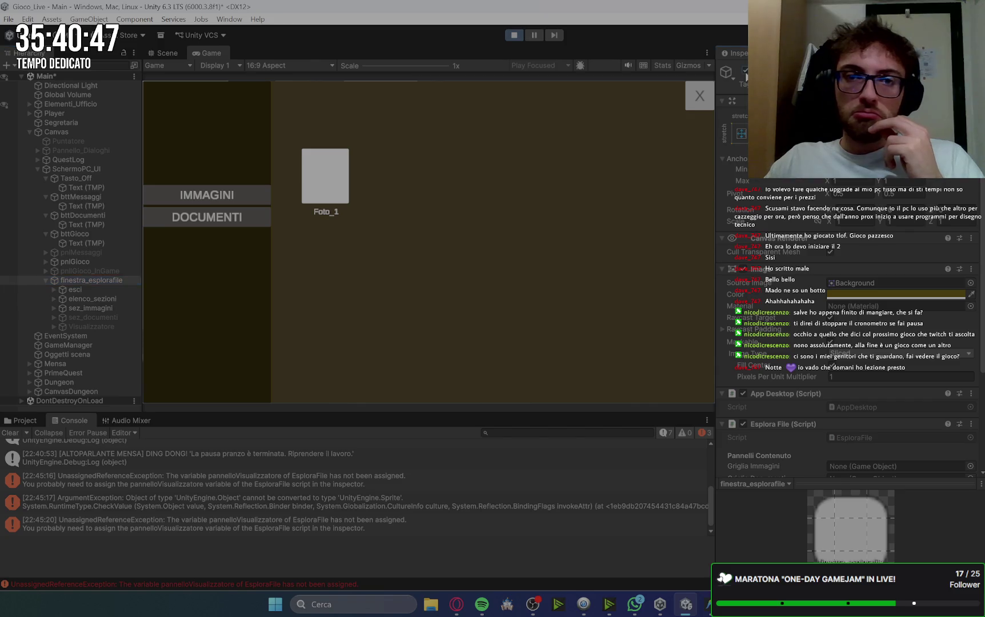
{"action": "left_click", "coordinate": [745, 72]}
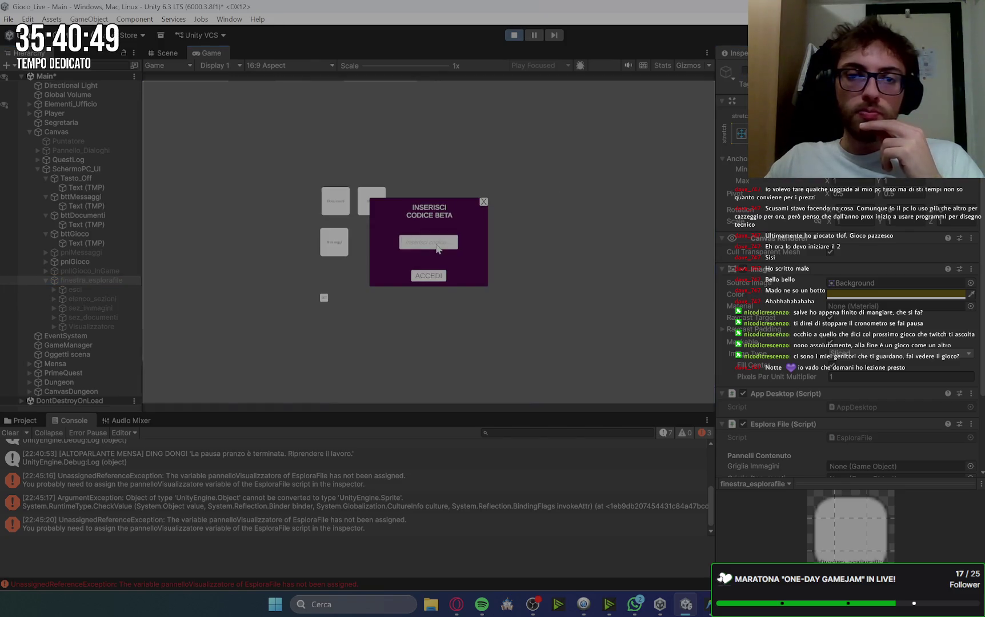
- Unlock Dungeon Crawler with the beta code and choose NUOVA PARTITA to start a run
{"action": "type", "text": "8008_135"}
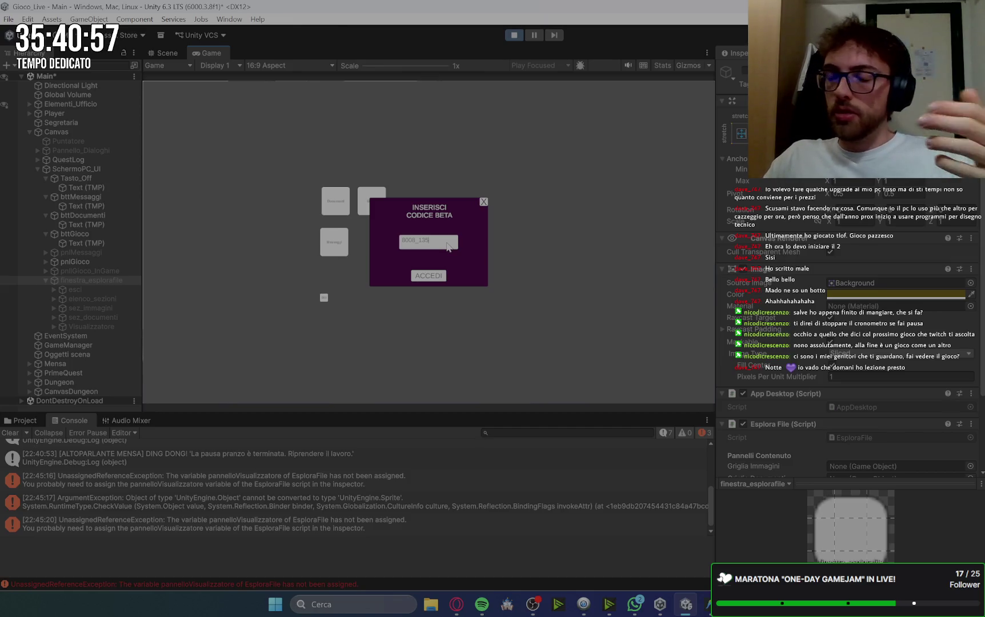
{"action": "left_click", "coordinate": [438, 279]}
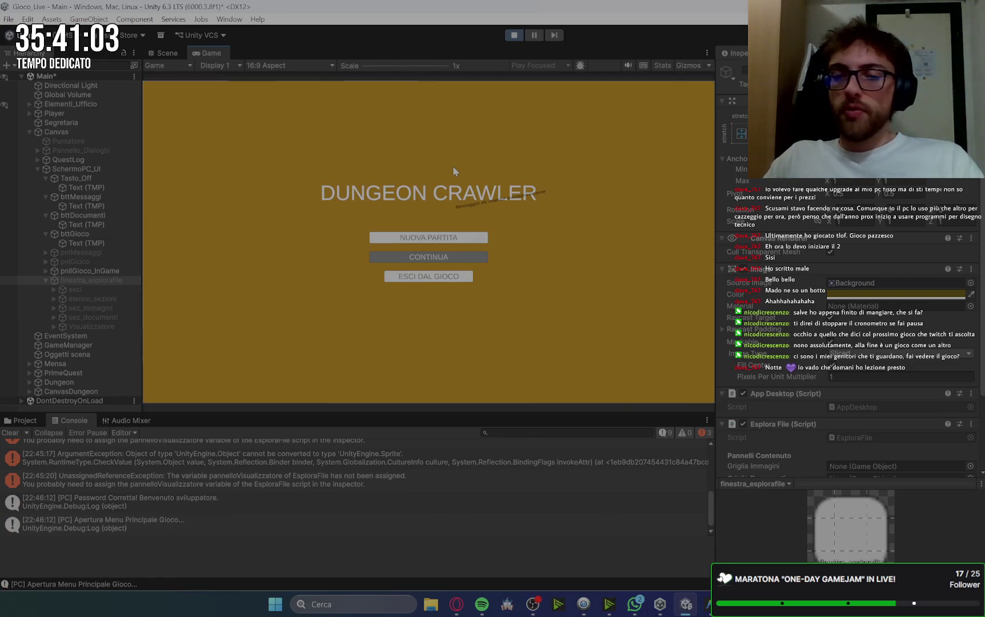
{"action": "left_click", "coordinate": [455, 279]}
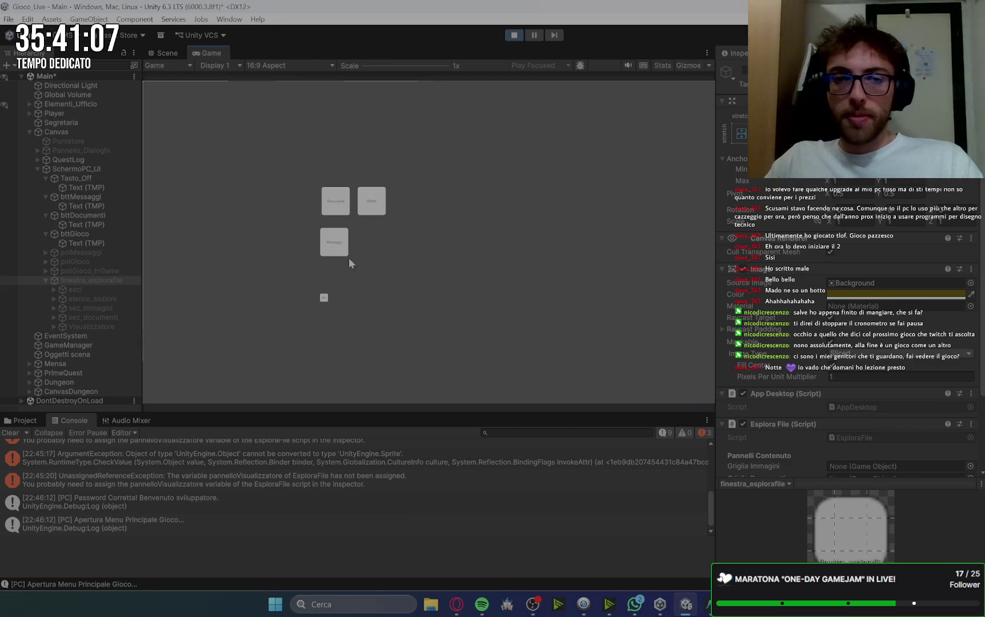
{"action": "left_click", "coordinate": [373, 207]}
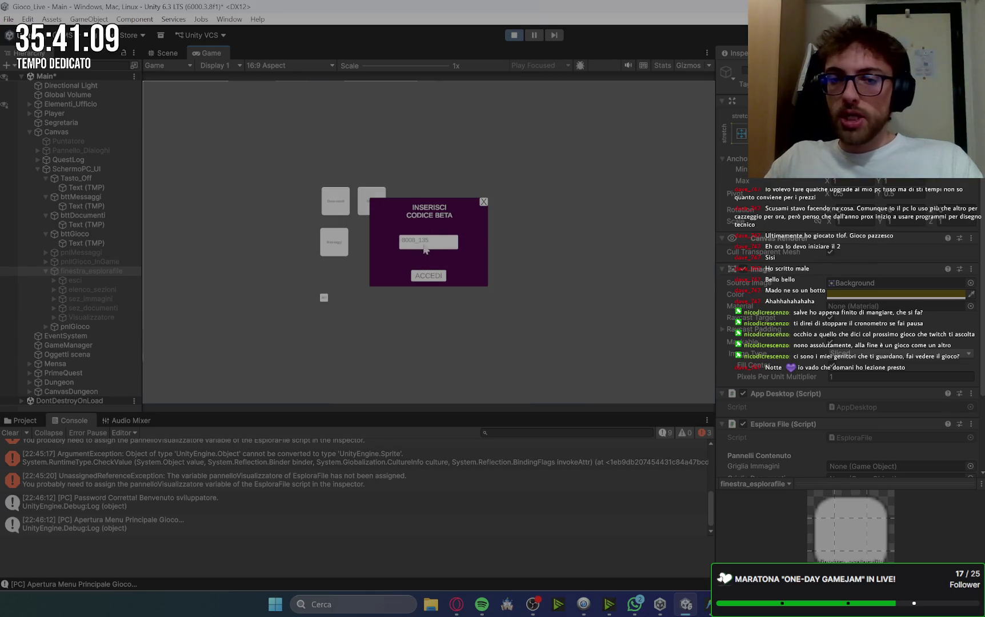
{"action": "left_click", "coordinate": [433, 278]}
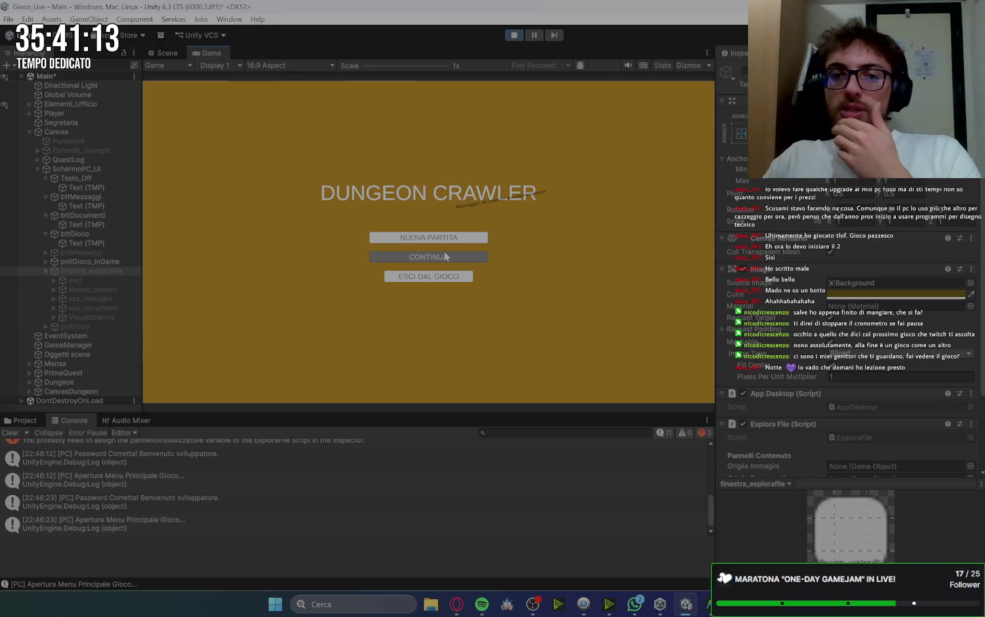
{"action": "left_click", "coordinate": [430, 238]}
- Walk through the dungeon room and defeat the Slime
{"action": "key", "text": "s"}
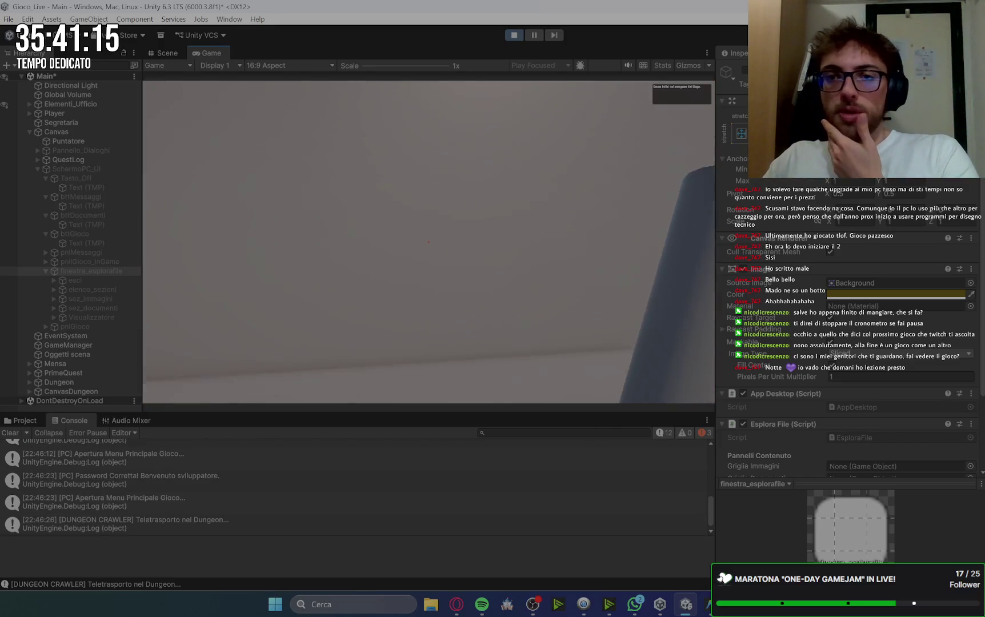
{"action": "key", "text": "w"}
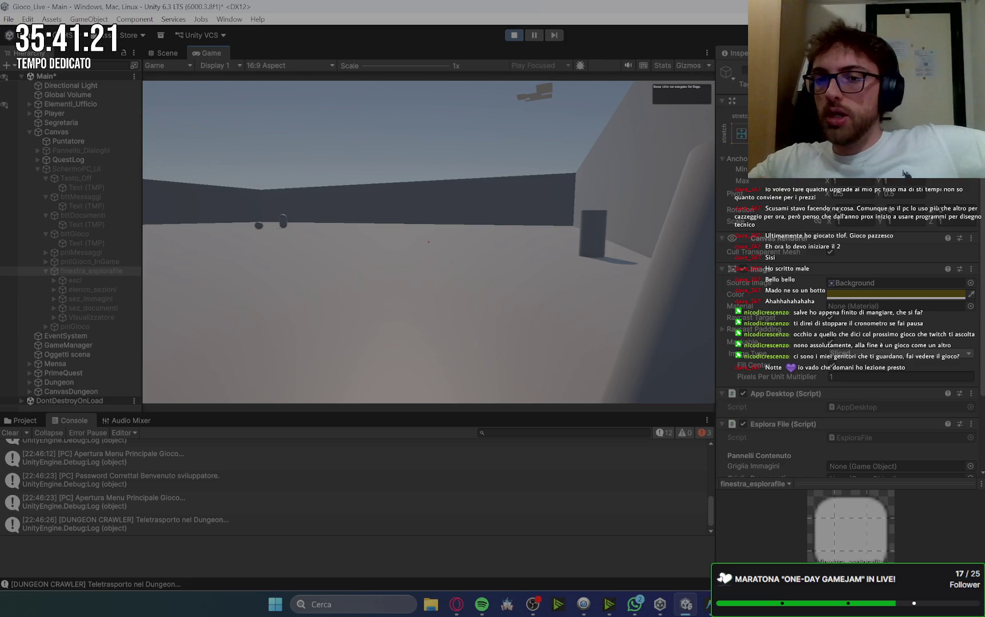
{"action": "mouse_move", "coordinate": [429, 242]}
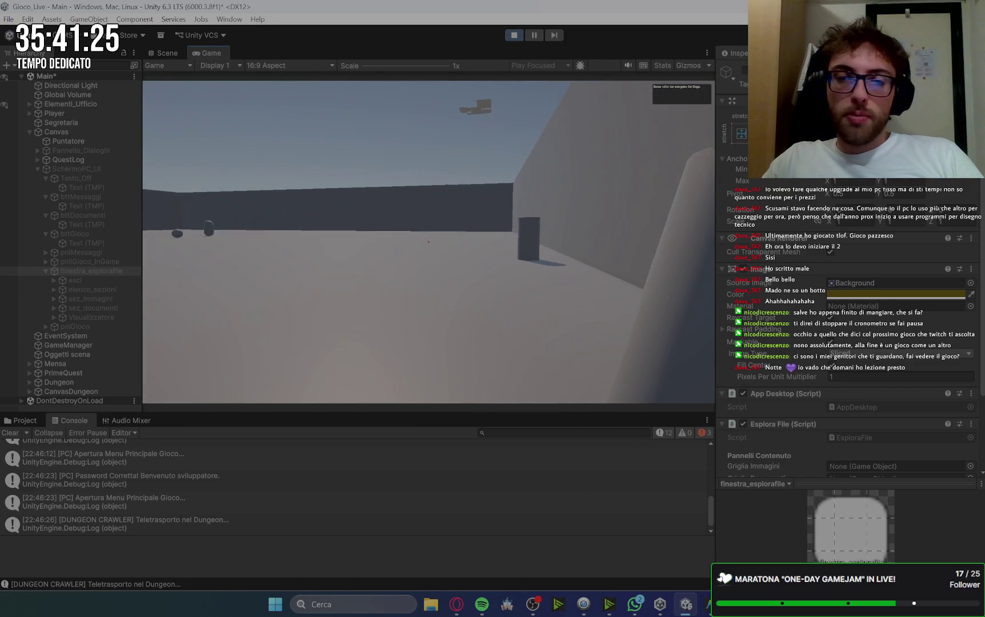
{"action": "key", "text": "w"}
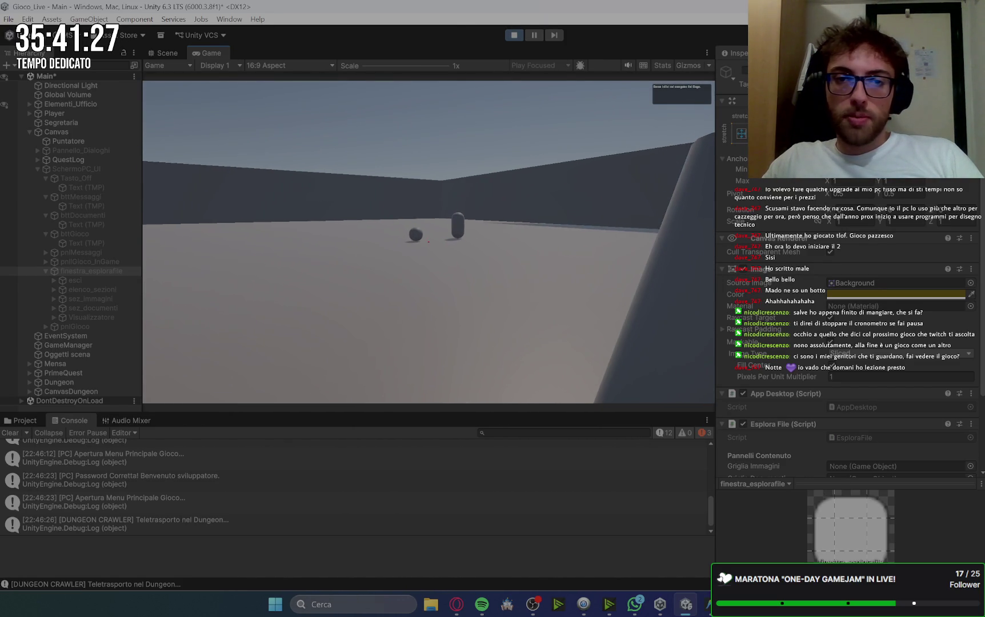
{"action": "key", "text": "w"}
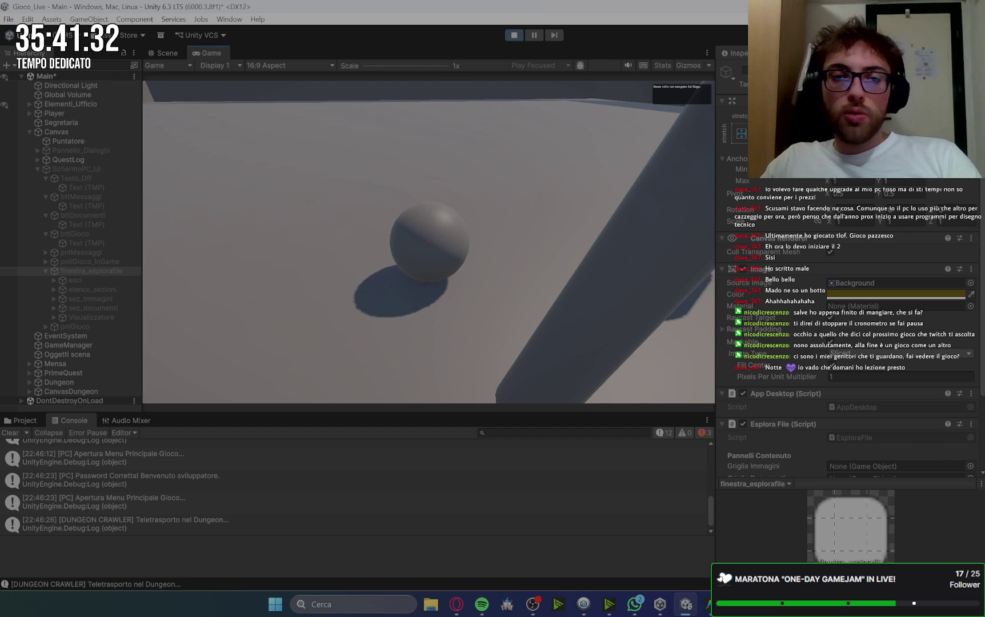
{"action": "left_click", "coordinate": [428, 242]}
- Defeat the Scheletro with three strikes, then pick up the parchment to read it
{"action": "mouse_move", "coordinate": [428, 241]}
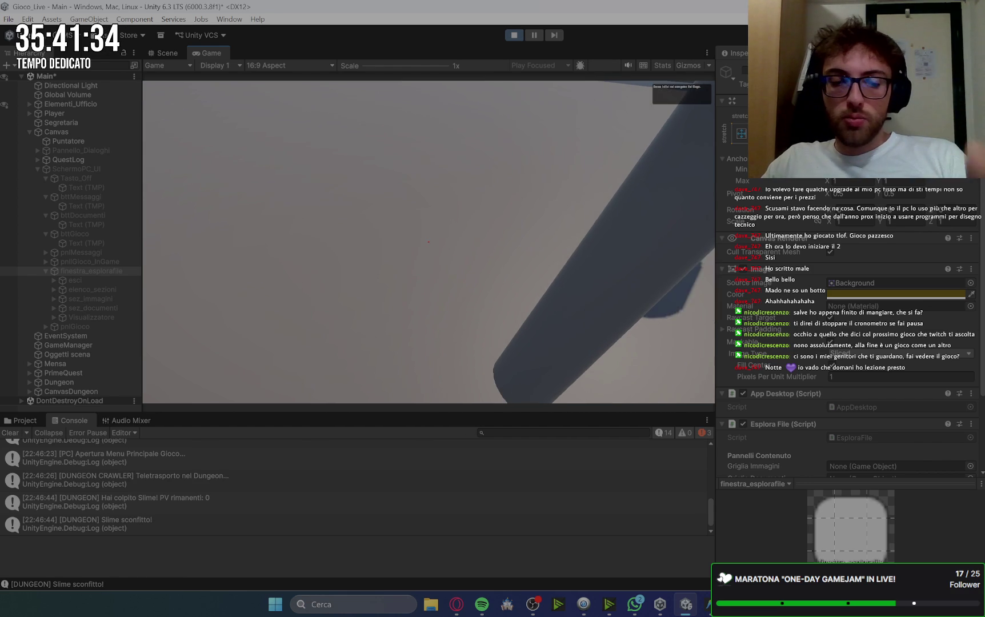
{"action": "key", "text": "w"}
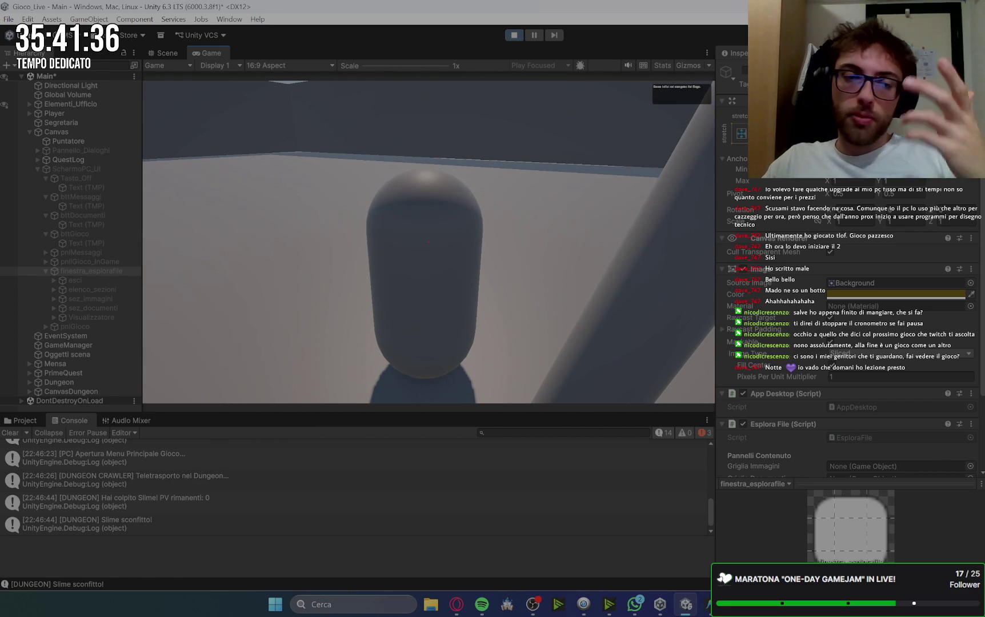
{"action": "left_click", "coordinate": [428, 242]}
{"action": "left_click", "coordinate": [428, 241]}
{"action": "left_click", "coordinate": [428, 241]}
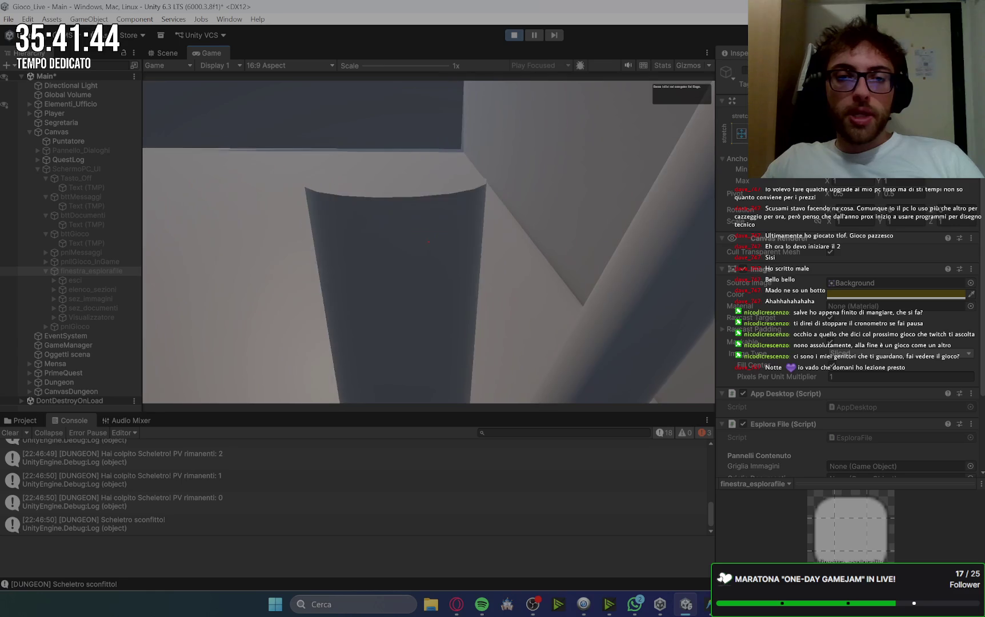
{"action": "left_click", "coordinate": [429, 242]}
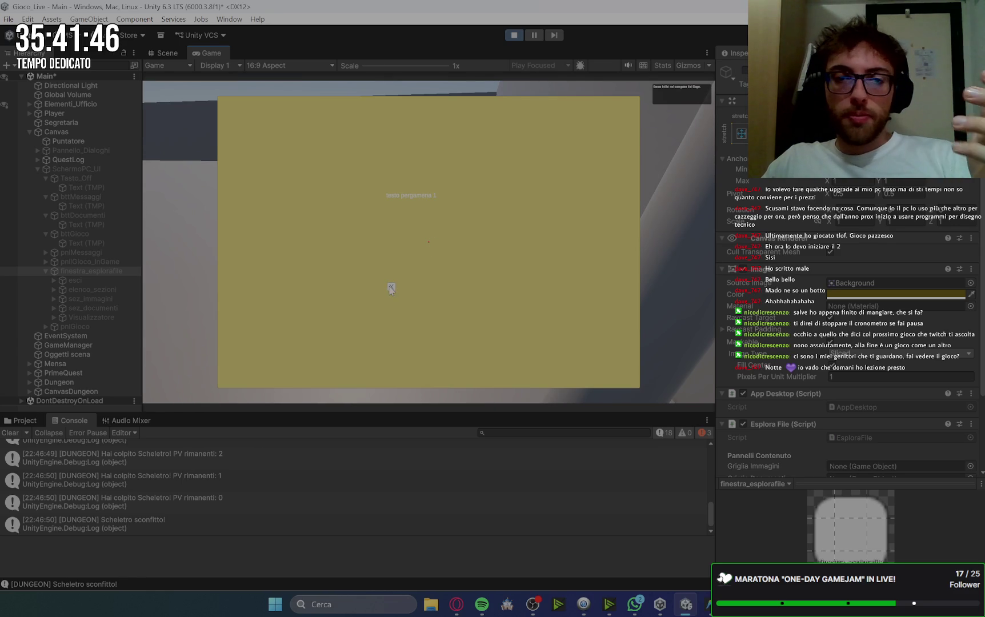
- Close the parchment to trigger the fake ERROR 404 crash, then exit back to the office
{"action": "left_click", "coordinate": [391, 288]}
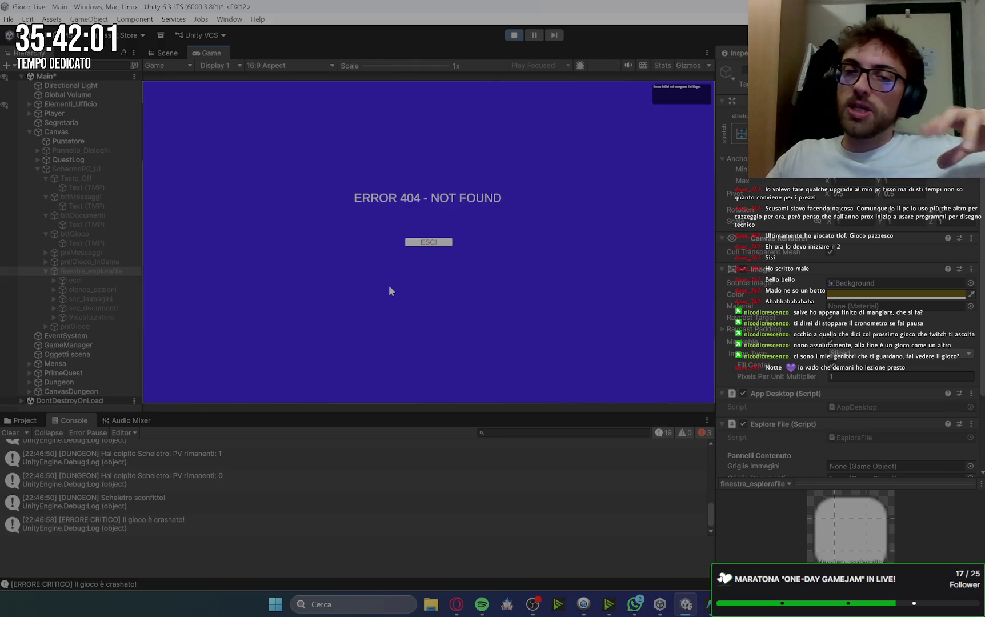
{"action": "left_click", "coordinate": [423, 241]}
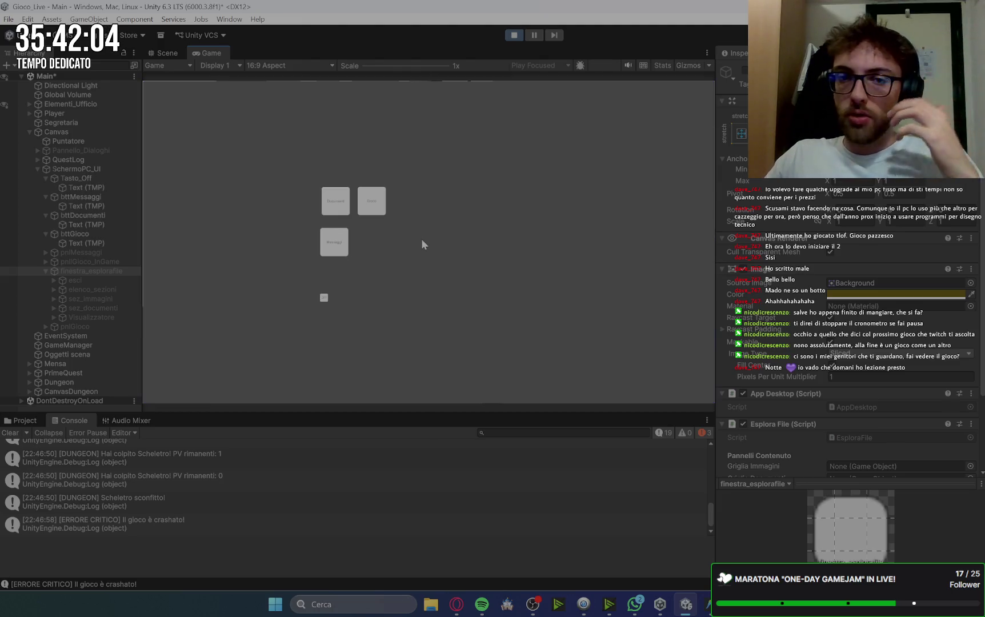
{"action": "left_click", "coordinate": [324, 297]}
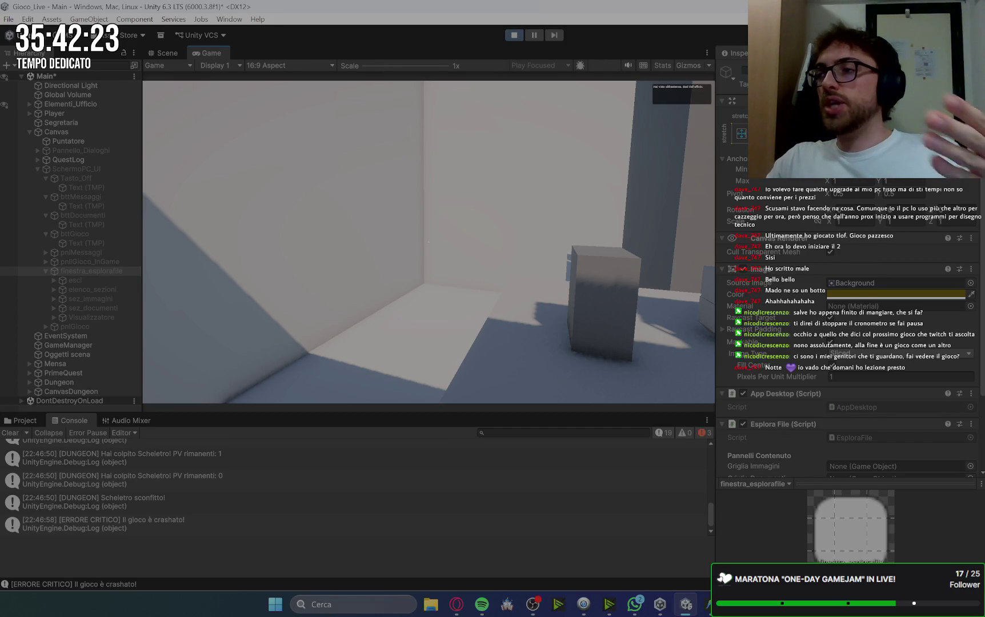
- Walk forward and left through the office past the grey box toward the wall
{"action": "key", "text": "w"}
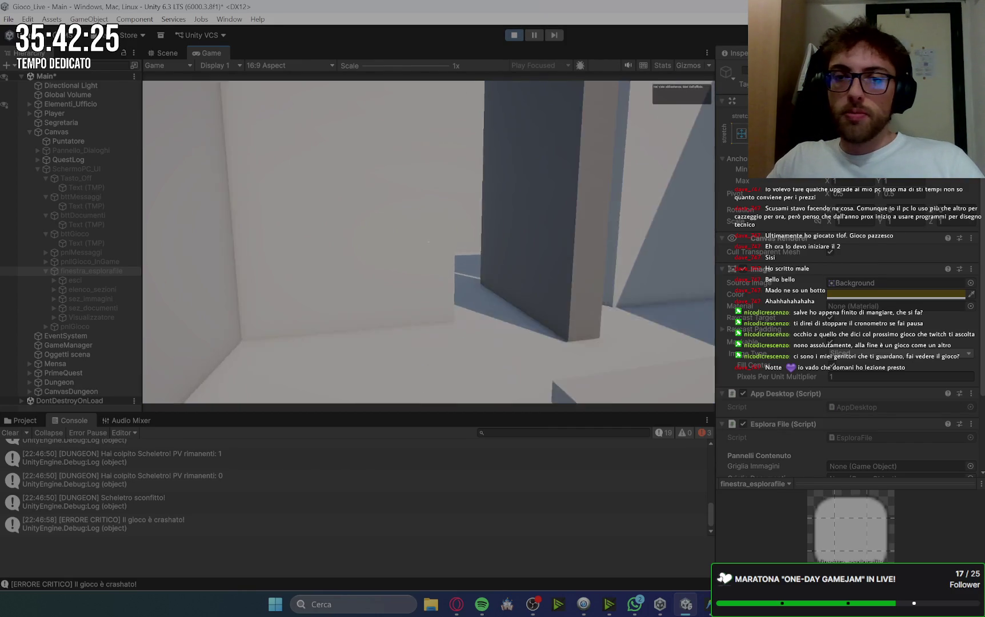
{"action": "key", "text": "a"}
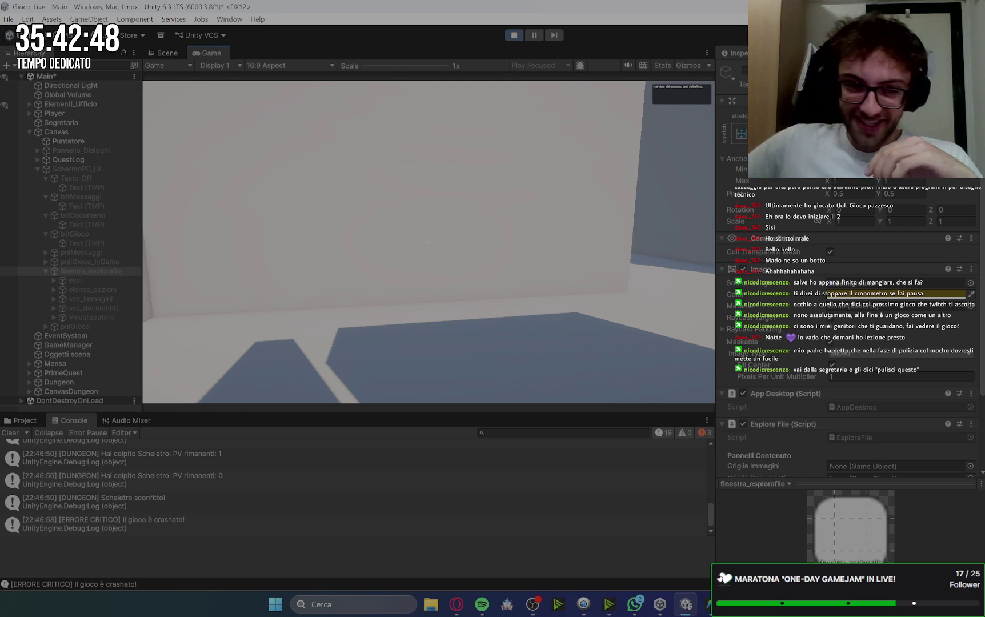
- In Google Keep, add the unchecked item 'aggiungere un fucile (adesso pulisci questo)' to the Quest pulire per terra note
{"action": "left_click", "coordinate": [464, 610]}
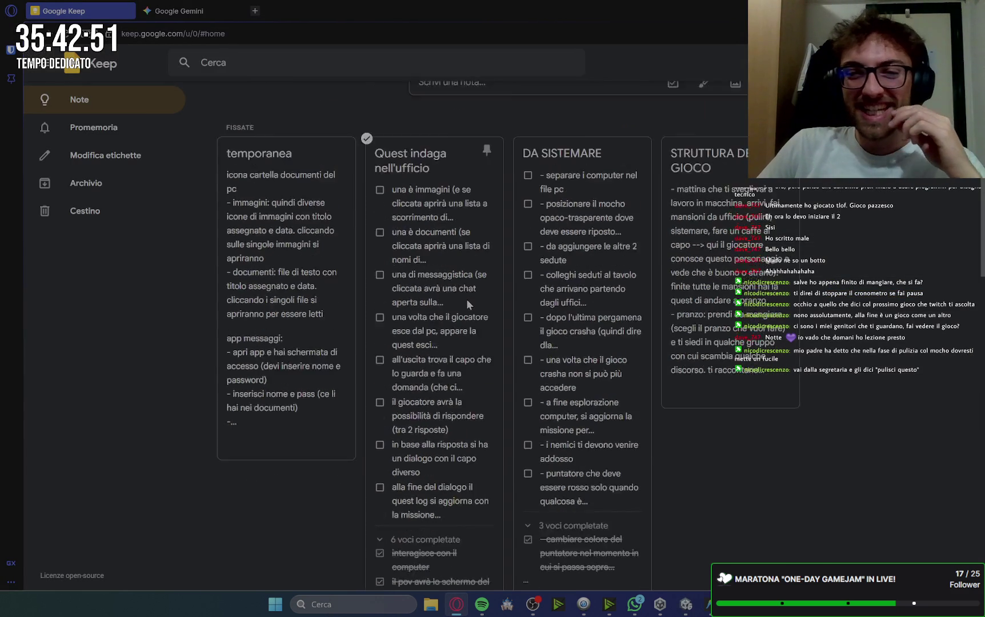
{"action": "scroll", "coordinate": [469, 297], "scroll_direction": "down", "scroll_amount": 5}
{"action": "scroll", "coordinate": [278, 402], "scroll_direction": "down", "scroll_amount": 3}
{"action": "scroll", "coordinate": [278, 402], "scroll_direction": "down", "scroll_amount": 2}
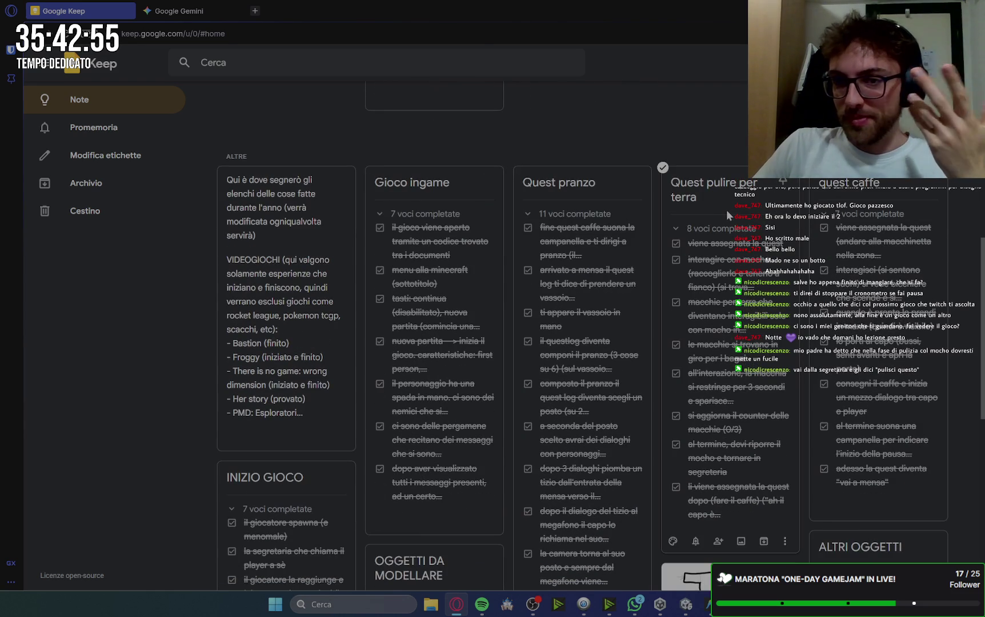
{"action": "left_click", "coordinate": [726, 209]}
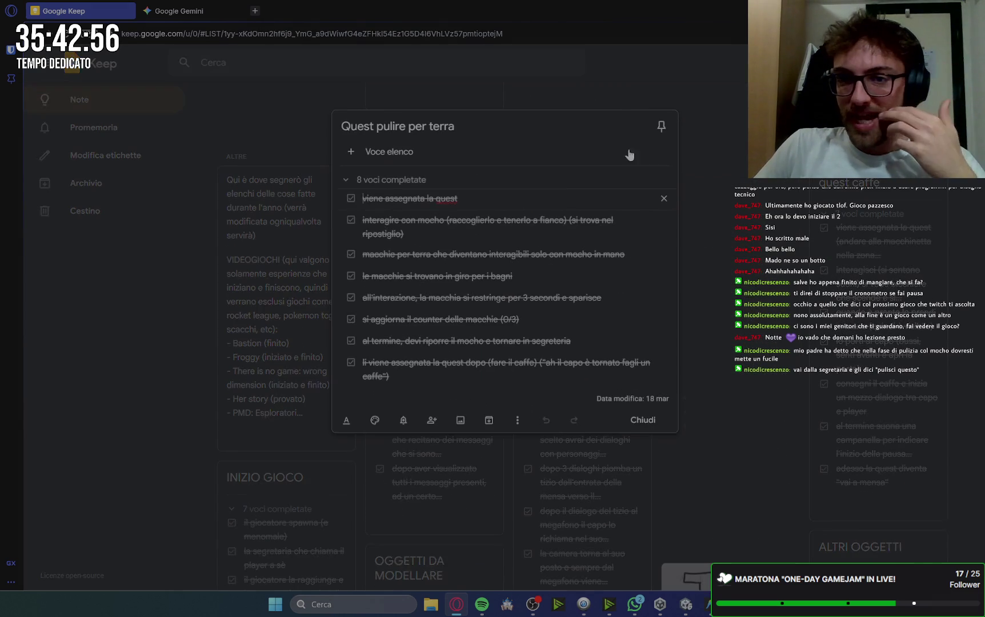
{"action": "left_click", "coordinate": [370, 154]}
{"action": "type", "text": "aggiu"}
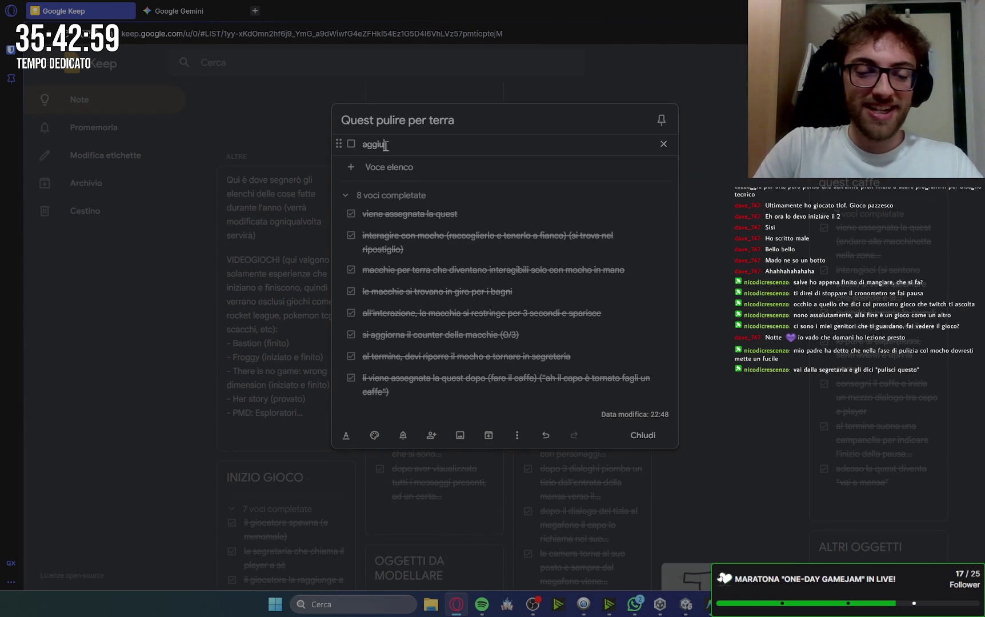
{"action": "type", "text": "n"}
{"action": "type", "text": "e un "}
{"action": "type", "text": "fu"}
{"action": "type", "text": "e ()"}
{"action": "type", "text": "p"}
{"action": "type", "text": "ade"}
{"action": "type", "text": "o puli"}
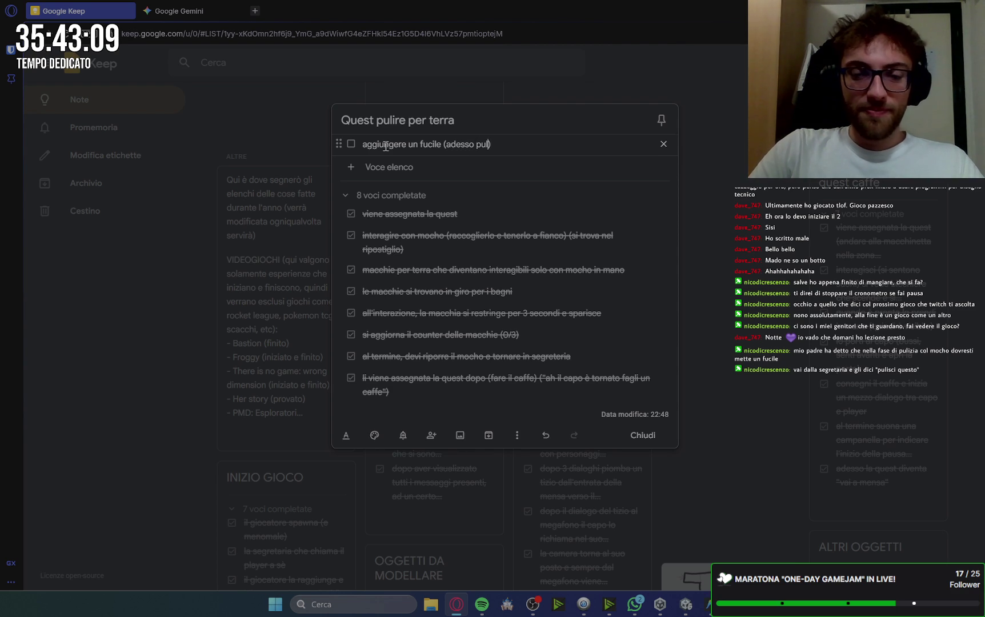
{"action": "type", "text": "isci questo"}
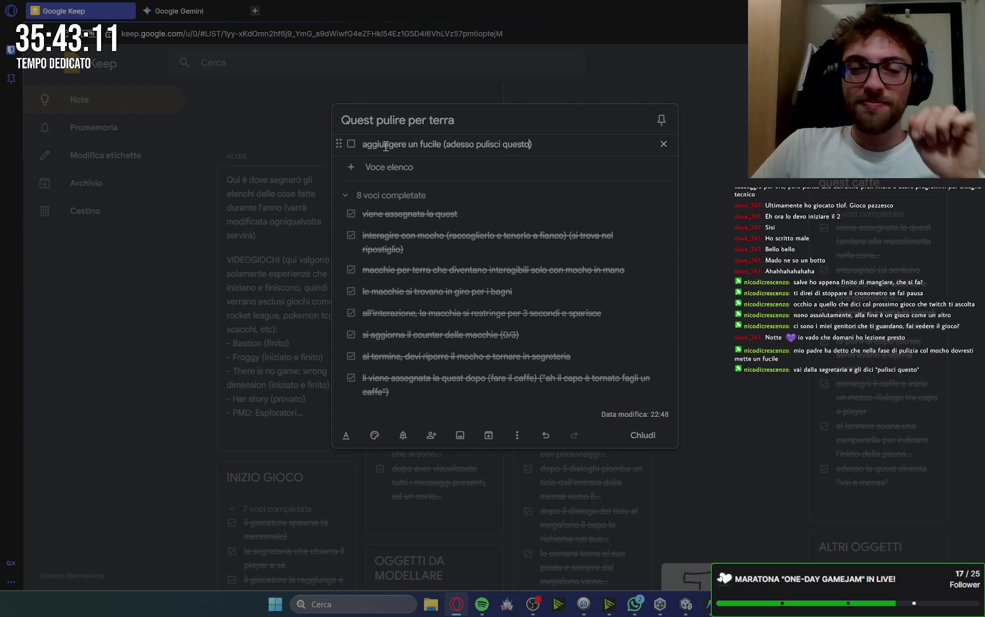
{"action": "left_click", "coordinate": [645, 435]}
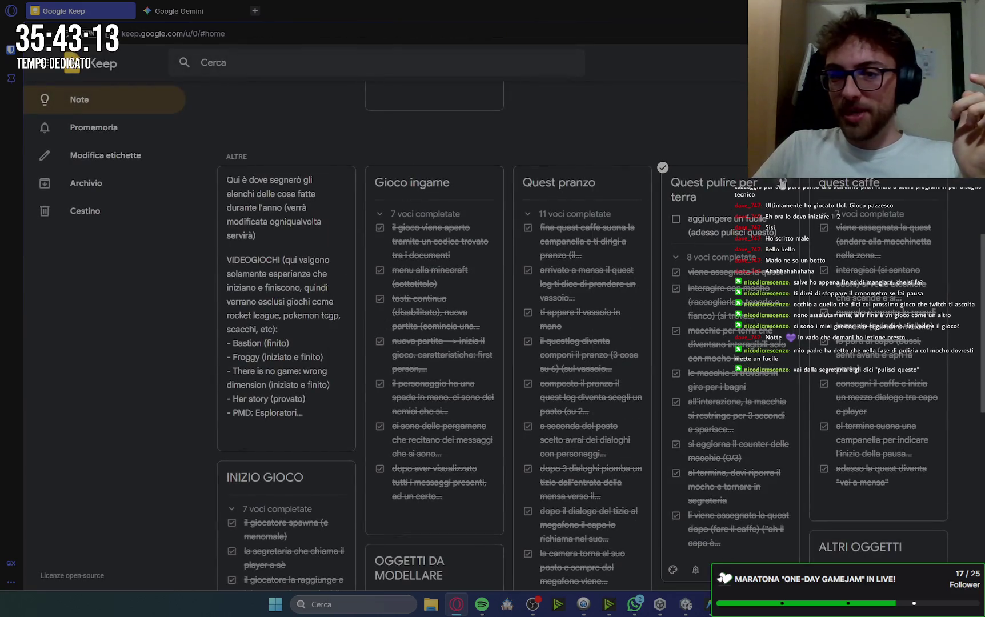
- Look over the Keep board, then return to the Unity editor
{"action": "scroll", "coordinate": [660, 194], "scroll_direction": "down", "scroll_amount": 2}
{"action": "scroll", "coordinate": [359, 151], "scroll_direction": "up", "scroll_amount": 3}
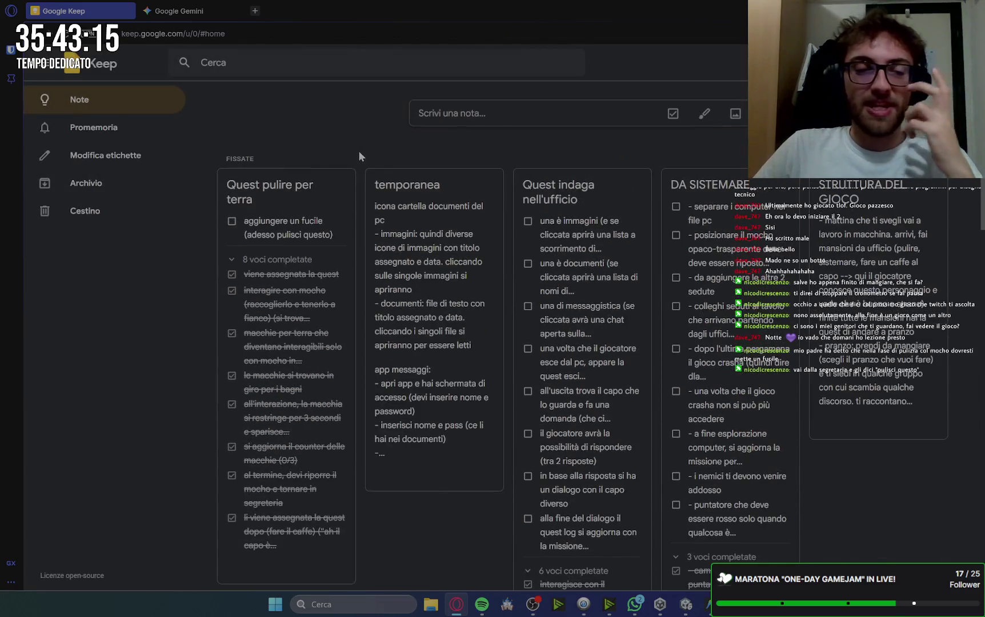
{"action": "left_click", "coordinate": [687, 605]}
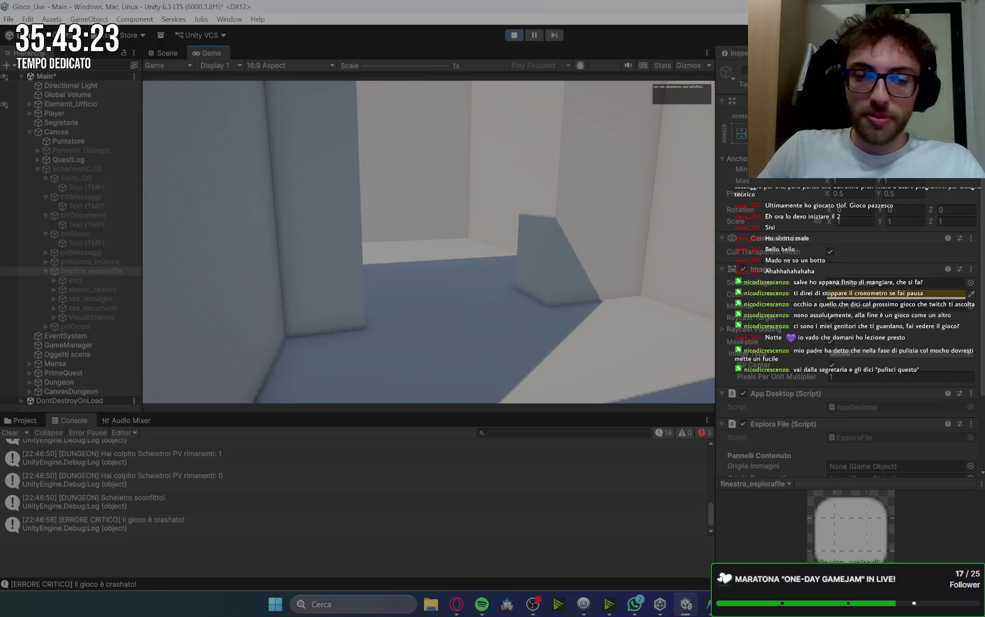
- Stop the running game preview, then bring the Google Keep browser back to the front
{"action": "key", "text": "Escape"}
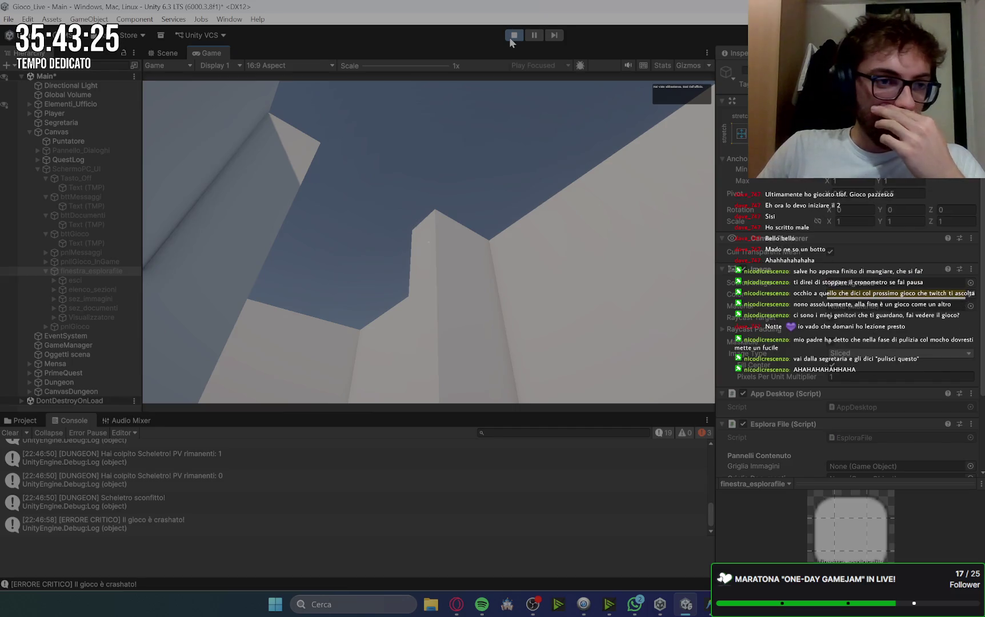
{"action": "left_click", "coordinate": [513, 35]}
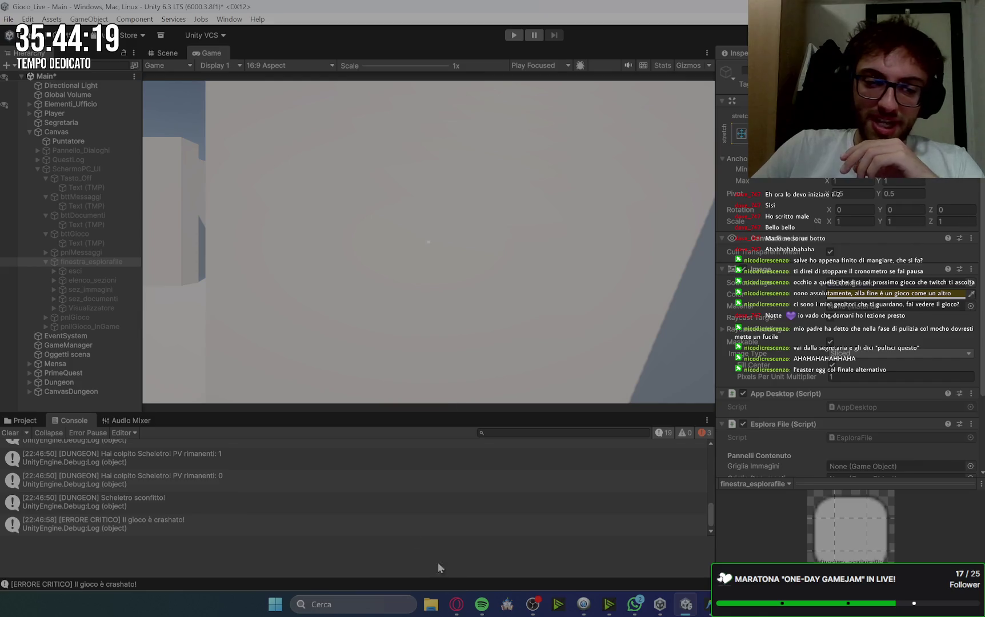
{"action": "left_click", "coordinate": [457, 603]}
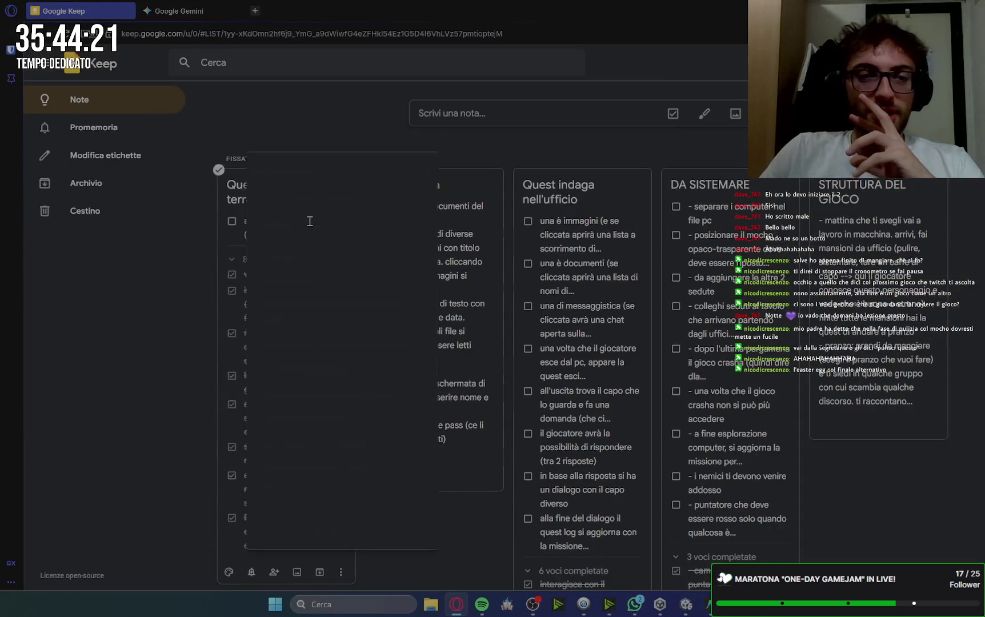
- Browse the Keep board, opening and closing the Quest pulire per terra and DA SISTEMARE notes
{"action": "left_click", "coordinate": [318, 221]}
{"action": "left_click", "coordinate": [276, 263]}
{"action": "scroll", "coordinate": [463, 275], "scroll_direction": "down", "scroll_amount": 12}
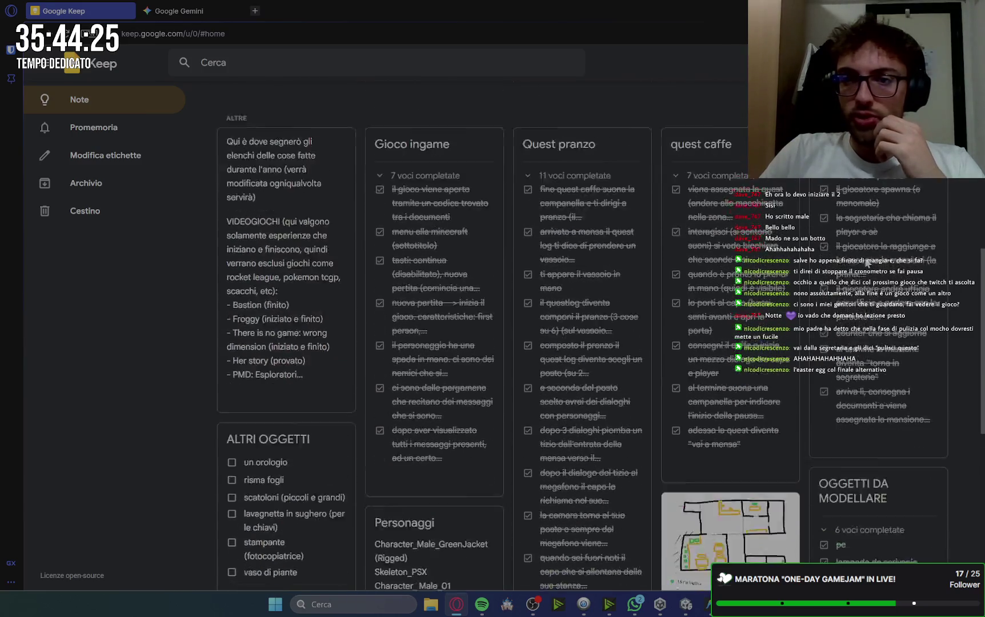
{"action": "scroll", "coordinate": [353, 308], "scroll_direction": "down", "scroll_amount": 4}
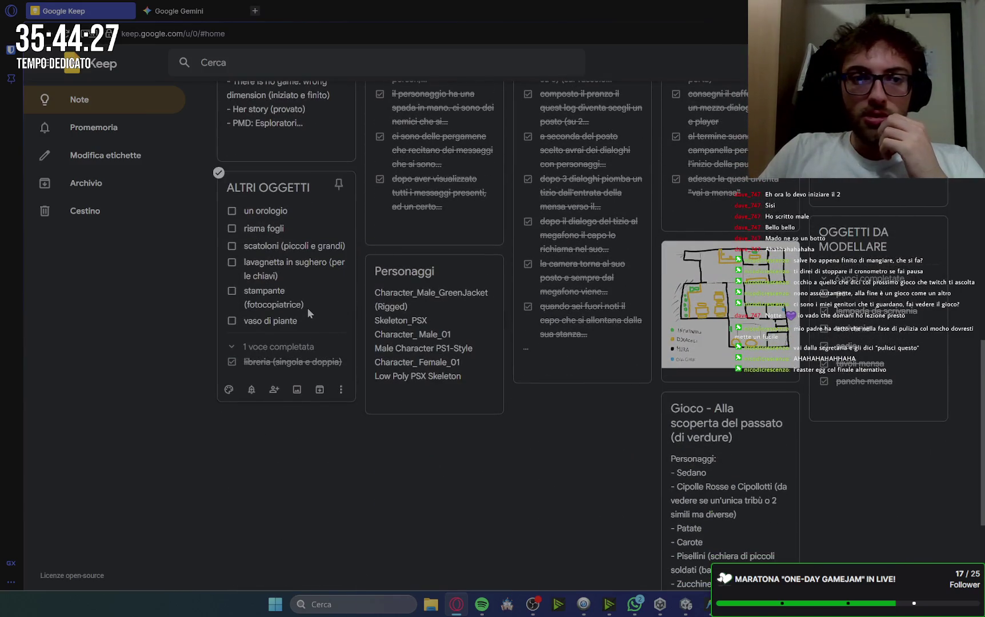
{"action": "scroll", "coordinate": [306, 306], "scroll_direction": "up", "scroll_amount": 2}
{"action": "scroll", "coordinate": [287, 314], "scroll_direction": "up", "scroll_amount": 1}
{"action": "scroll", "coordinate": [288, 315], "scroll_direction": "up", "scroll_amount": 1}
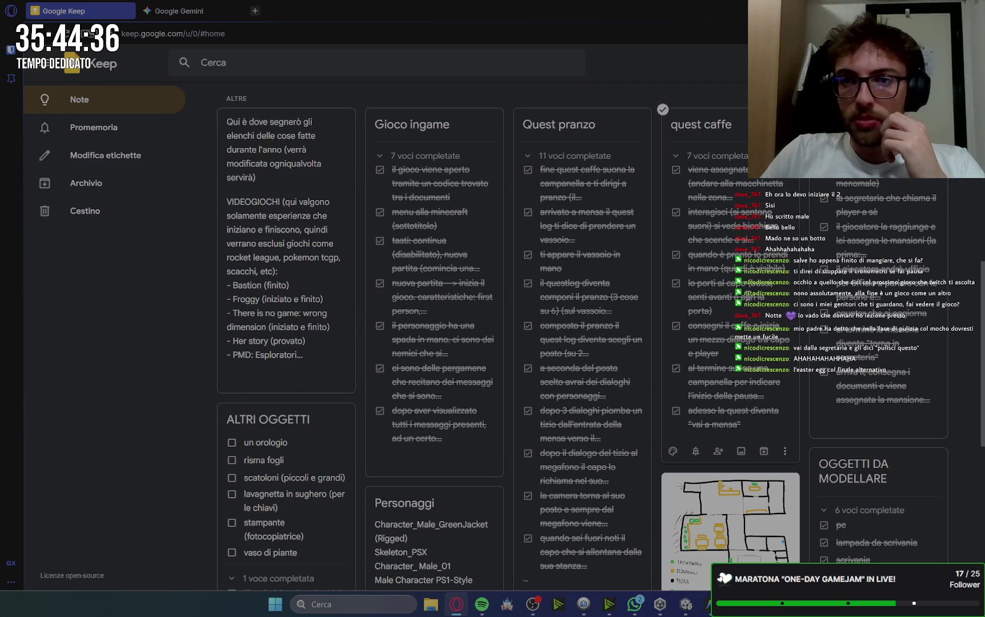
{"action": "scroll", "coordinate": [490, 322], "scroll_direction": "up", "scroll_amount": 10}
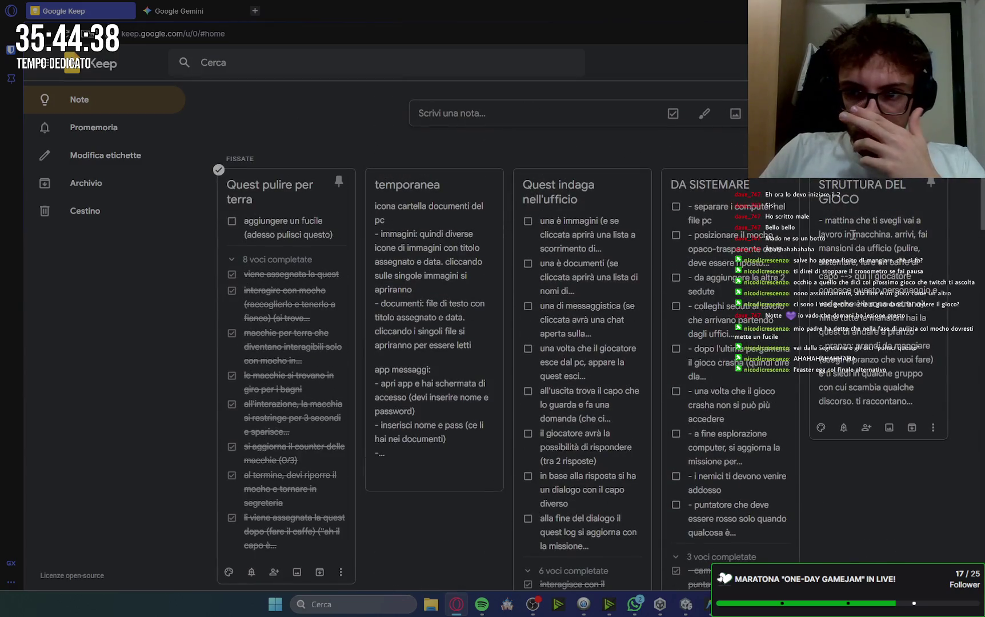
{"action": "left_click", "coordinate": [768, 276]}
{"action": "left_click", "coordinate": [767, 276]}
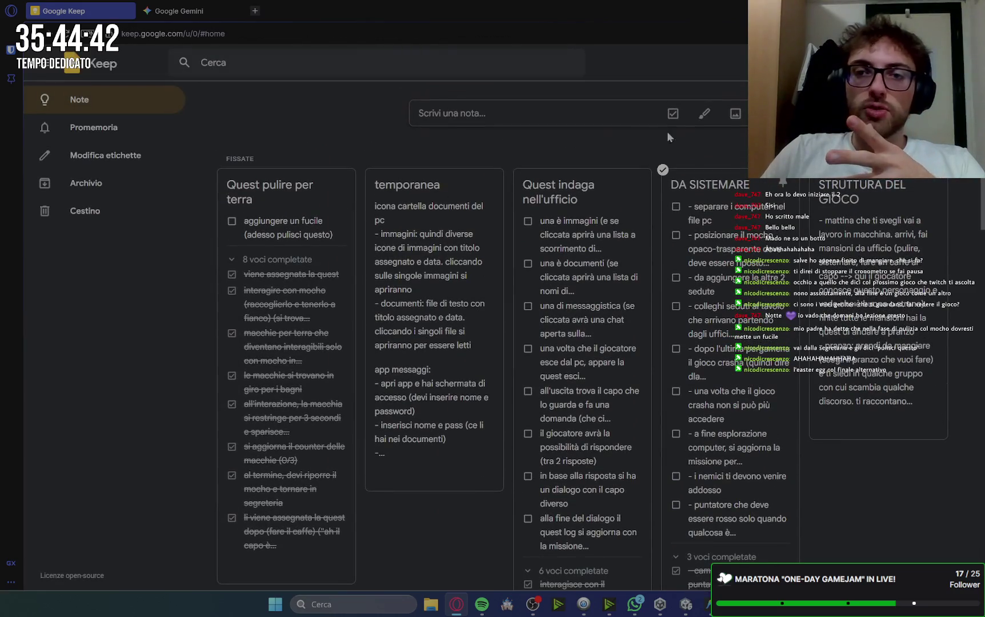
- Create a note 'DA AGGIUNGERE' with the bullet '- finale alternativo in cui trovi un fucile e fai fuori tutti'
{"action": "left_click", "coordinate": [582, 122]}
{"action": "type", "text": "DA AGGIUNGERE"}
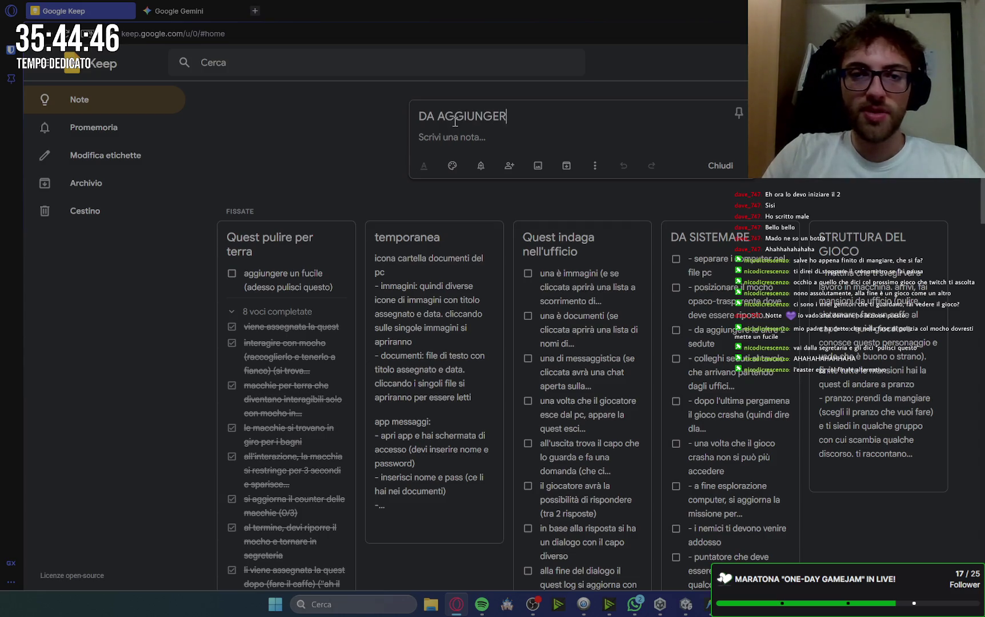
{"action": "left_click", "coordinate": [452, 130]}
{"action": "type", "text": "-"}
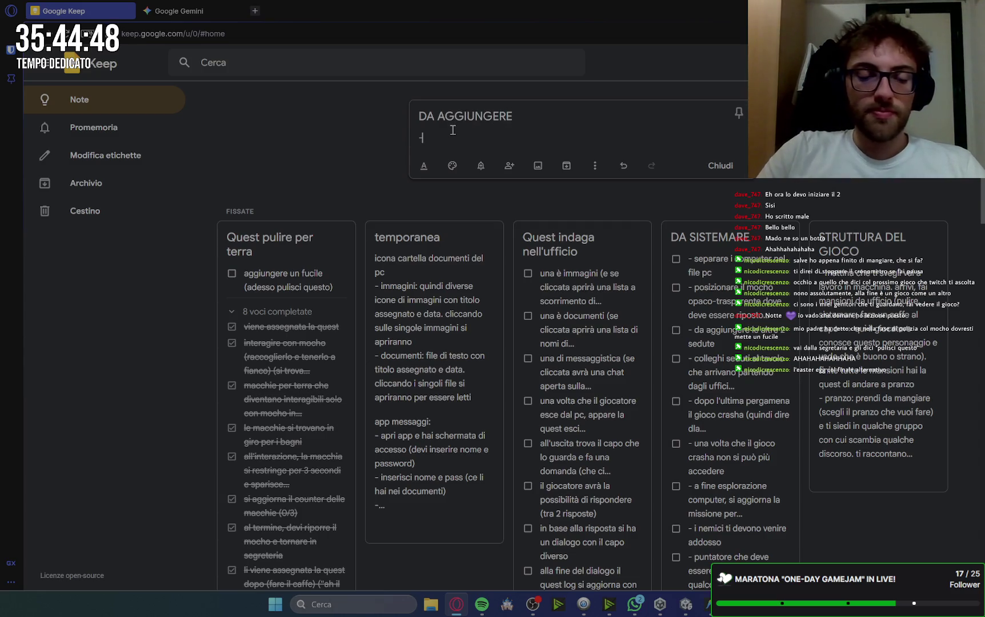
{"action": "type", "text": " finale altern"}
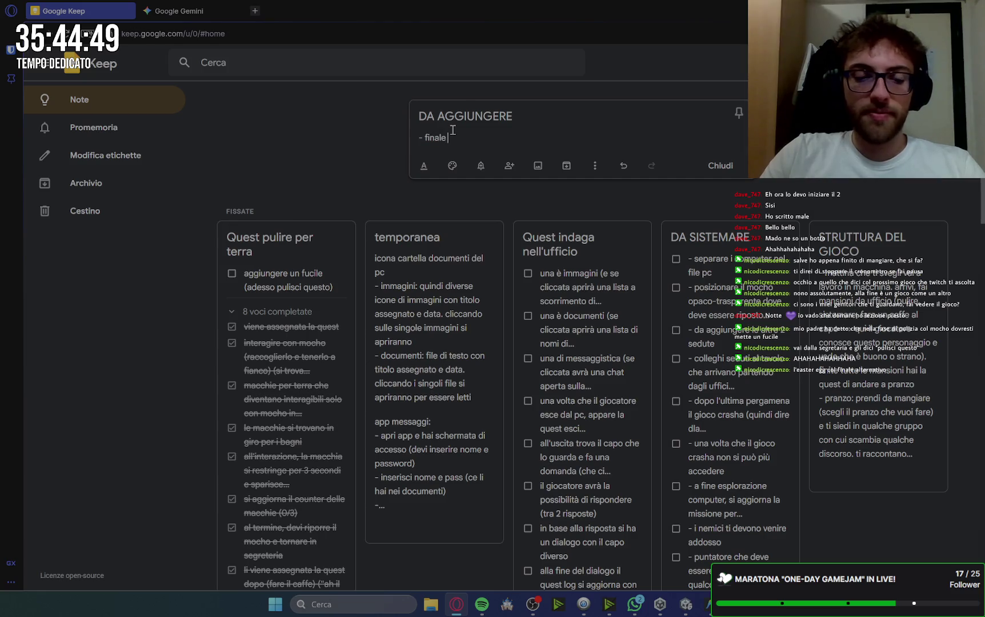
{"action": "type", "text": "atico in cui t"}
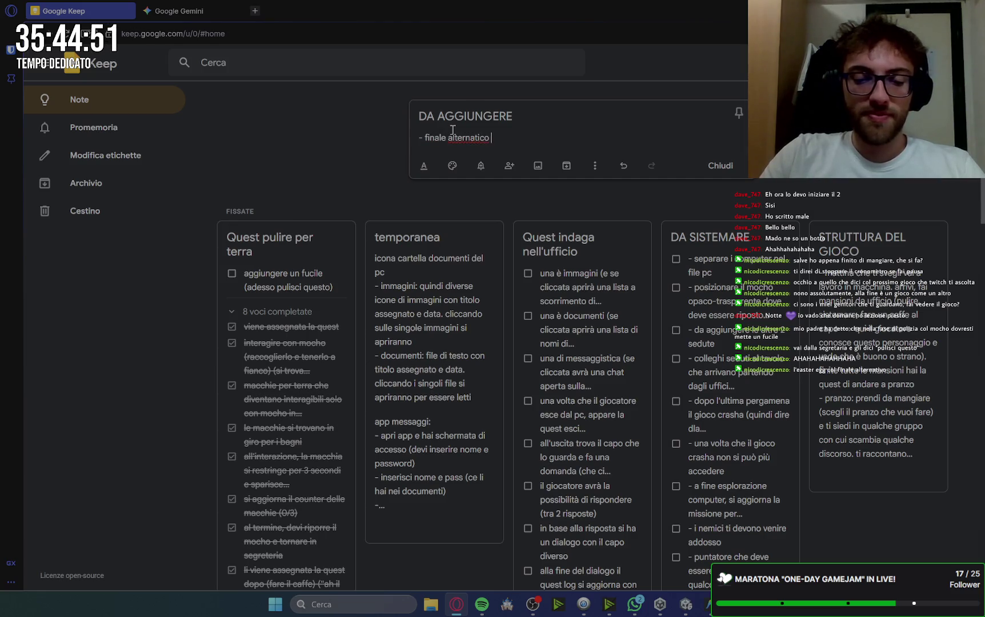
{"action": "type", "text": "rovi un f"}
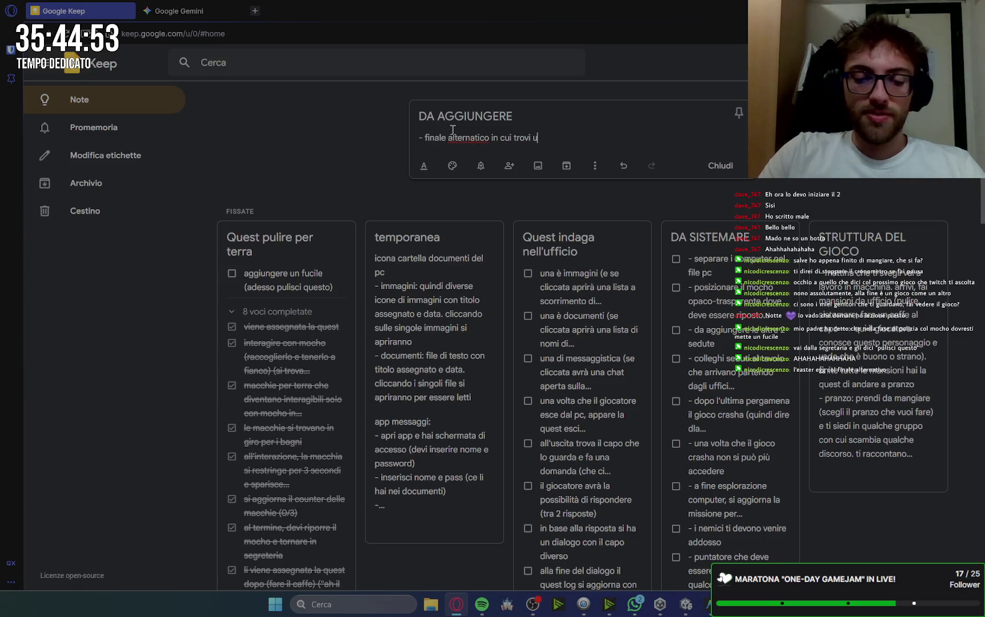
{"action": "type", "text": "ucile e fa"}
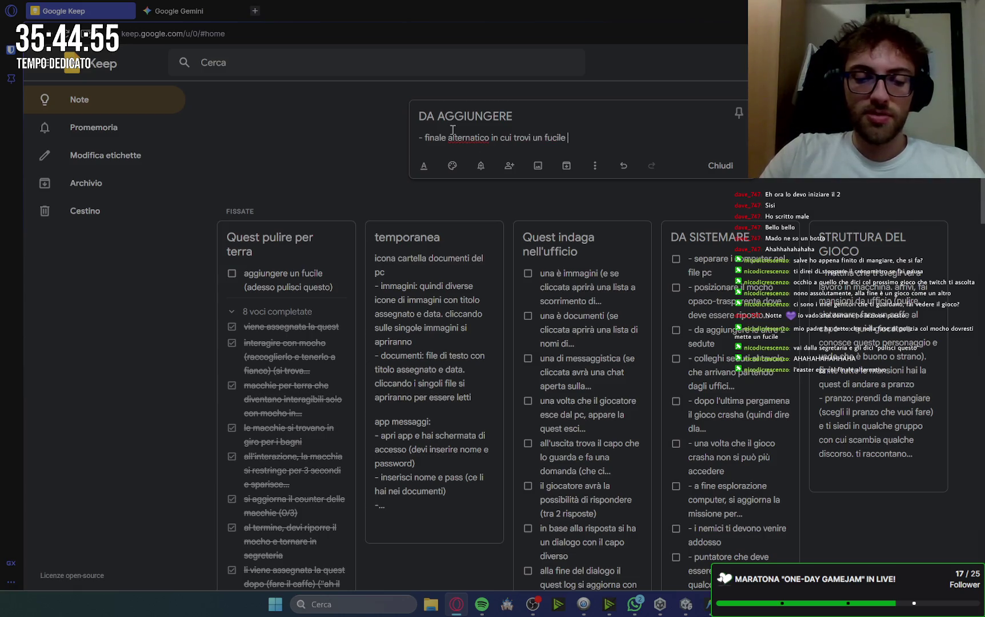
{"action": "type", "text": "i fuori tu"}
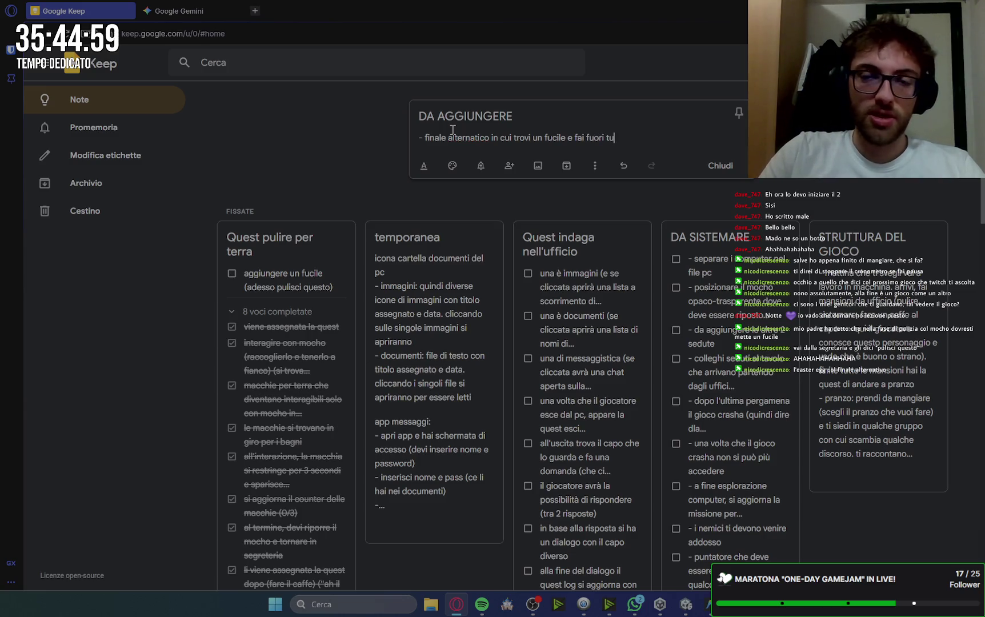
{"action": "type", "text": "tti"}
{"action": "key", "text": "Return"}
{"action": "type", "text": "-"}
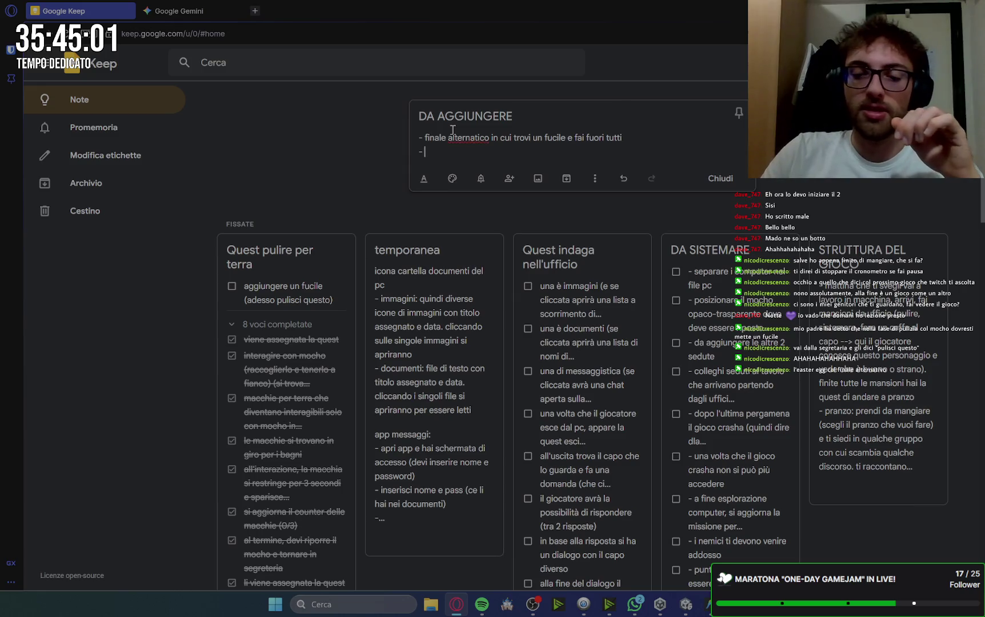
{"action": "key", "text": "BackSpace"}
{"action": "key", "text": "BackSpace"}
{"action": "key", "text": "BackSpace"}
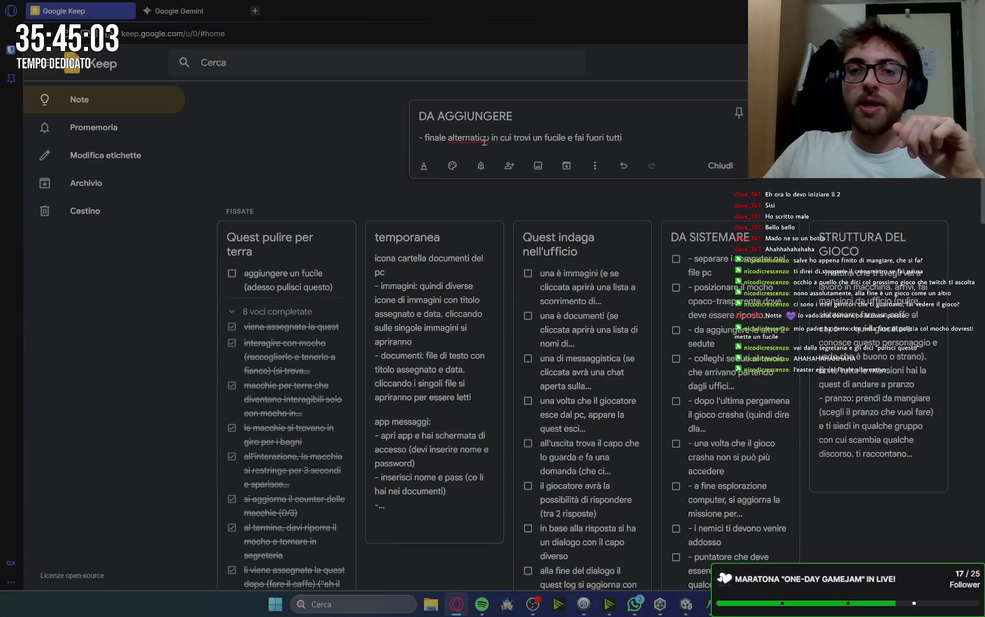
{"action": "left_click", "coordinate": [484, 141]}
{"action": "key", "text": "BackSpace"}
{"action": "type", "text": "v"}
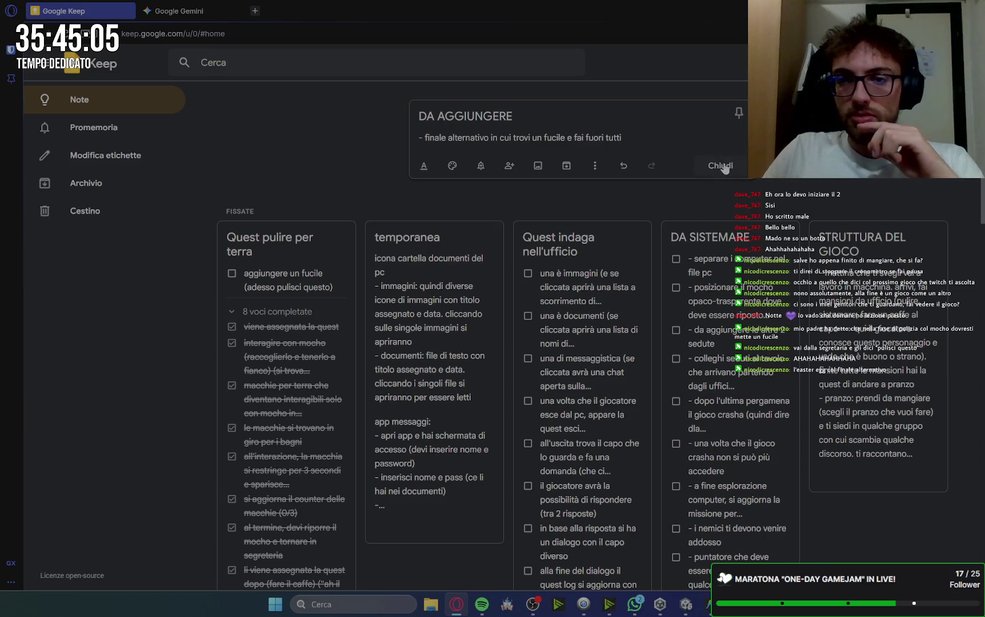
{"action": "left_click", "coordinate": [721, 165]}
- Look over the Keep board, then go back to Unity by way of the Gemini tab
{"action": "scroll", "coordinate": [664, 280], "scroll_direction": "down", "scroll_amount": 7}
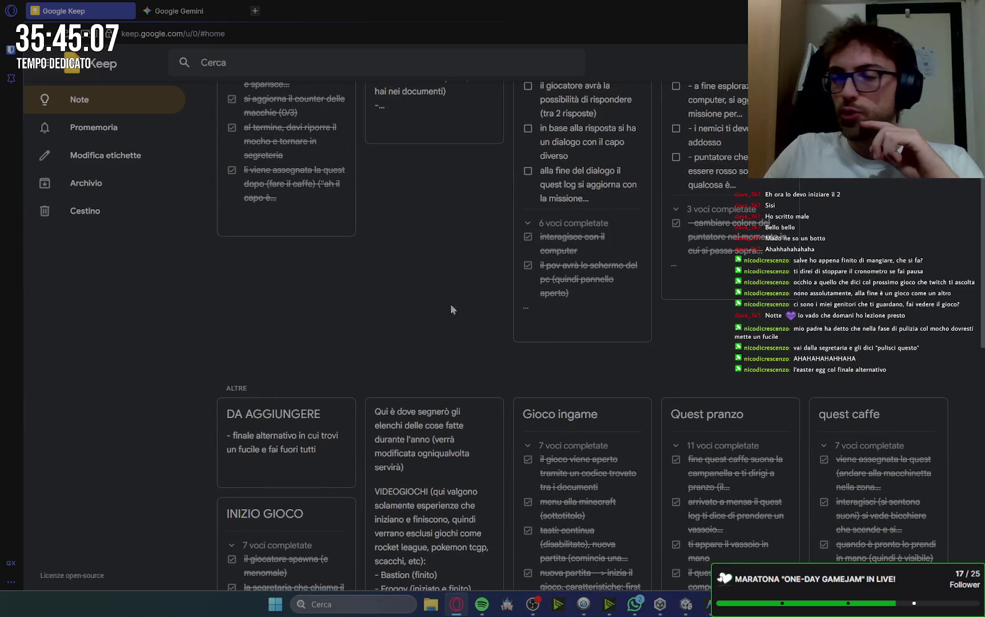
{"action": "scroll", "coordinate": [390, 328], "scroll_direction": "up", "scroll_amount": 7}
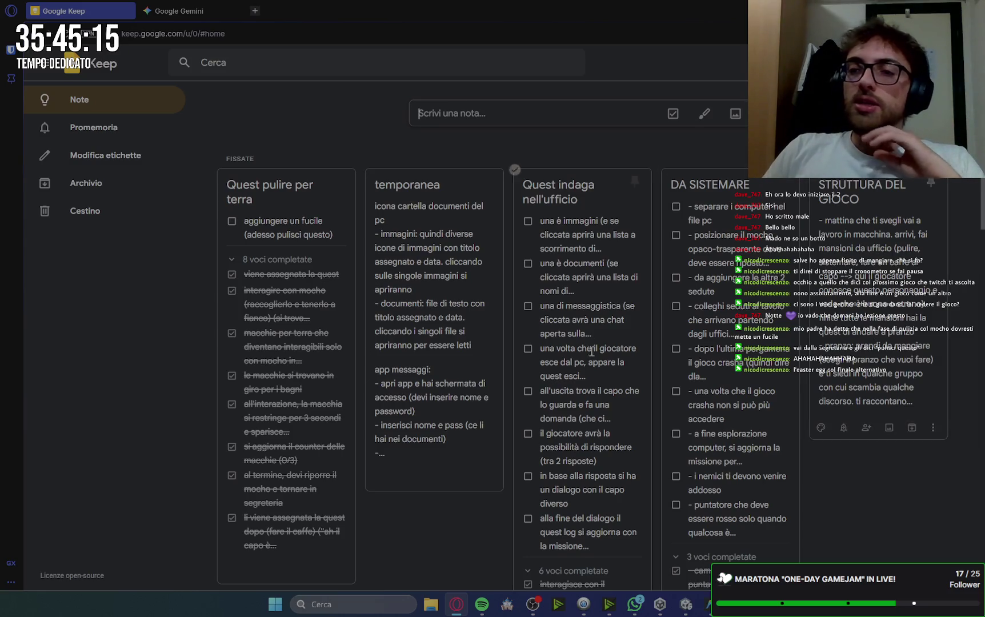
{"action": "scroll", "coordinate": [912, 477], "scroll_direction": "down", "scroll_amount": 3}
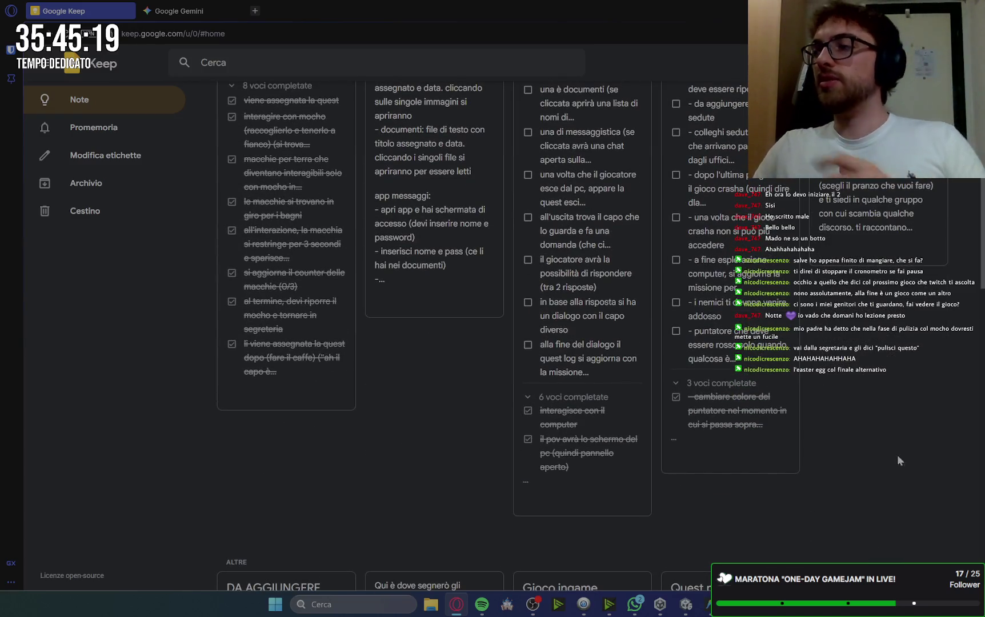
{"action": "scroll", "coordinate": [855, 433], "scroll_direction": "up", "scroll_amount": 3}
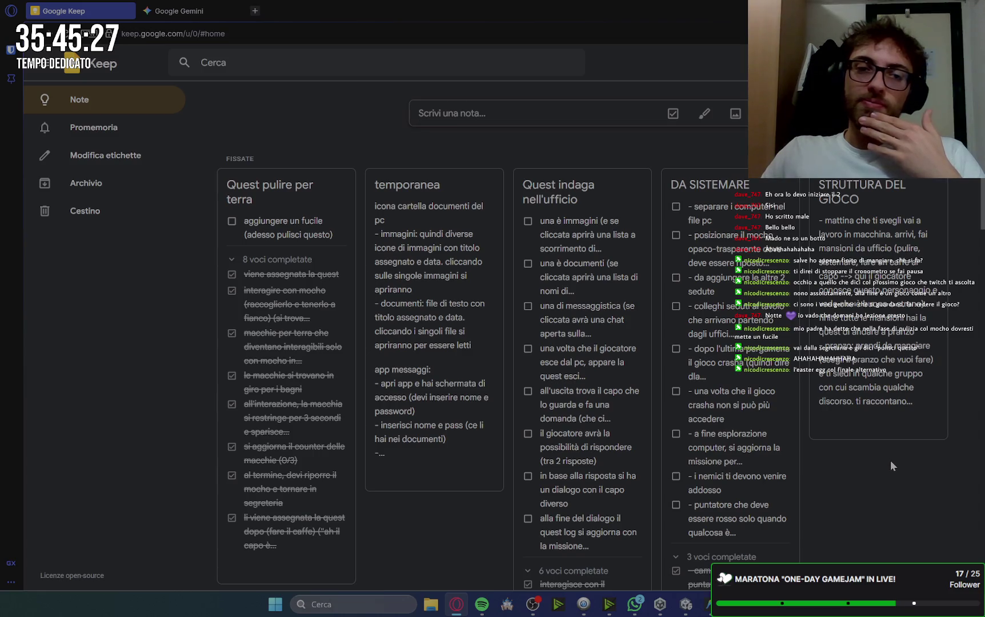
{"action": "left_click", "coordinate": [192, 6]}
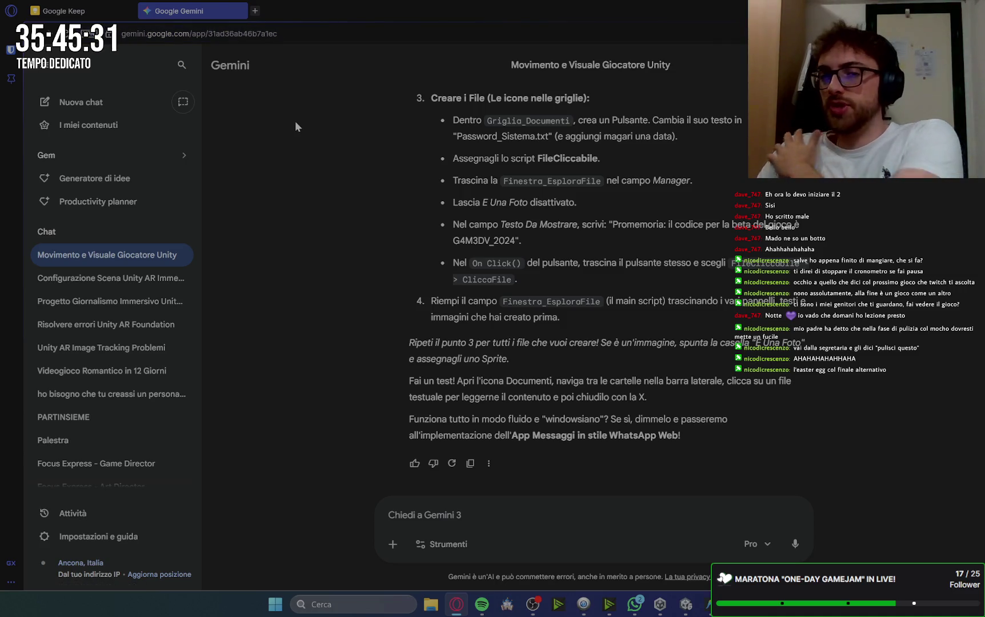
{"action": "left_click", "coordinate": [685, 604]}
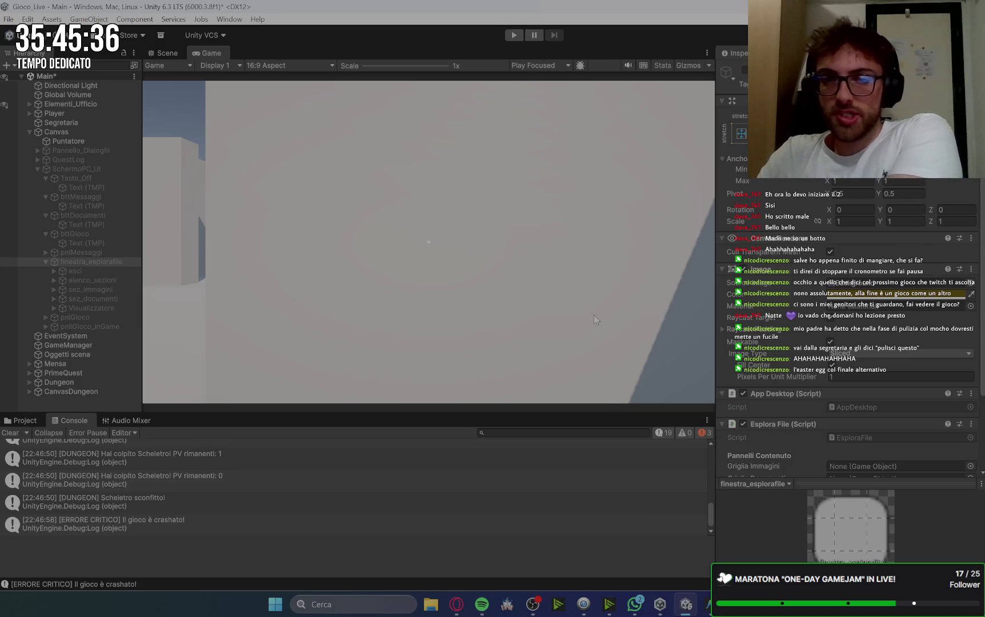
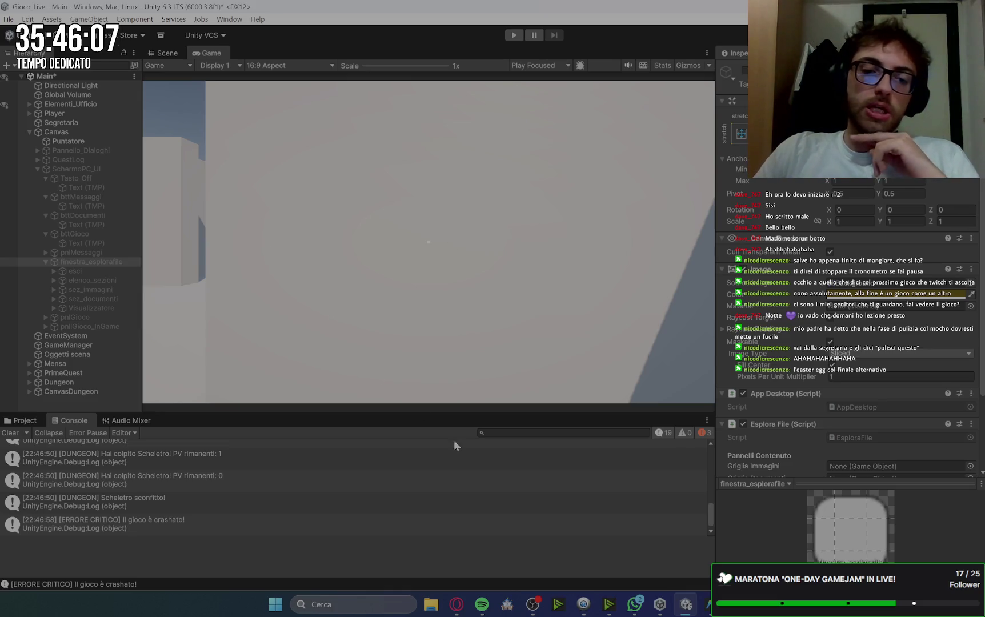
- Read the ArgumentException stack trace in the Console, then select image 20231129_081827 in Elem_2d
{"action": "left_click", "coordinate": [23, 421]}
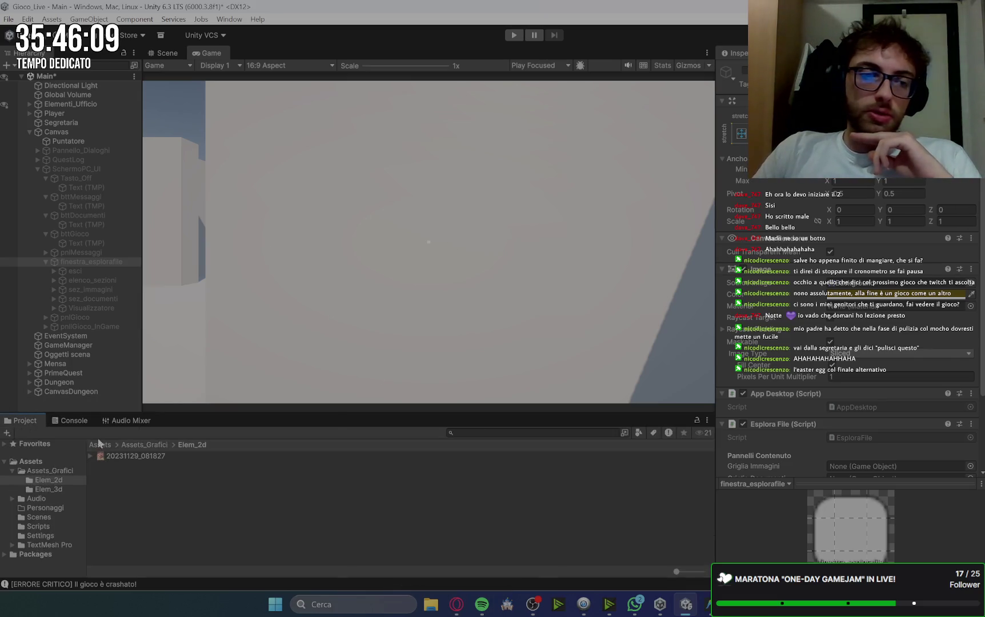
{"action": "left_click", "coordinate": [65, 420]}
{"action": "scroll", "coordinate": [124, 490], "scroll_direction": "up", "scroll_amount": 3}
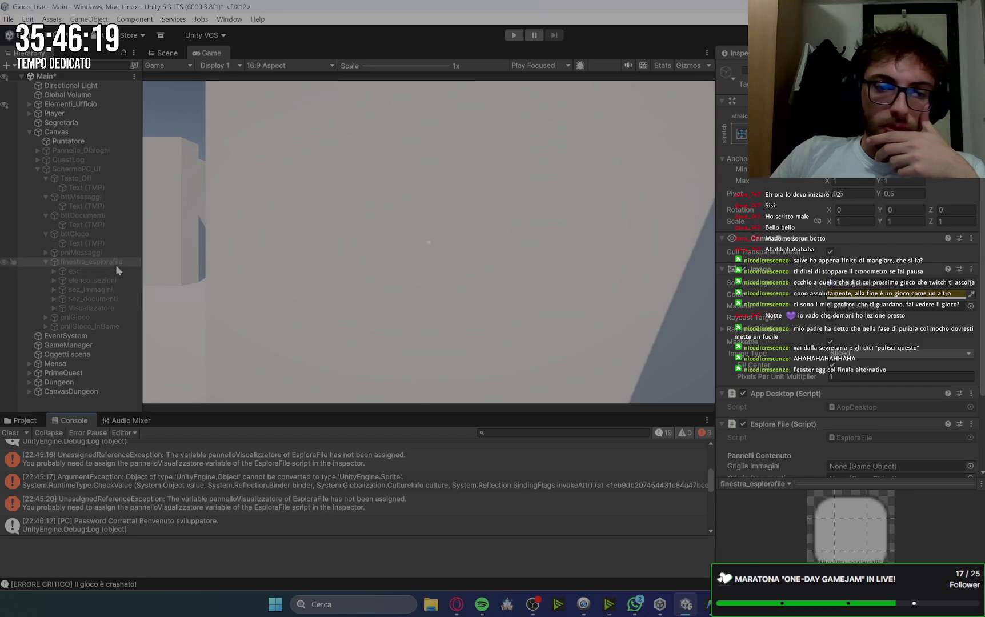
{"action": "left_click", "coordinate": [289, 482]}
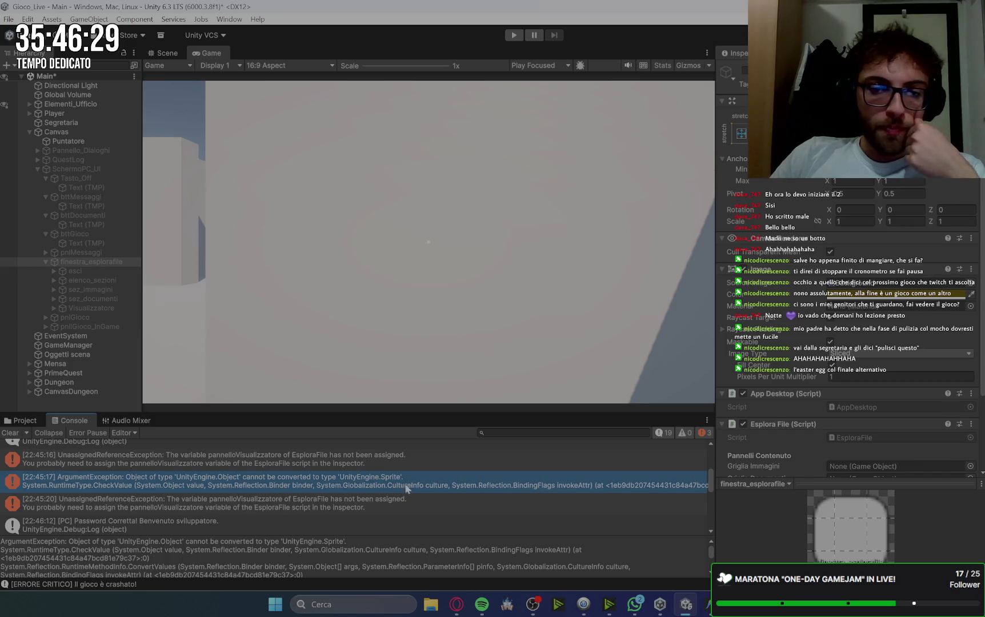
{"action": "left_click", "coordinate": [10, 423]}
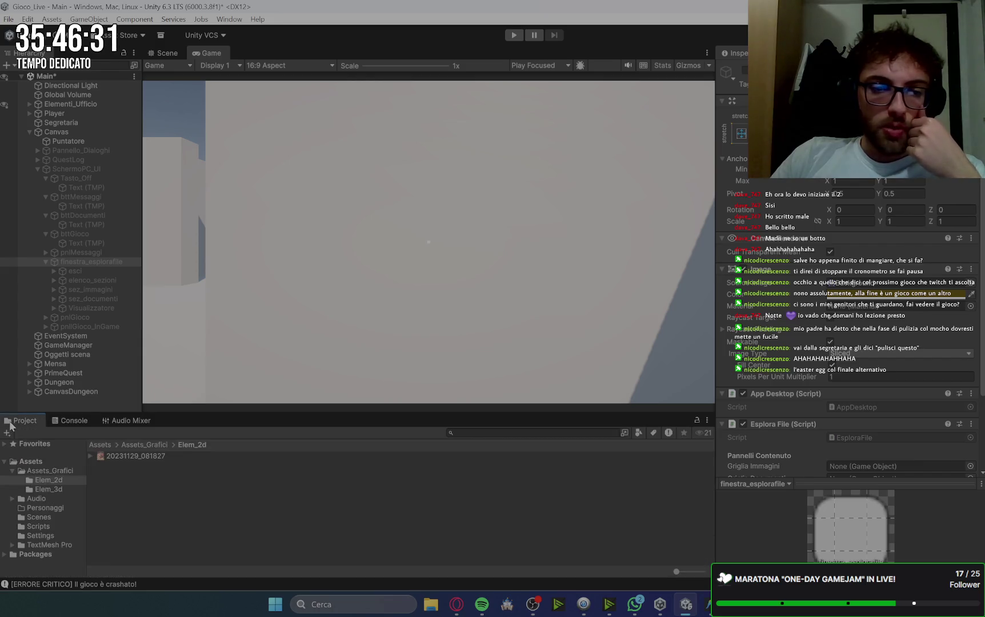
{"action": "left_click", "coordinate": [152, 456]}
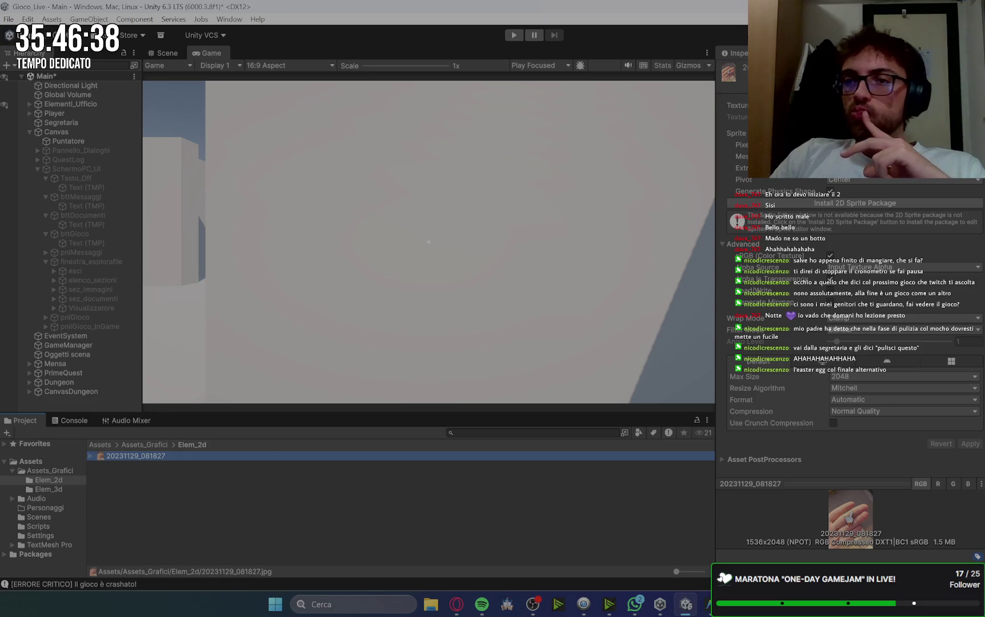
- Change the Texture Type of 20231129_081827 and save the unapplied import settings
{"action": "left_click", "coordinate": [902, 105]}
{"action": "left_click", "coordinate": [857, 114]}
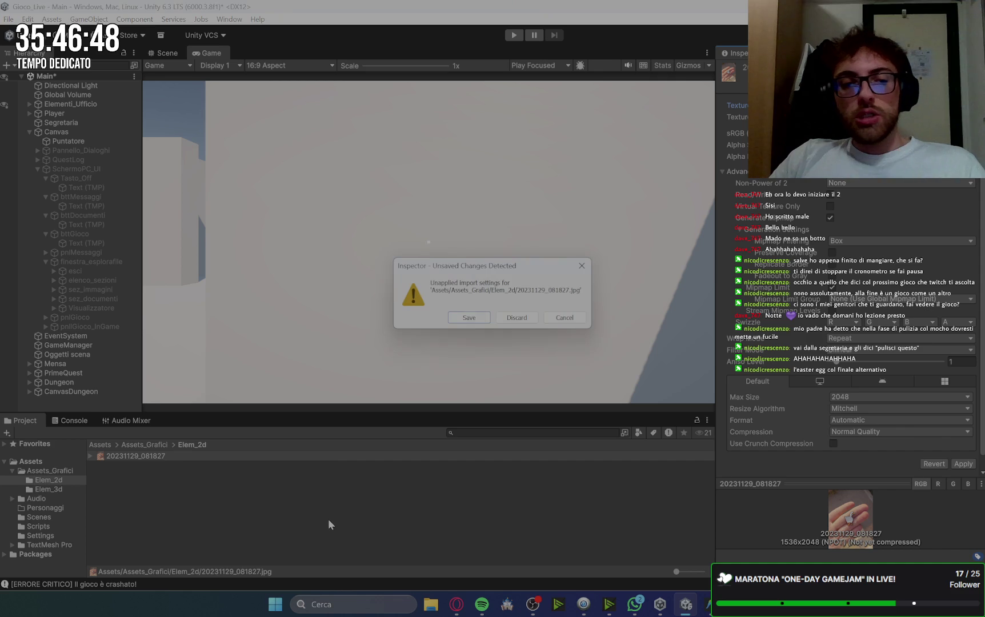
{"action": "left_click", "coordinate": [464, 316]}
{"action": "left_click", "coordinate": [121, 482]}
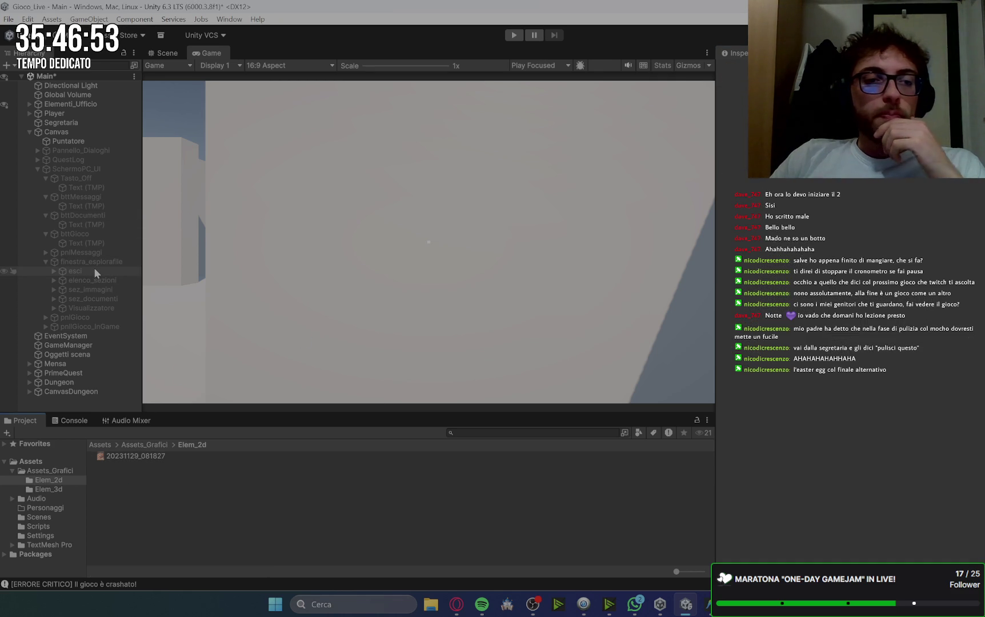
- Make the SchermoPC_UI and finestra_esplorafile objects active
{"action": "left_click", "coordinate": [94, 169]}
{"action": "left_click", "coordinate": [744, 70]}
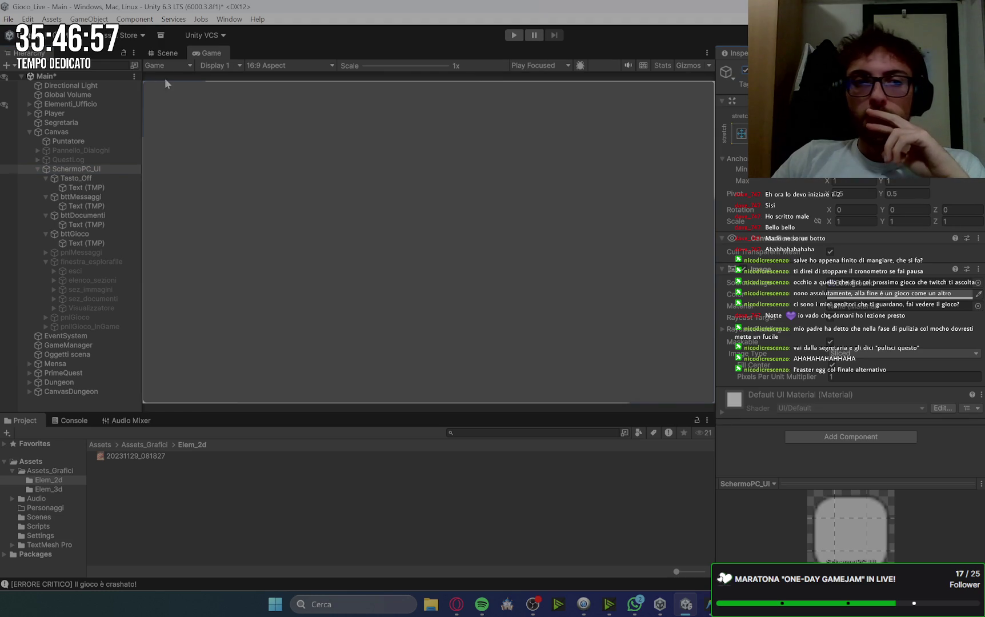
{"action": "left_click", "coordinate": [102, 262]}
{"action": "left_click", "coordinate": [744, 69]}
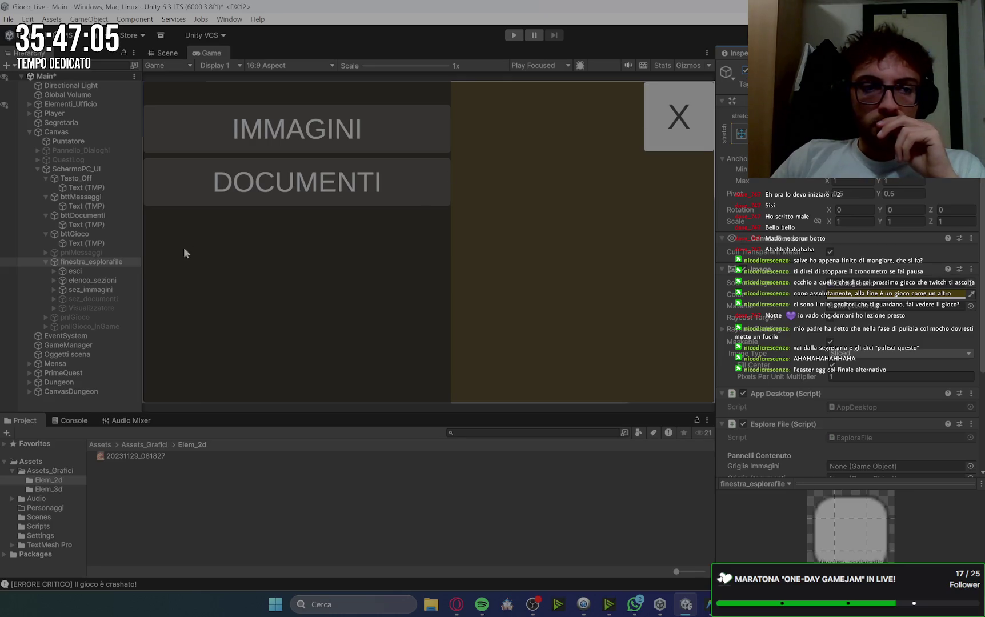
- Set the Canvas Scaler reference resolution to 1920 × 1080
{"action": "left_click", "coordinate": [133, 132]}
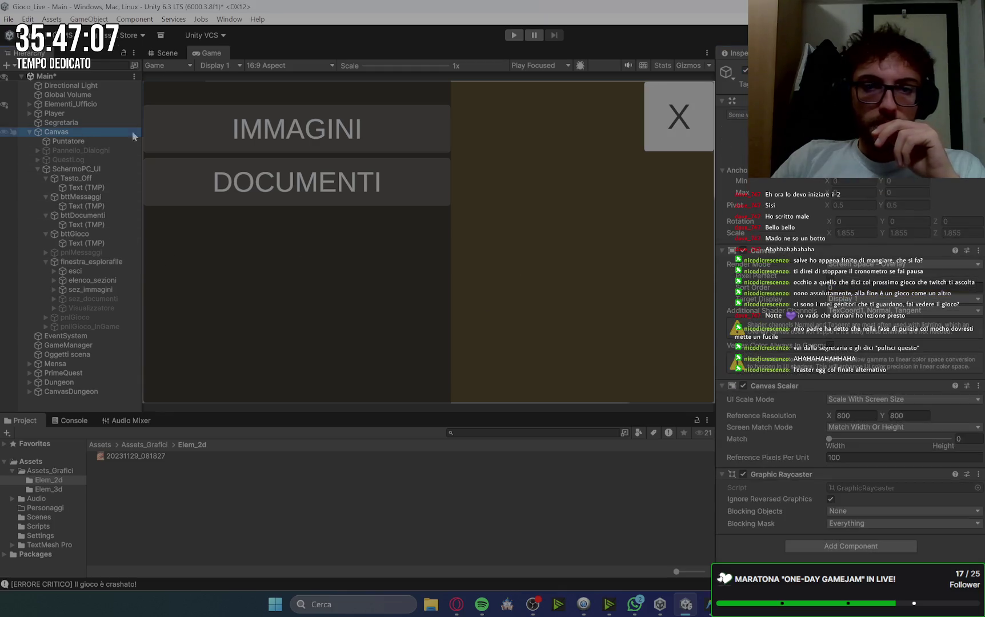
{"action": "left_click", "coordinate": [847, 415]}
{"action": "type", "text": "1920"}
{"action": "key", "text": "Tab"}
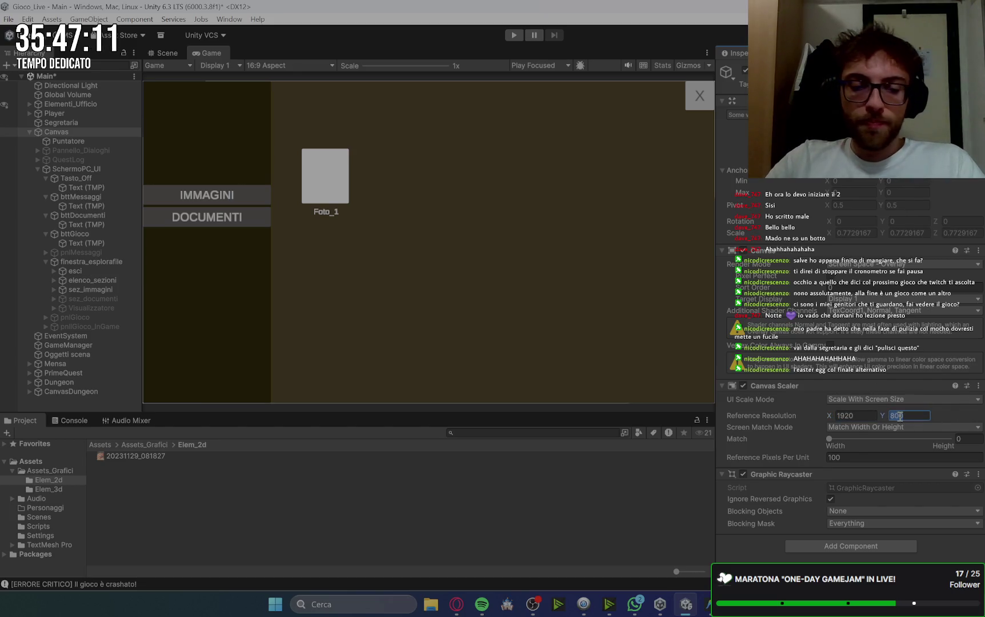
{"action": "type", "text": "1080"}
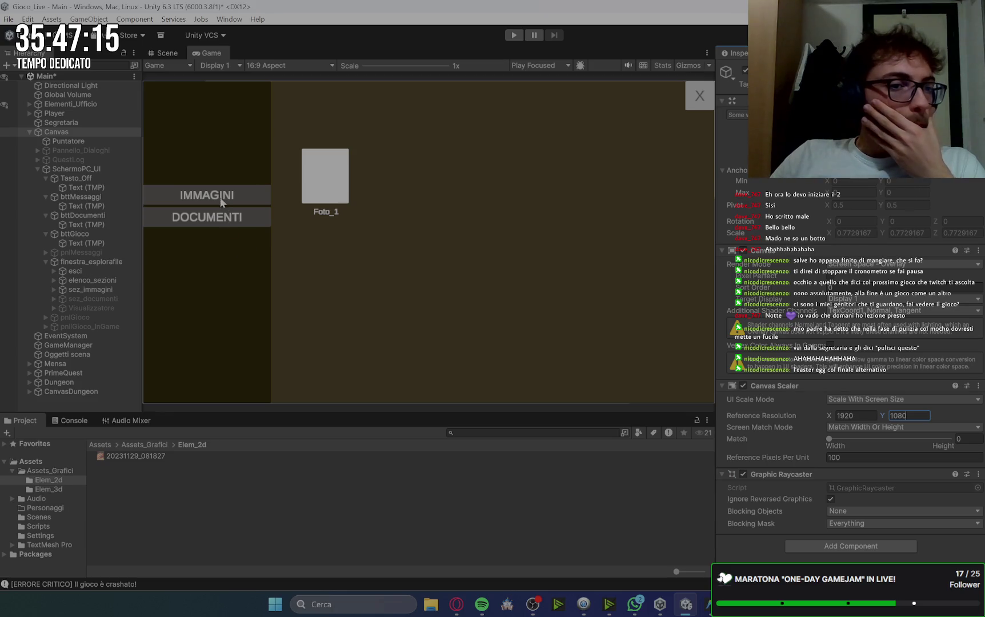
{"action": "left_click", "coordinate": [204, 194]}
- Select Btt_immagini in the Scene view and bring up Gemini's setup instructions in Opera
{"action": "left_click", "coordinate": [172, 54]}
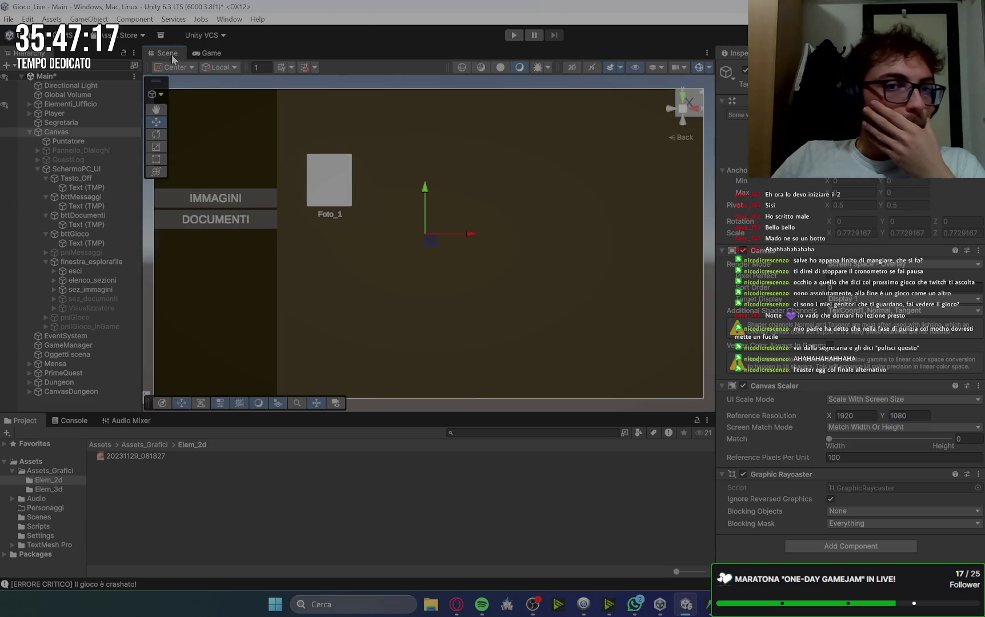
{"action": "left_click", "coordinate": [237, 204]}
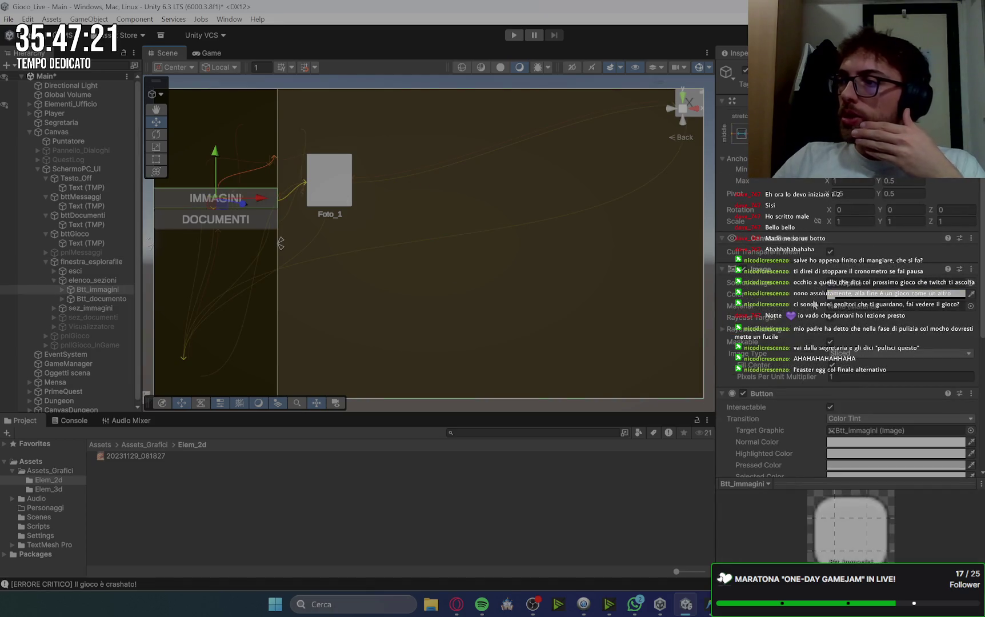
{"action": "scroll", "coordinate": [818, 303], "scroll_direction": "down", "scroll_amount": 10}
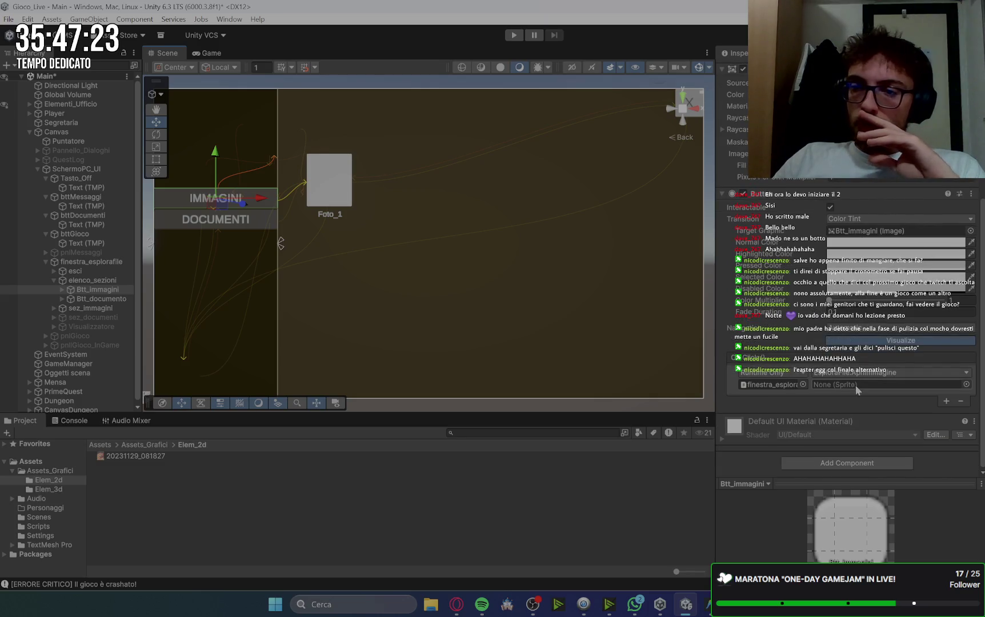
{"action": "left_click", "coordinate": [456, 604]}
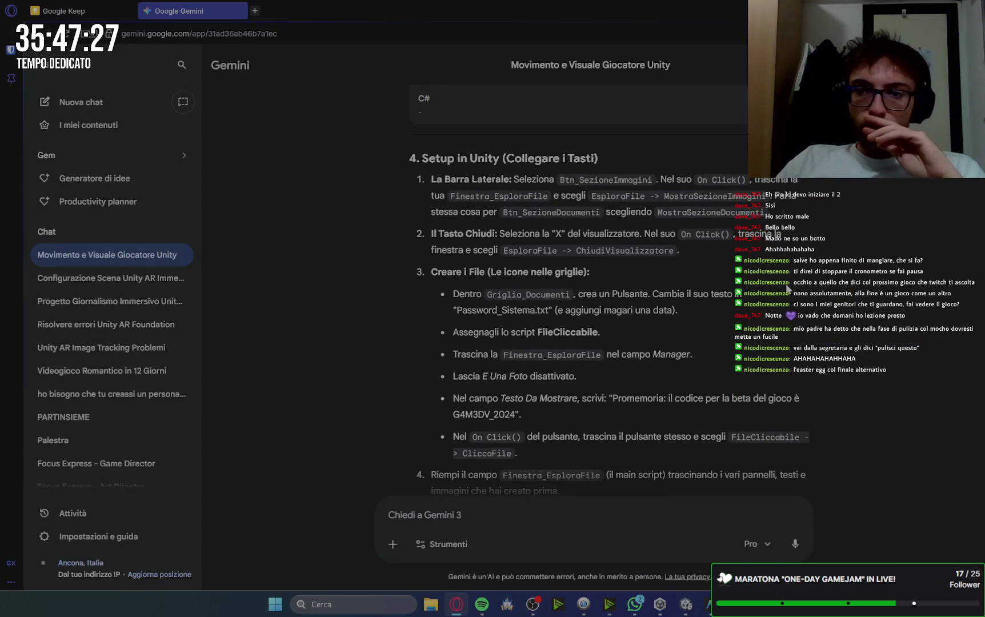
- Read Gemini's '4. Setup in Unity' button-wiring steps, then return to Unity
{"action": "scroll", "coordinate": [787, 289], "scroll_direction": "up", "scroll_amount": 1}
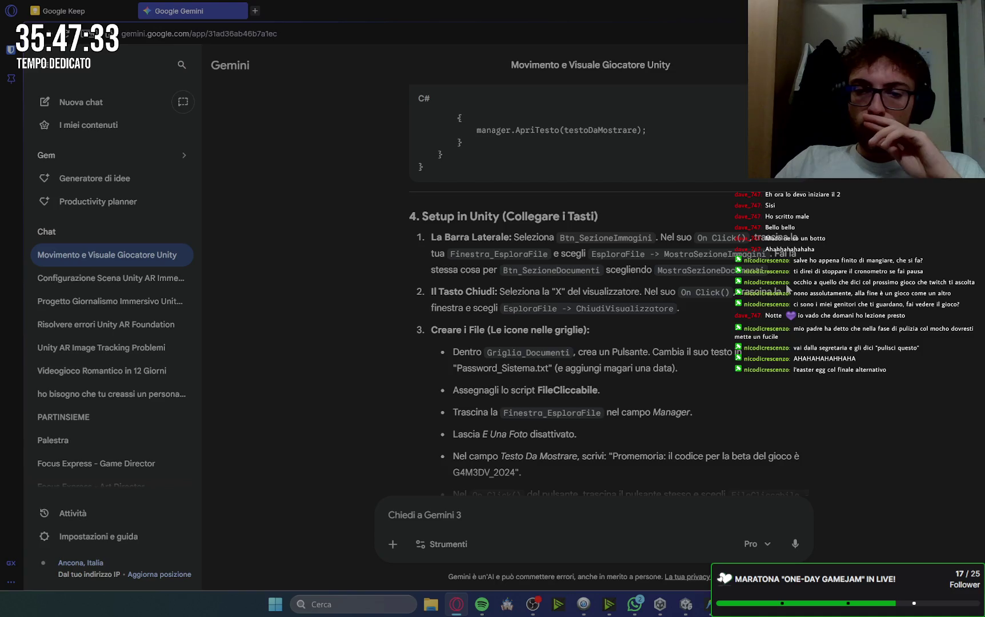
{"action": "scroll", "coordinate": [788, 289], "scroll_direction": "down", "scroll_amount": 2}
{"action": "mouse_move", "coordinate": [711, 604]}
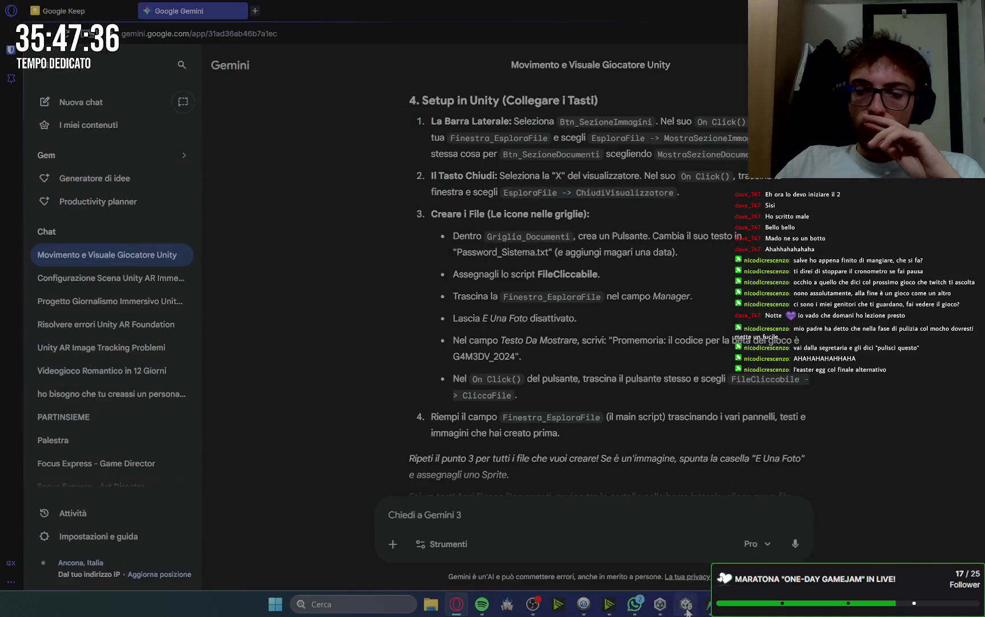
{"action": "left_click", "coordinate": [686, 605]}
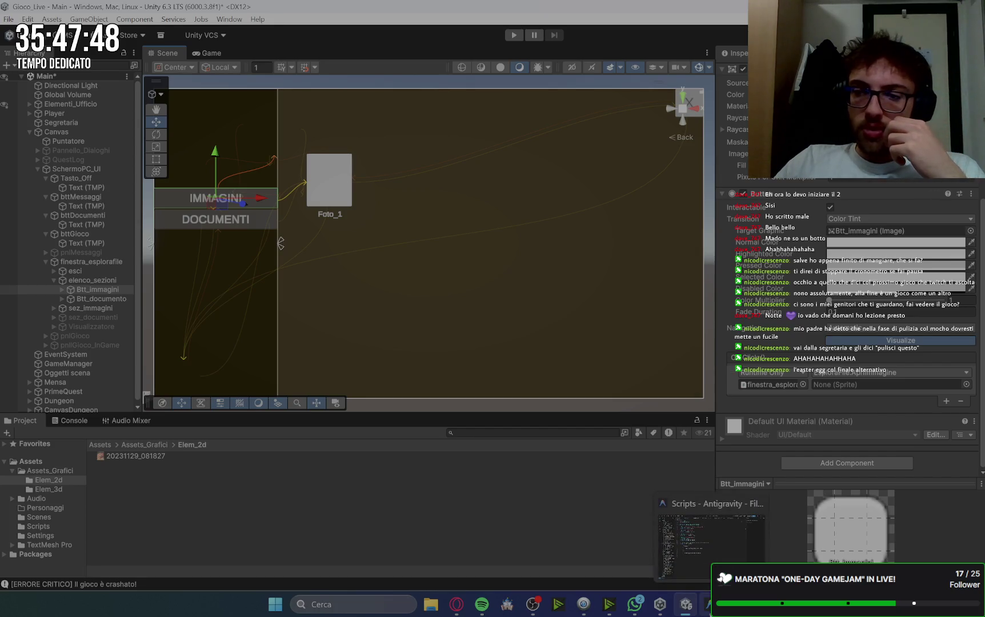
- Open EsploraFile.cs in Antigravity and review how foto and contenitoreImmagine are used
{"action": "left_click", "coordinate": [708, 604]}
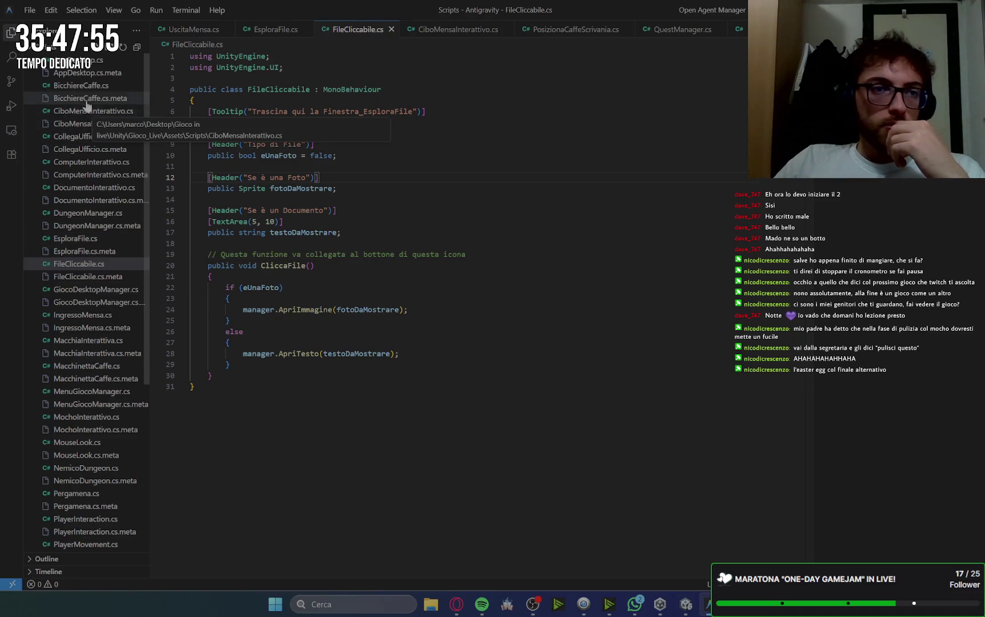
{"action": "left_click", "coordinate": [75, 239]}
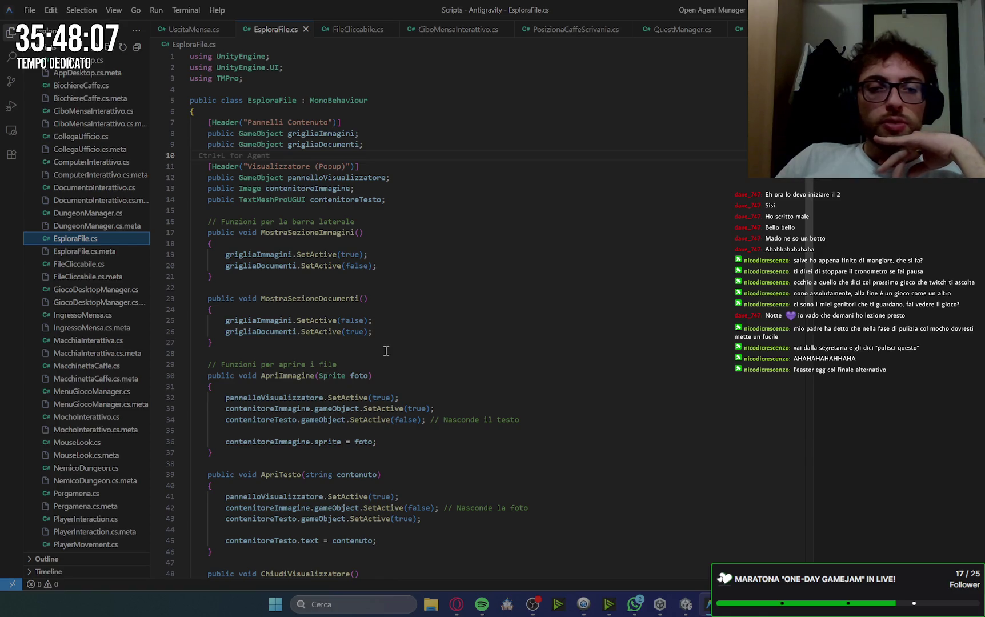
{"action": "scroll", "coordinate": [386, 340], "scroll_direction": "down", "scroll_amount": 2}
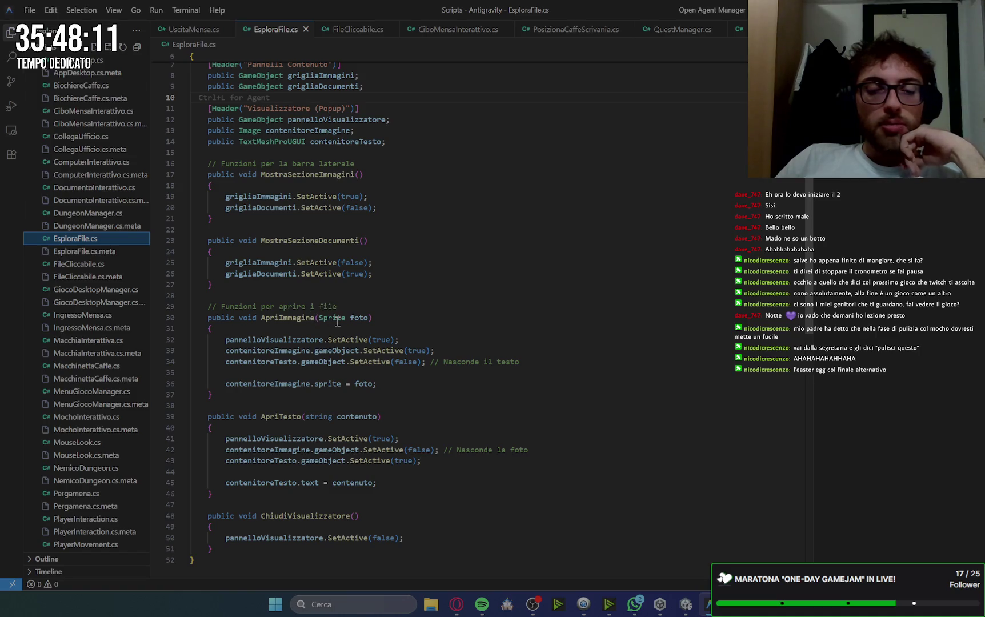
{"action": "left_click", "coordinate": [364, 317]}
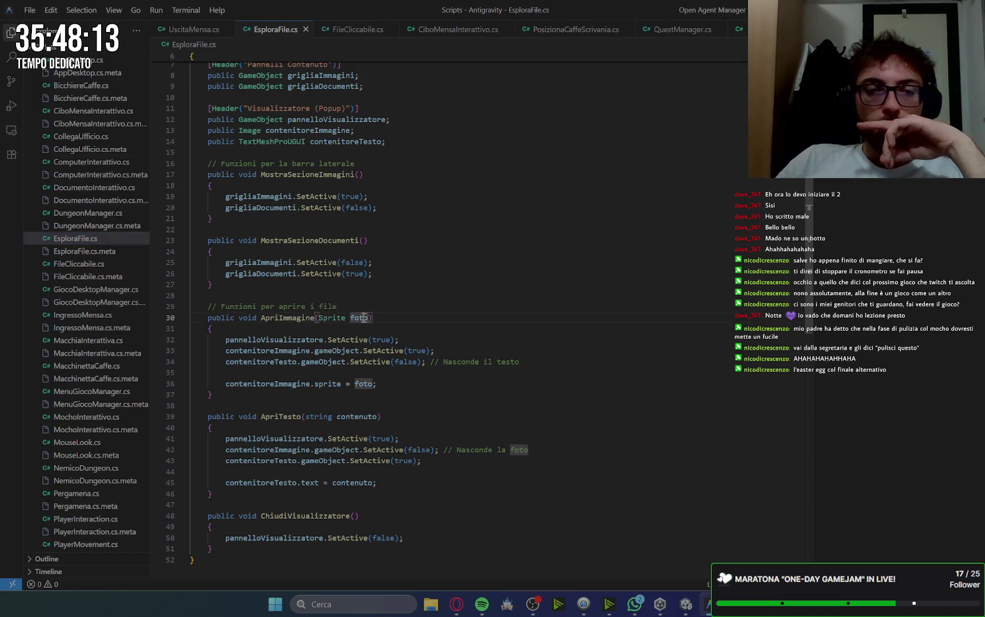
{"action": "left_click", "coordinate": [312, 386]}
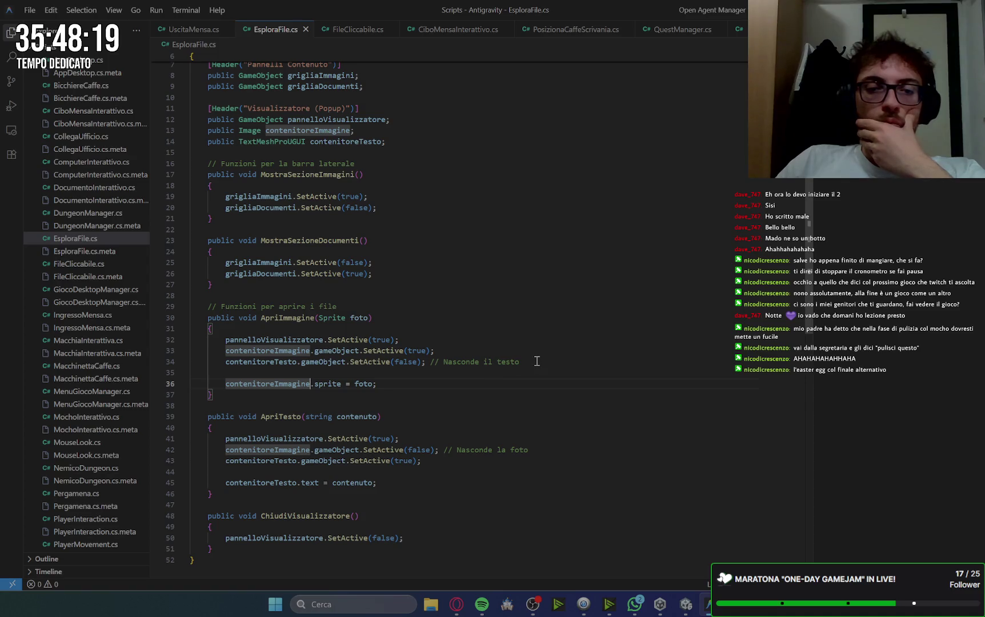
{"action": "scroll", "coordinate": [514, 382], "scroll_direction": "down", "scroll_amount": 1}
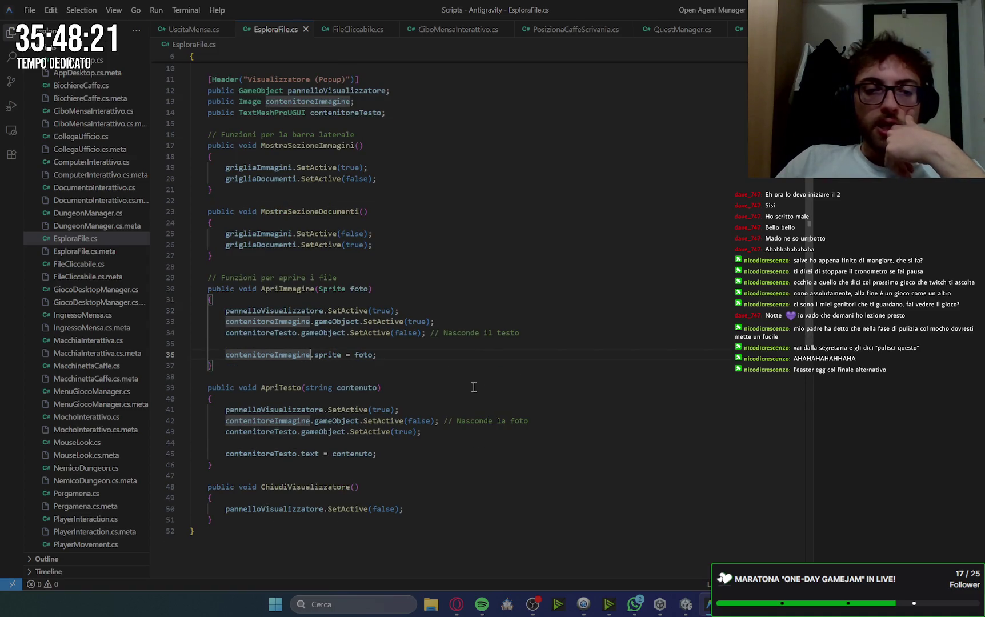
- Minimise the code editor and show Unity's Console error log
{"action": "left_click", "coordinate": [685, 606]}
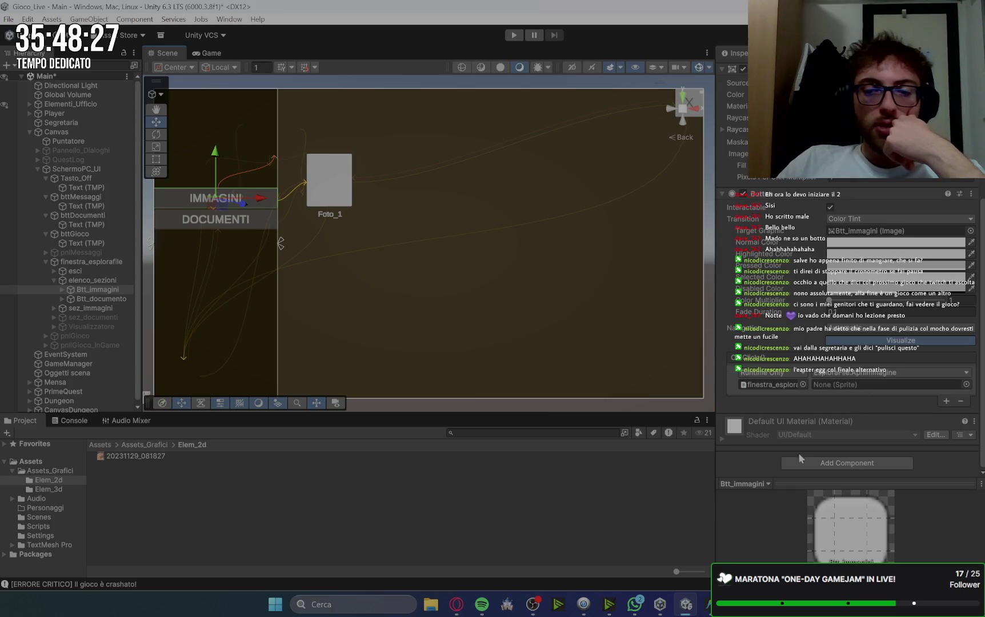
{"action": "left_click", "coordinate": [704, 606]}
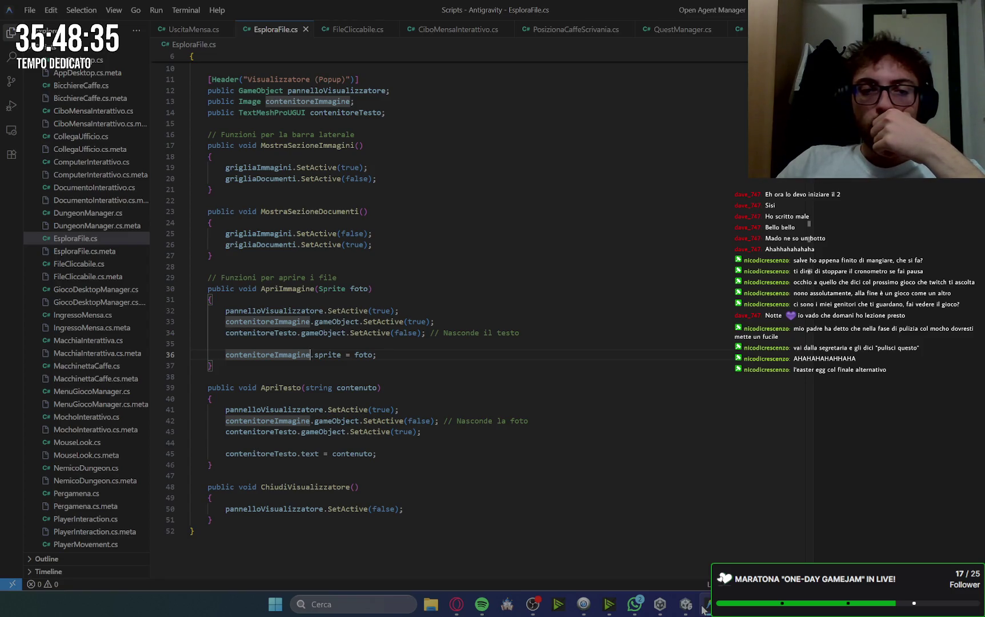
{"action": "left_click", "coordinate": [704, 609]}
{"action": "left_click", "coordinate": [70, 420]}
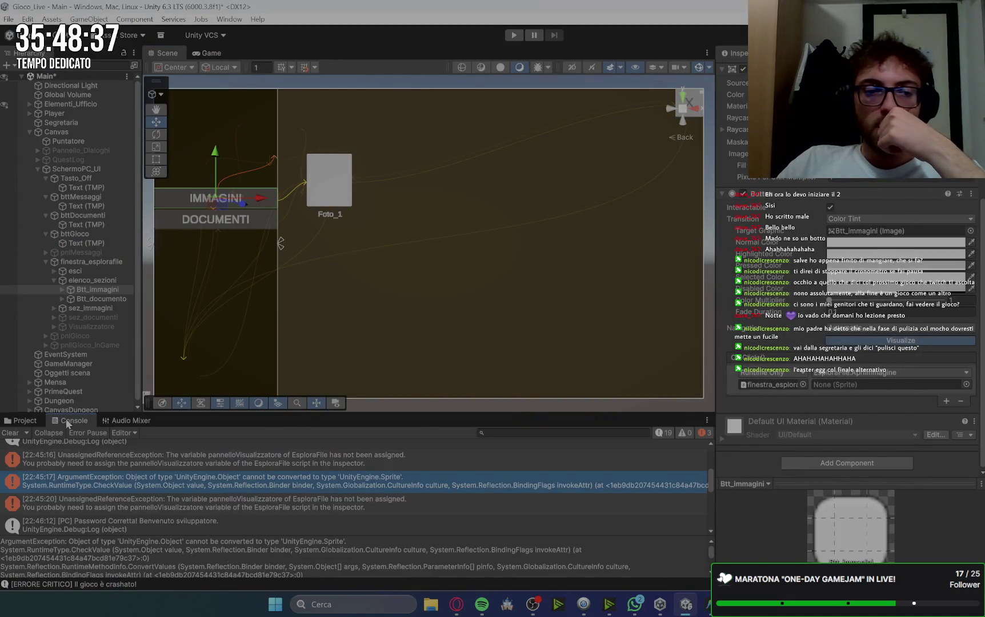
- Assign Visualizzatore, Image and Text (TMP) to EsploraFile's viewer panel, image and text fields
{"action": "left_click", "coordinate": [206, 462]}
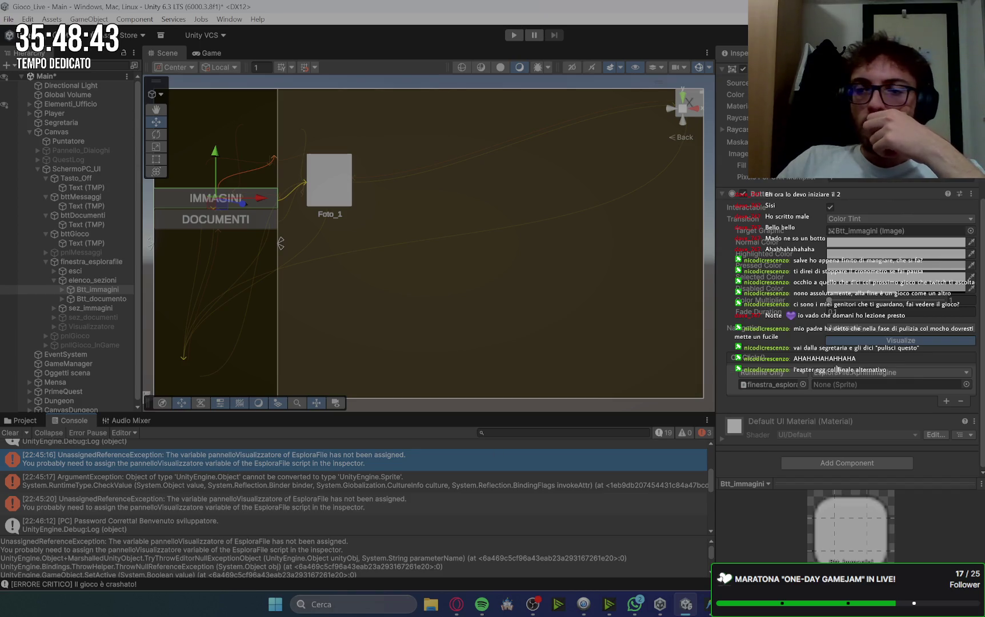
{"action": "left_click", "coordinate": [88, 261]}
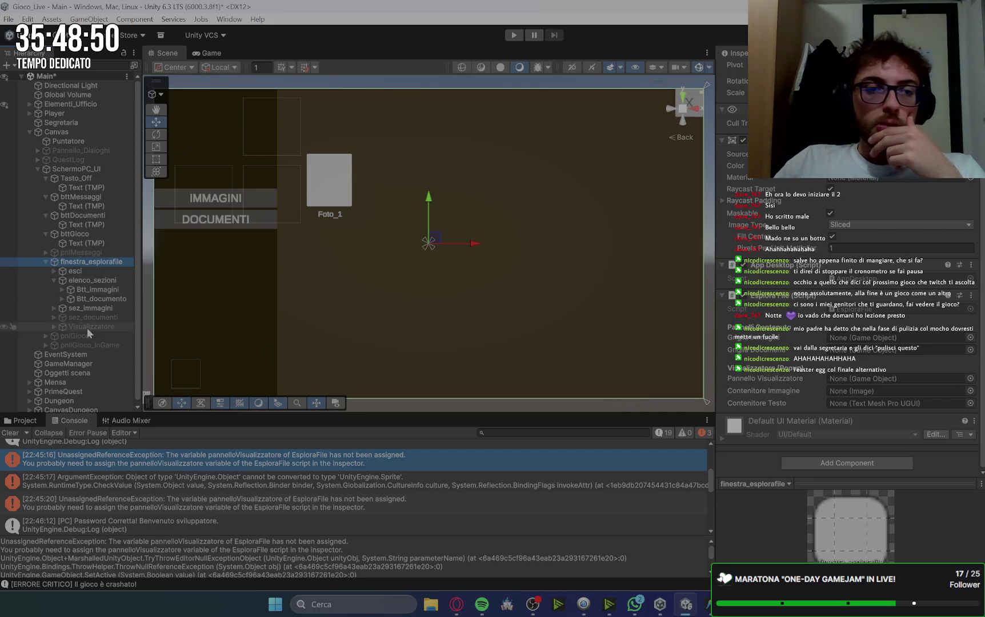
{"action": "mouse_move", "coordinate": [75, 324]}
{"action": "left_mouse_down"}
{"action": "mouse_move", "coordinate": [628, 329]}
{"action": "mouse_move", "coordinate": [868, 380]}
{"action": "left_mouse_up"}
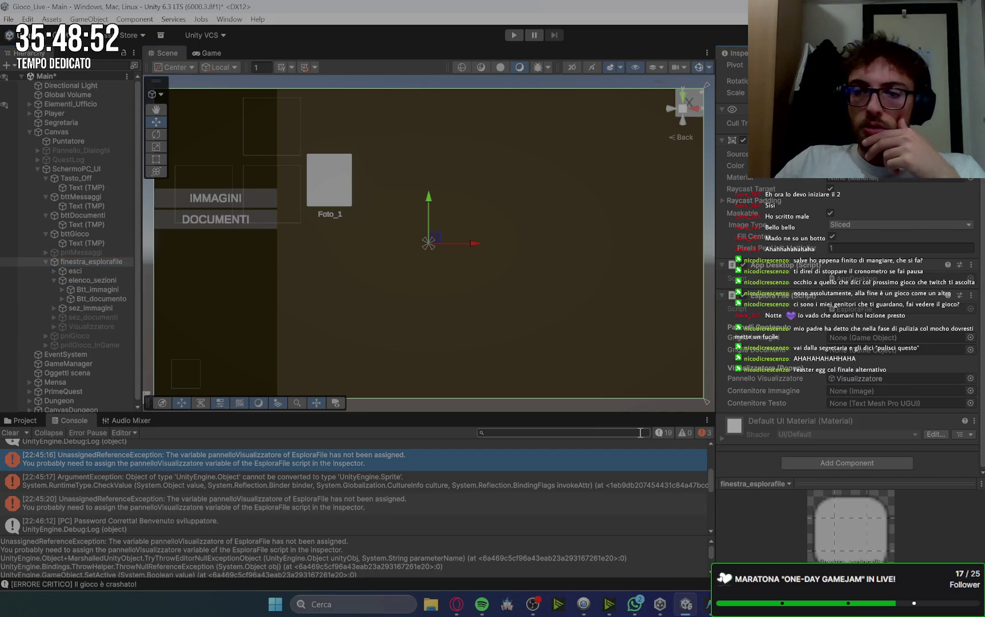
{"action": "left_click", "coordinate": [53, 327]}
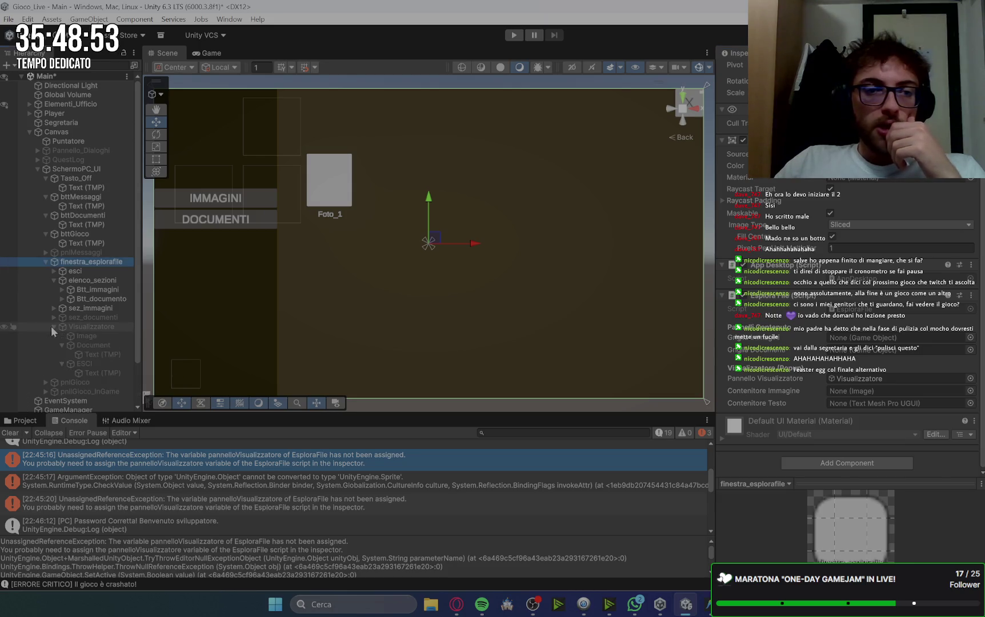
{"action": "mouse_move", "coordinate": [88, 335]}
{"action": "left_mouse_down"}
{"action": "mouse_move", "coordinate": [571, 355]}
{"action": "mouse_move", "coordinate": [866, 384]}
{"action": "mouse_move", "coordinate": [872, 394]}
{"action": "left_mouse_up"}
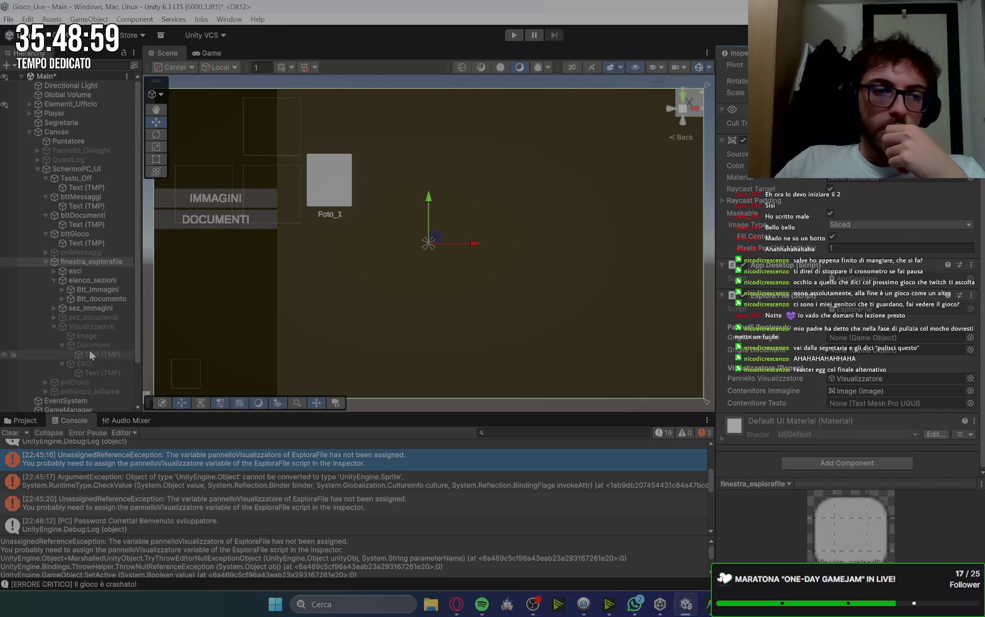
{"action": "mouse_move", "coordinate": [88, 350]}
{"action": "left_mouse_down"}
{"action": "mouse_move", "coordinate": [897, 349]}
{"action": "mouse_move", "coordinate": [891, 403]}
{"action": "left_mouse_up"}
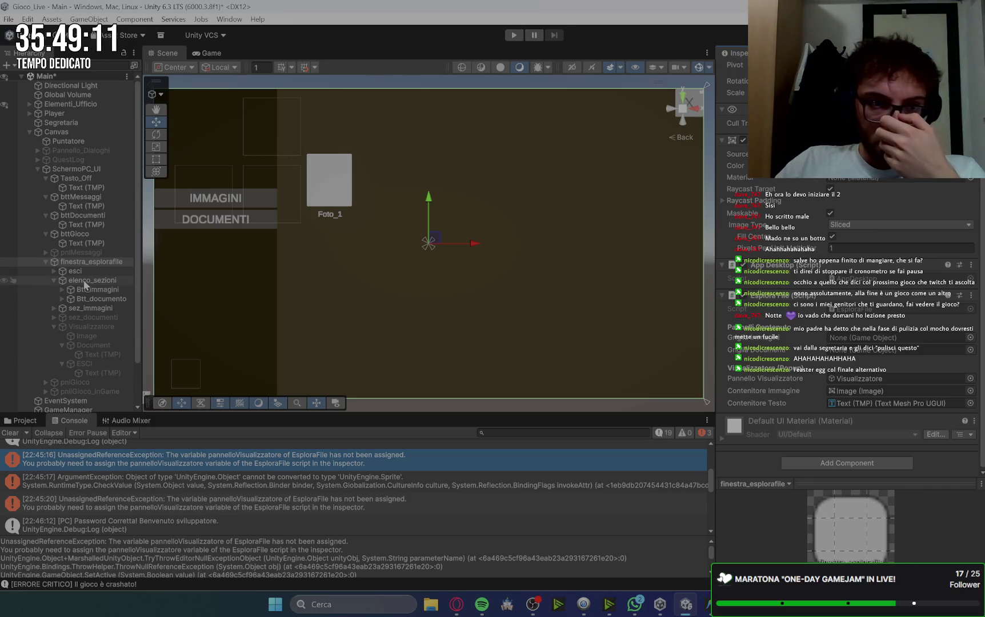
- Link sez_immagini into EsploraFile's section GameObject field
{"action": "left_click", "coordinate": [62, 290]}
{"action": "left_click", "coordinate": [63, 290]}
{"action": "mouse_move", "coordinate": [80, 311]}
{"action": "left_mouse_down"}
{"action": "mouse_move", "coordinate": [846, 366]}
{"action": "mouse_move", "coordinate": [855, 342]}
{"action": "left_mouse_up"}
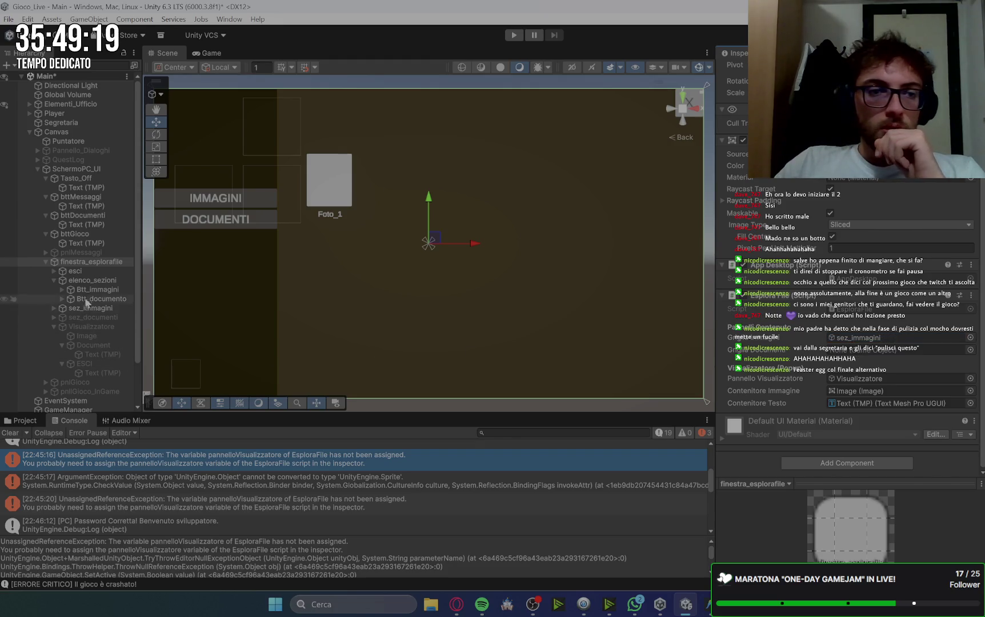
{"action": "mouse_move", "coordinate": [76, 320]}
{"action": "left_mouse_down"}
{"action": "mouse_move", "coordinate": [630, 335]}
{"action": "mouse_move", "coordinate": [868, 357]}
{"action": "mouse_move", "coordinate": [847, 389]}
{"action": "left_mouse_up"}
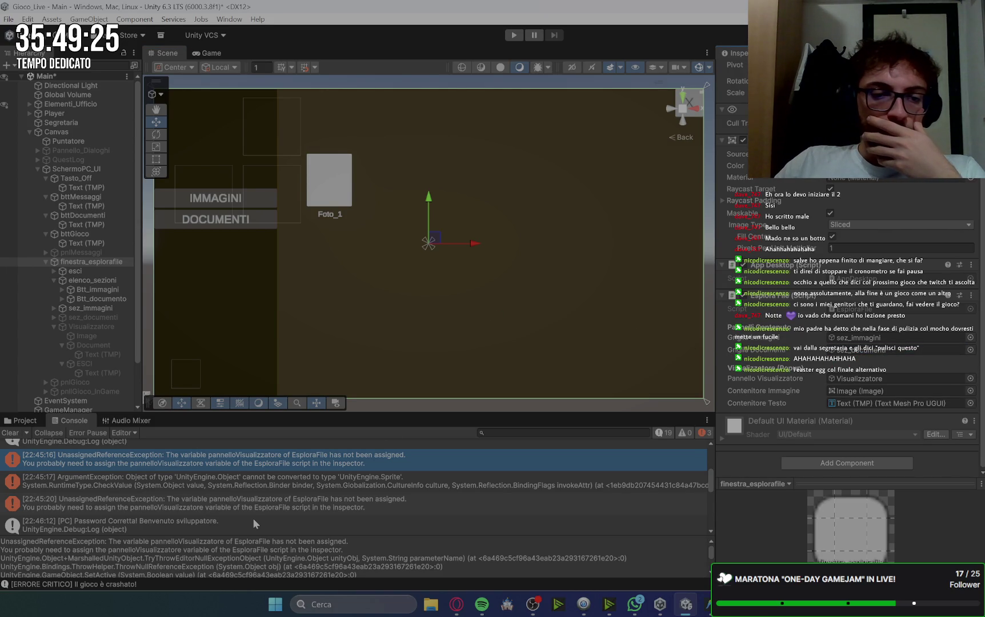
{"action": "scroll", "coordinate": [361, 505], "scroll_direction": "up", "scroll_amount": 2}
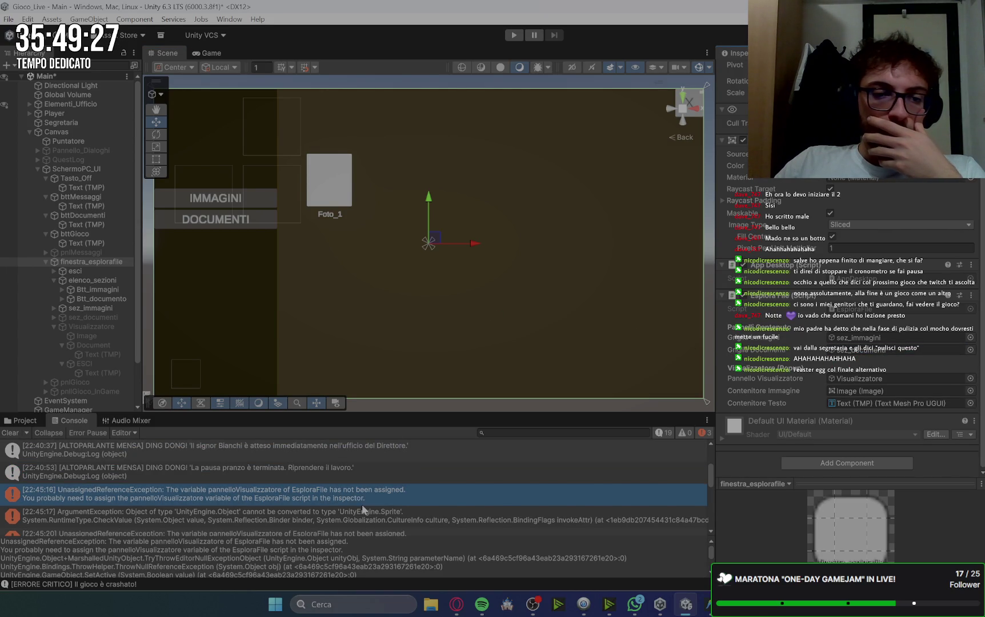
{"action": "scroll", "coordinate": [362, 505], "scroll_direction": "down", "scroll_amount": 2}
{"action": "scroll", "coordinate": [96, 493], "scroll_direction": "up", "scroll_amount": 2}
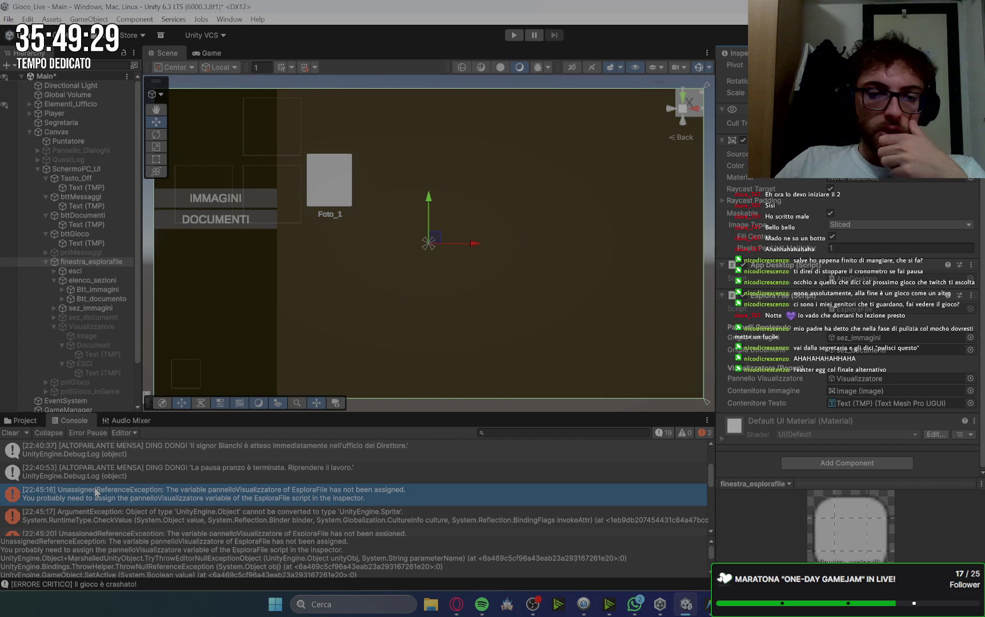
- Clear the Console and select the 20231129_081827 image in Elem_2d
{"action": "left_click", "coordinate": [10, 434]}
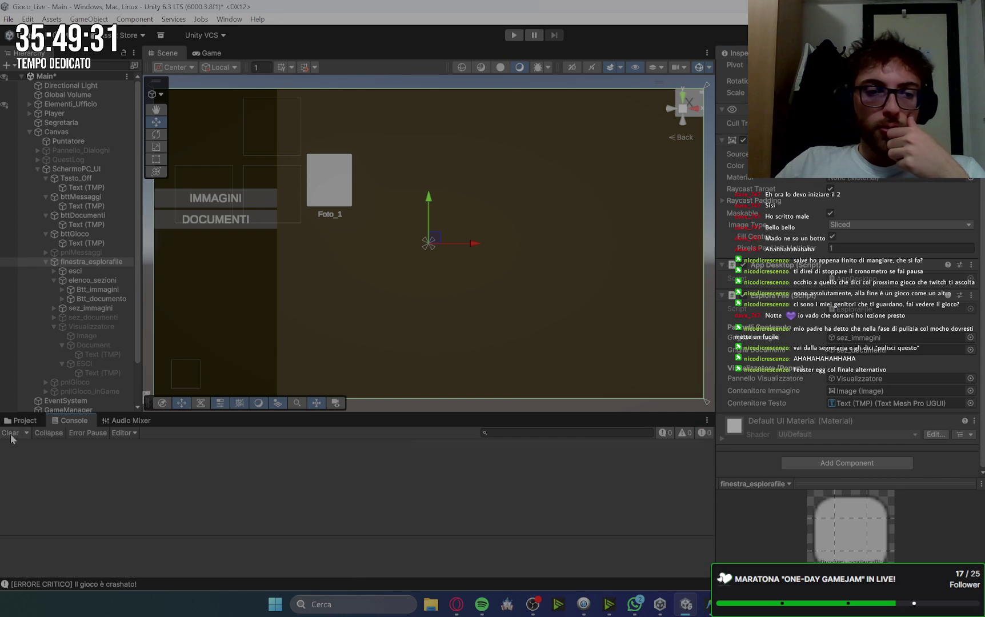
{"action": "left_click", "coordinate": [22, 421]}
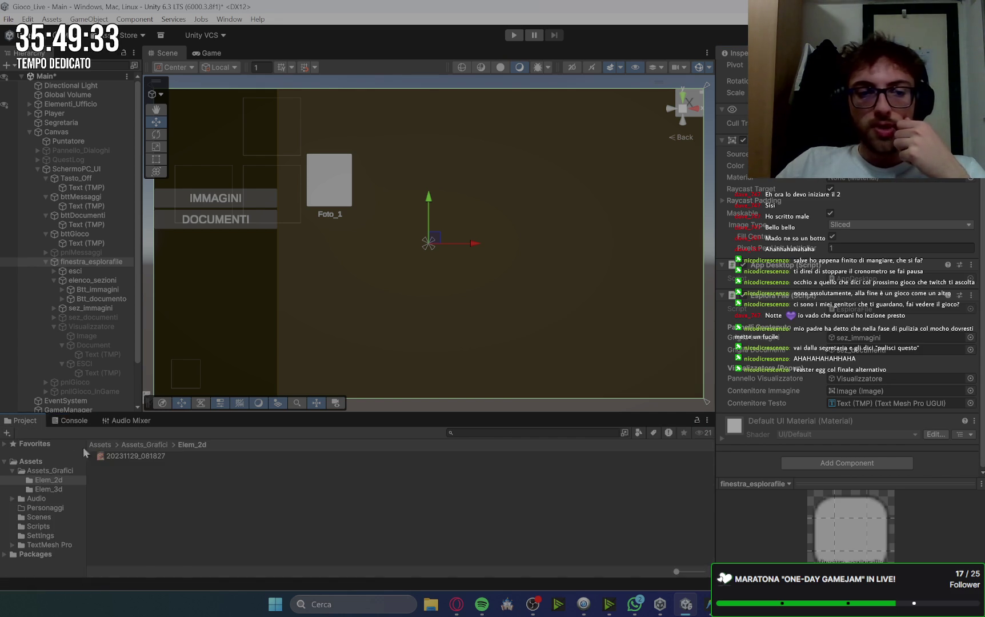
{"action": "left_click", "coordinate": [140, 457]}
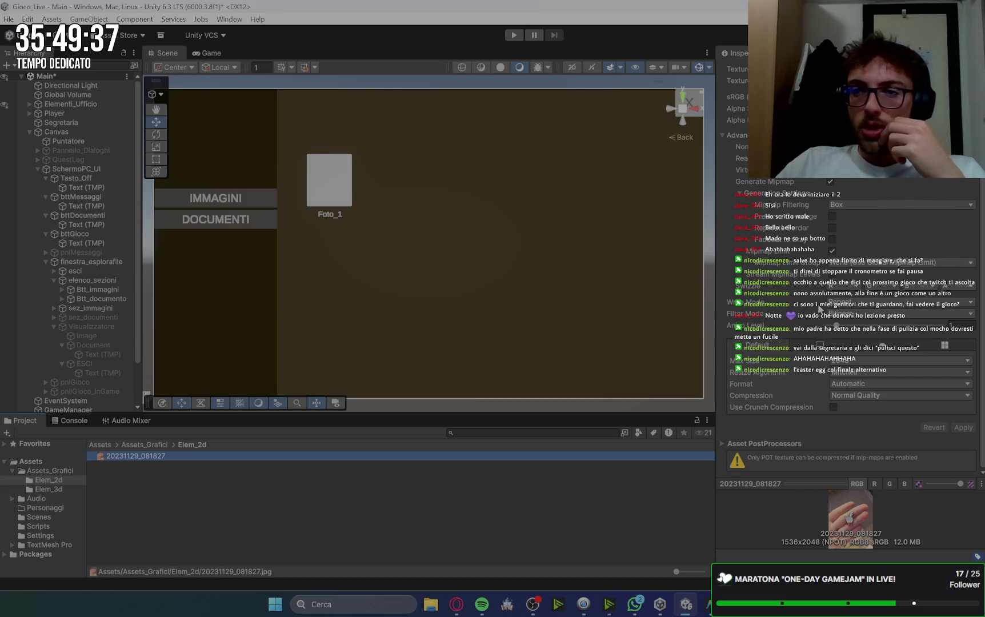
{"action": "scroll", "coordinate": [818, 330], "scroll_direction": "up", "scroll_amount": 2}
{"action": "scroll", "coordinate": [426, 240], "scroll_direction": "down", "scroll_amount": 2}
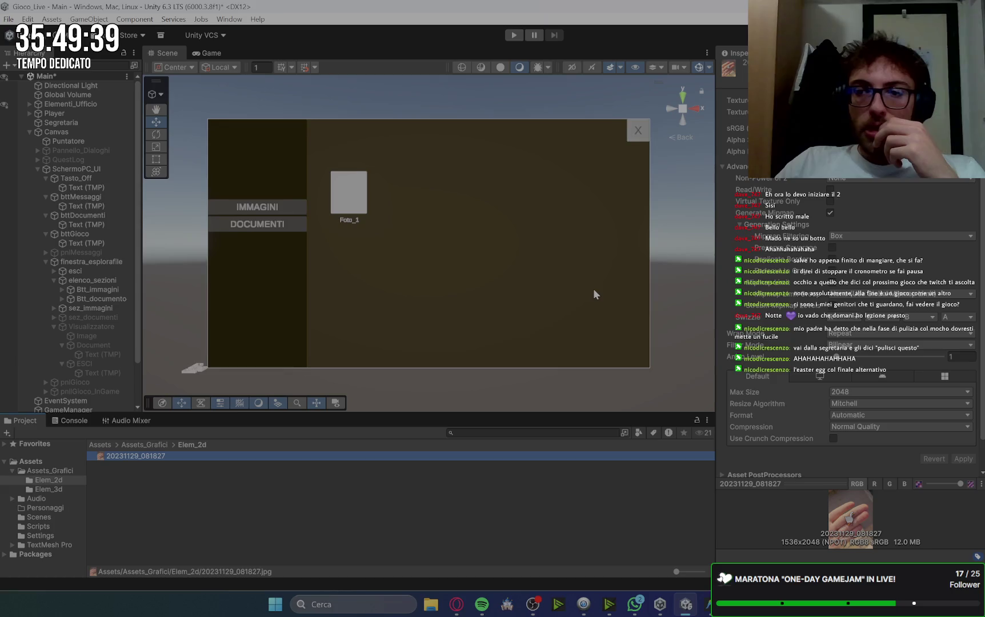
{"action": "scroll", "coordinate": [430, 252], "scroll_direction": "up", "scroll_amount": 1}
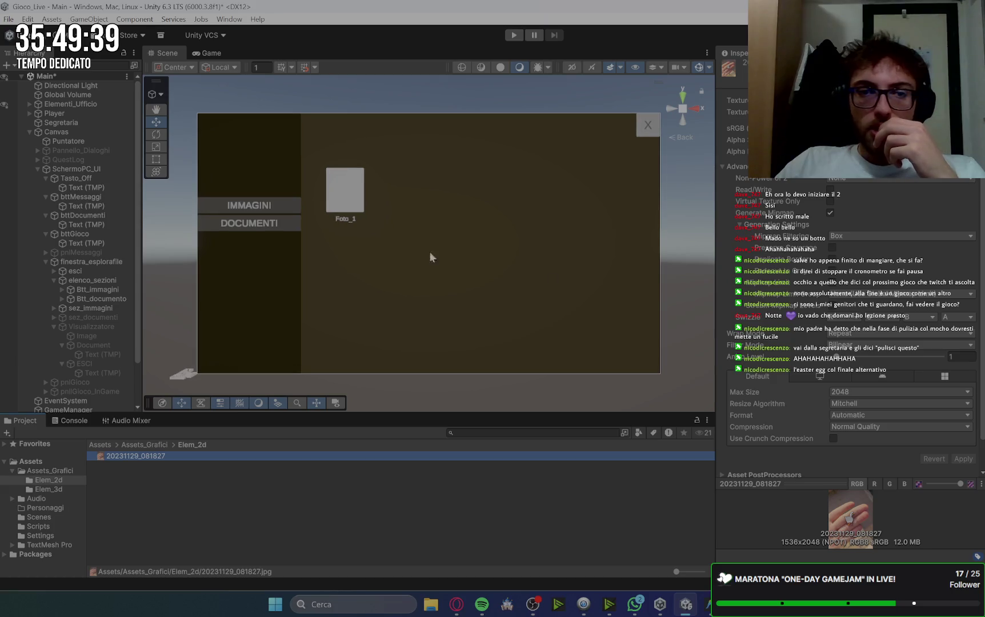
- Inspect the Image object under Visualizzatore and the Foto_1 button Img1
{"action": "left_click", "coordinate": [99, 337]}
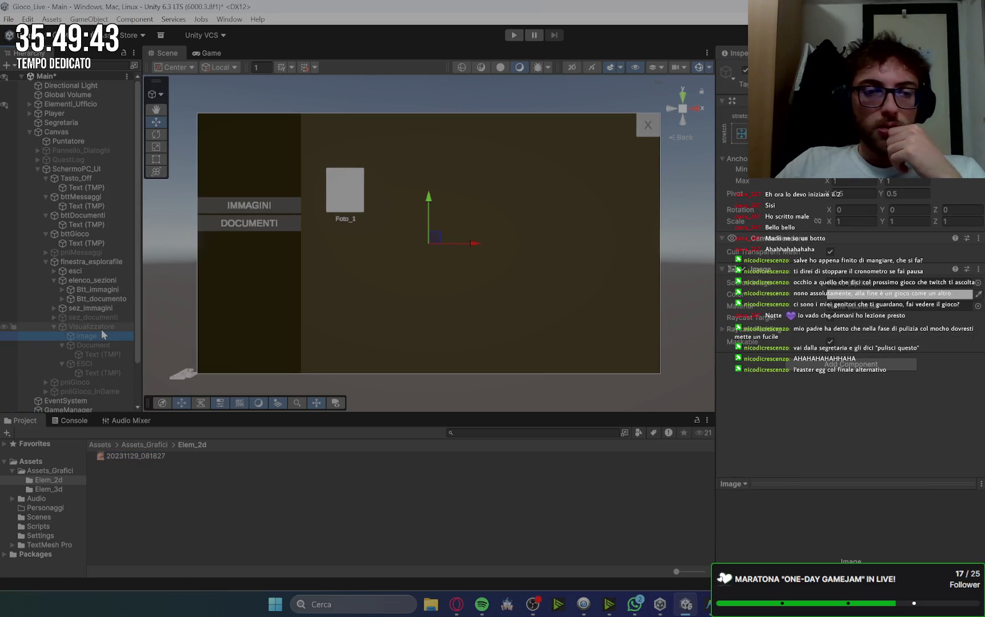
{"action": "left_click", "coordinate": [345, 187]}
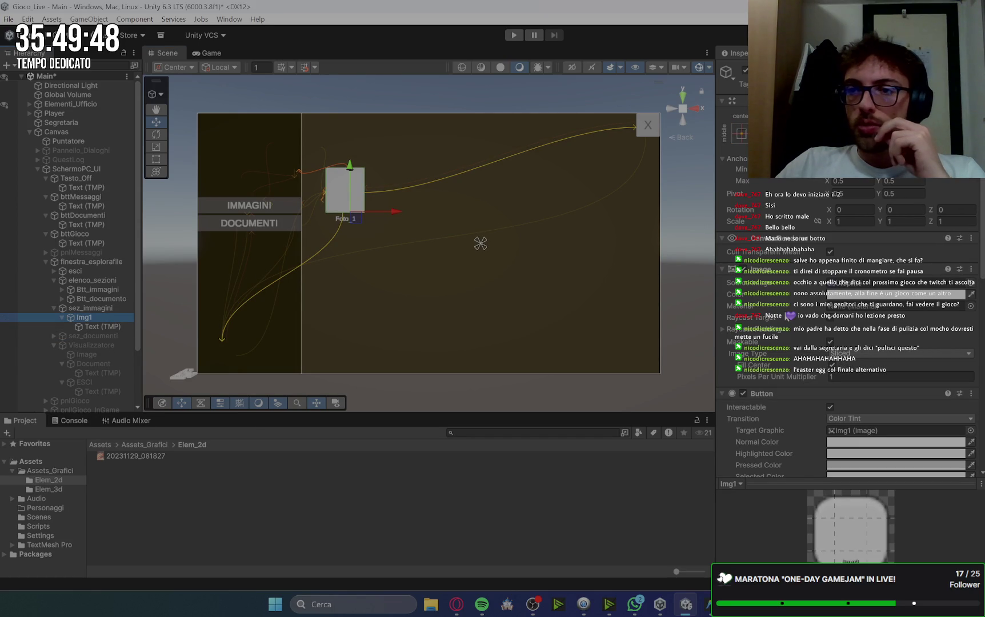
{"action": "scroll", "coordinate": [845, 343], "scroll_direction": "down", "scroll_amount": 10}
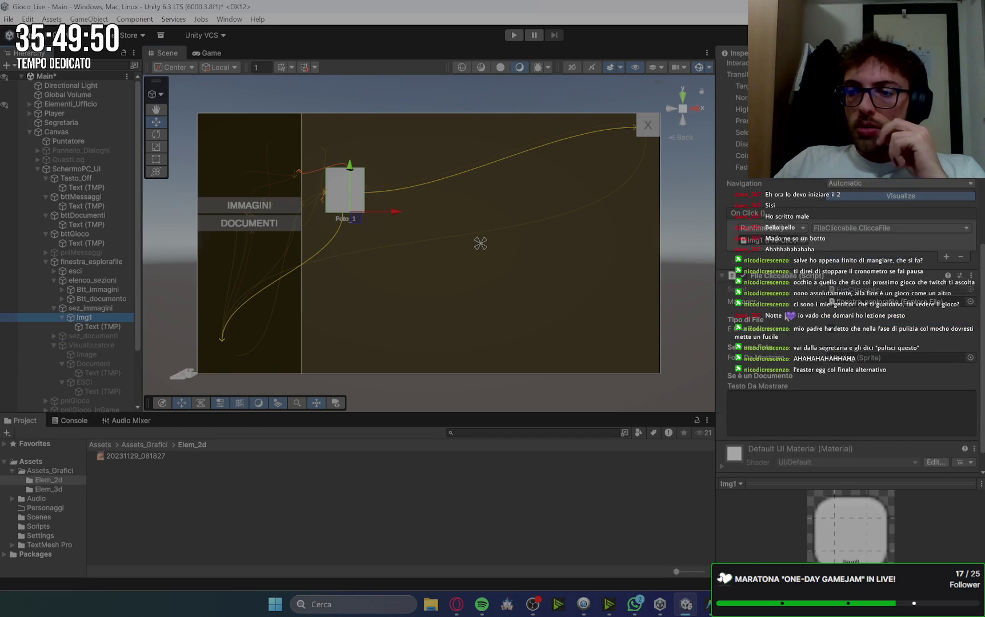
- Try assigning the 20231129_081827 image to Img1's photo field, which fails
{"action": "scroll", "coordinate": [865, 330], "scroll_direction": "down", "scroll_amount": 2}
{"action": "left_click", "coordinate": [968, 330]}
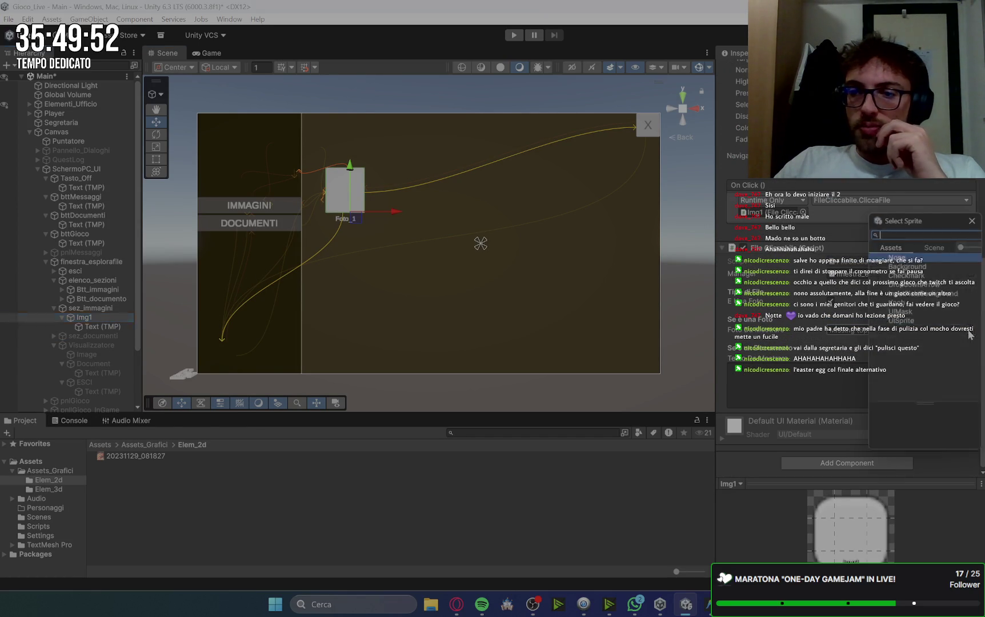
{"action": "key", "text": "Escape"}
{"action": "mouse_move", "coordinate": [131, 456]}
{"action": "left_mouse_down"}
{"action": "mouse_move", "coordinate": [639, 428]}
{"action": "mouse_move", "coordinate": [875, 323]}
{"action": "left_mouse_up"}
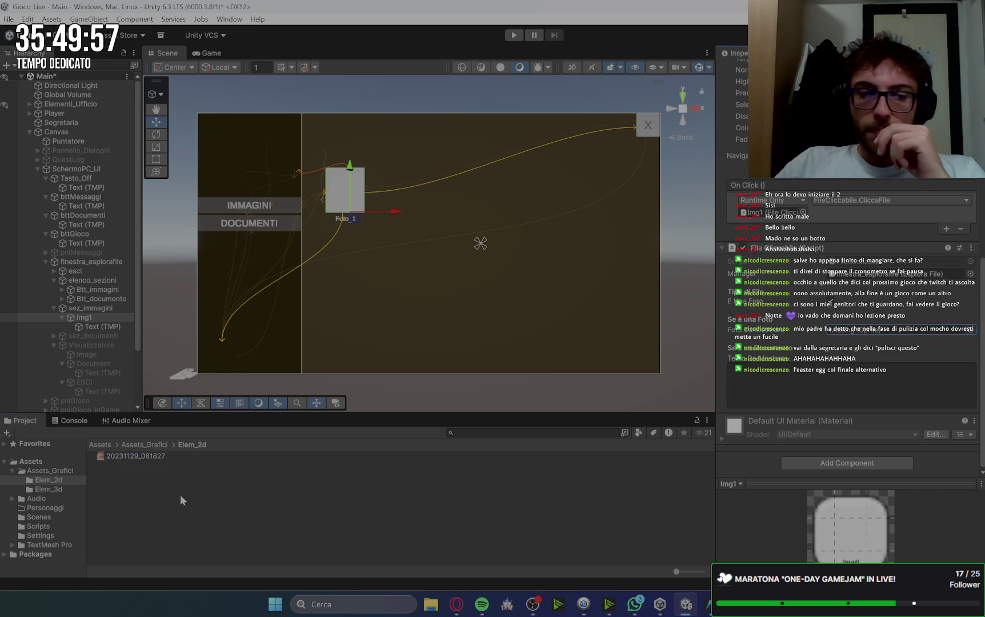
- Set 20231129_081827's Texture Type to Sprite (2D and UI) and apply it
{"action": "left_click", "coordinate": [141, 457]}
{"action": "right_click", "coordinate": [141, 458]}
{"action": "left_click", "coordinate": [409, 385]}
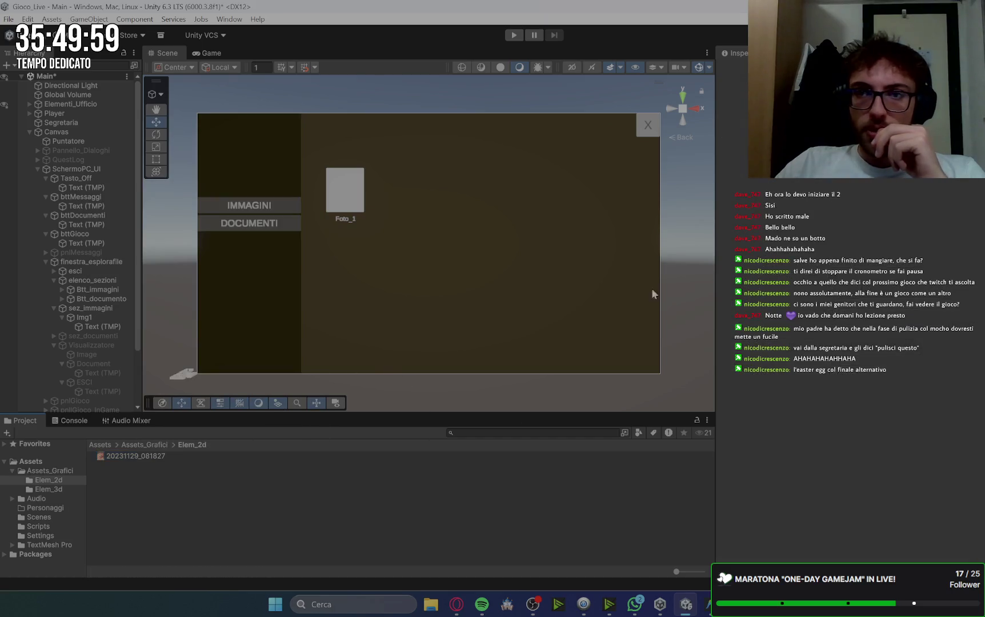
{"action": "left_click", "coordinate": [150, 458]}
{"action": "left_click", "coordinate": [899, 105]}
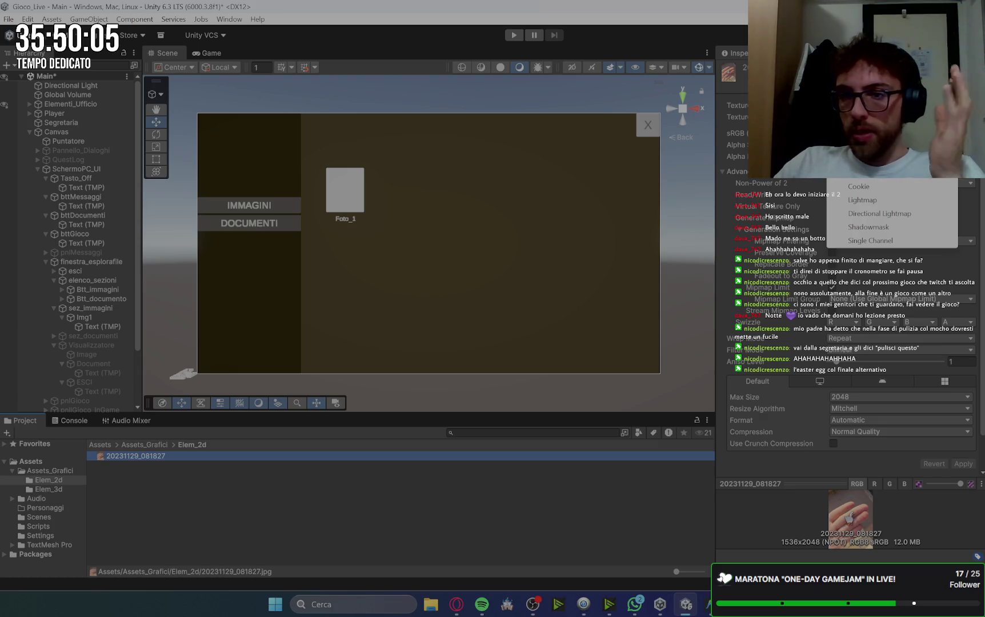
{"action": "left_click", "coordinate": [874, 159]}
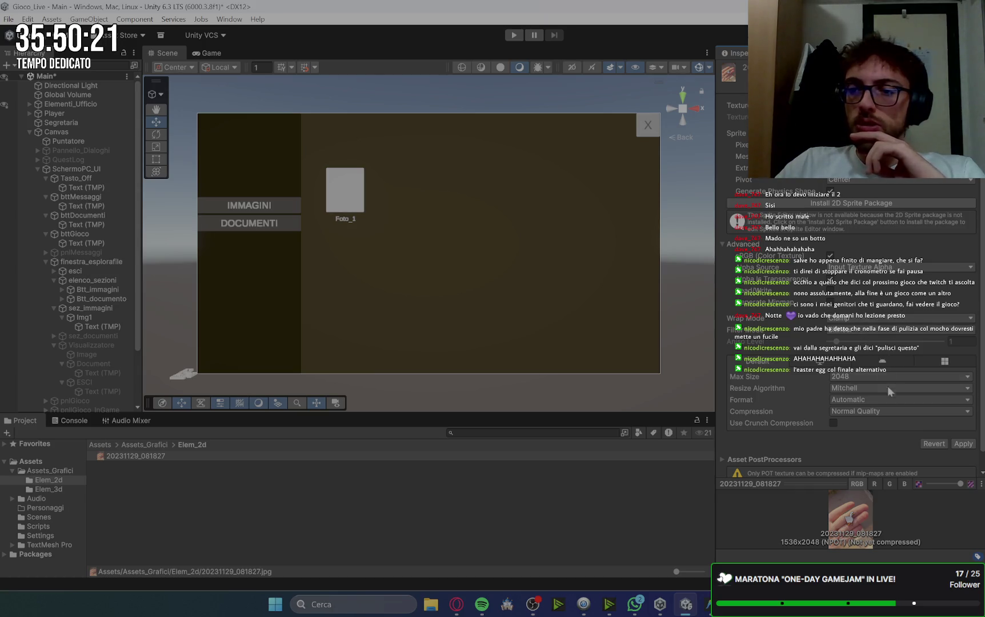
{"action": "left_click", "coordinate": [958, 444]}
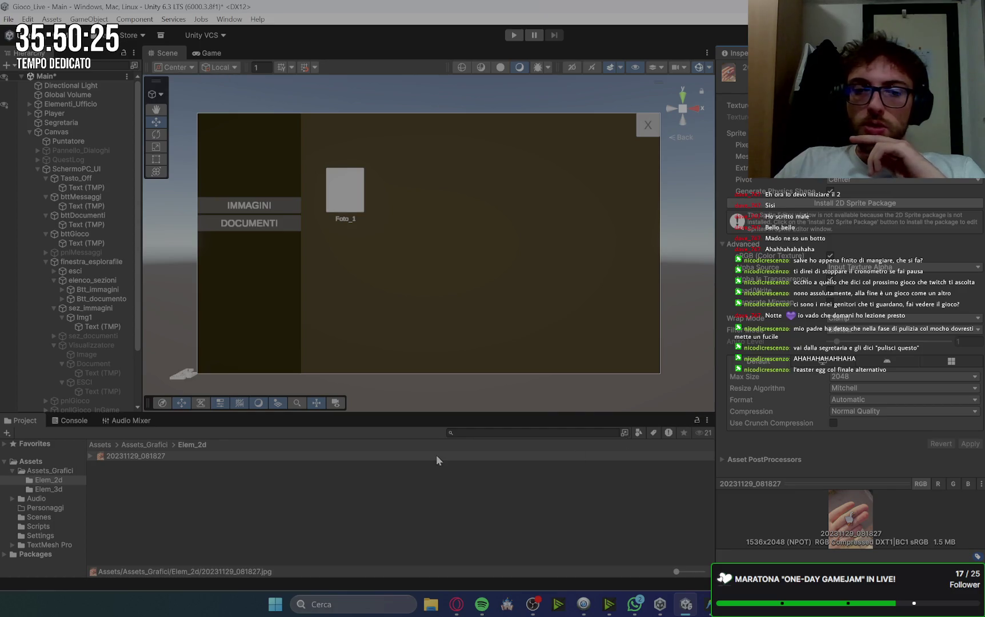
{"action": "left_click", "coordinate": [91, 456]}
{"action": "left_click", "coordinate": [146, 448]}
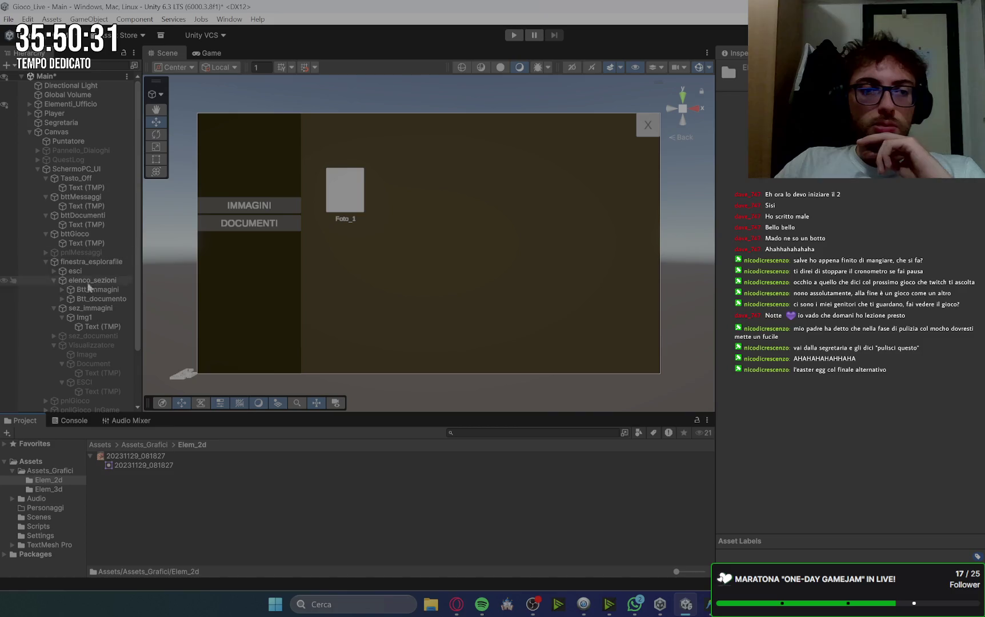
- Assign the 20231129_081827 sprite to Img1's Foto Da Mostrare field
{"action": "left_click", "coordinate": [84, 317]}
{"action": "mouse_move", "coordinate": [144, 466]}
{"action": "left_mouse_down"}
{"action": "mouse_move", "coordinate": [867, 433]}
{"action": "mouse_move", "coordinate": [761, 420]}
{"action": "left_mouse_up"}
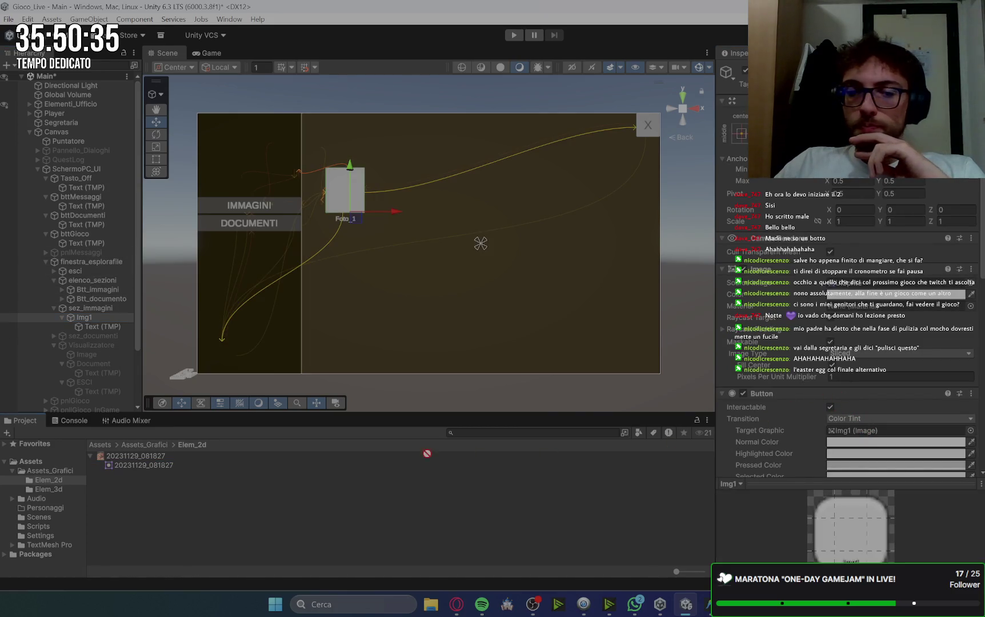
{"action": "scroll", "coordinate": [761, 419], "scroll_direction": "down", "scroll_amount": 5}
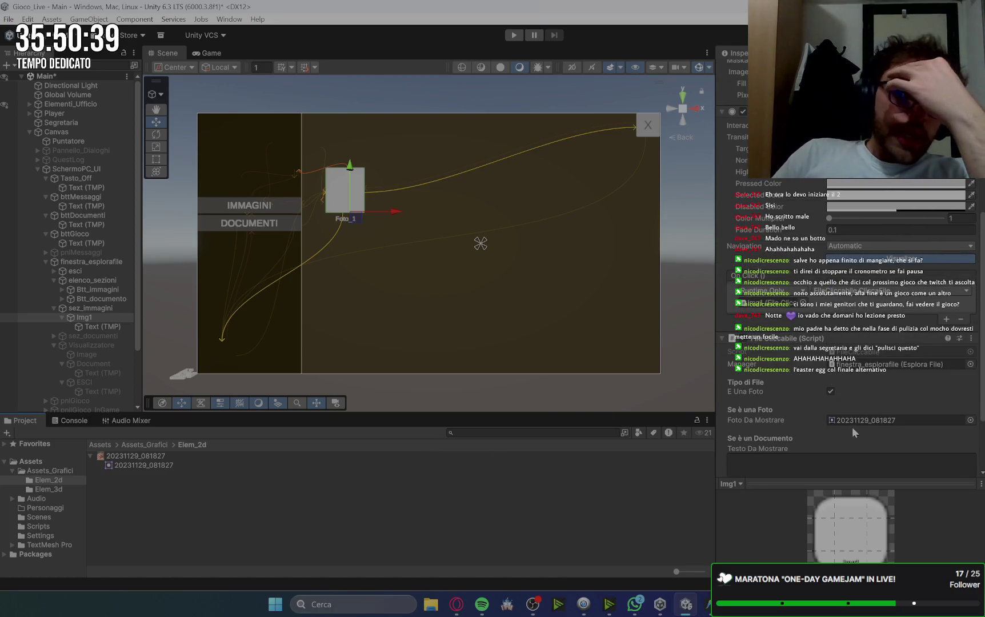
{"action": "scroll", "coordinate": [852, 427], "scroll_direction": "down", "scroll_amount": 3}
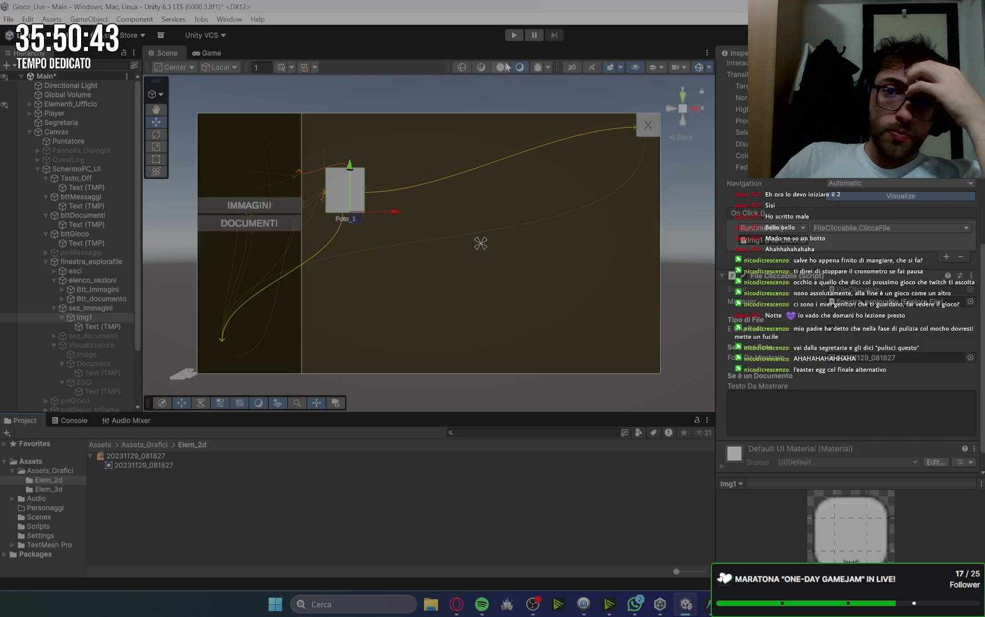
- Test-run the game, stop it, and collapse elenco_sezioni and sez_immagini
{"action": "left_click", "coordinate": [512, 35]}
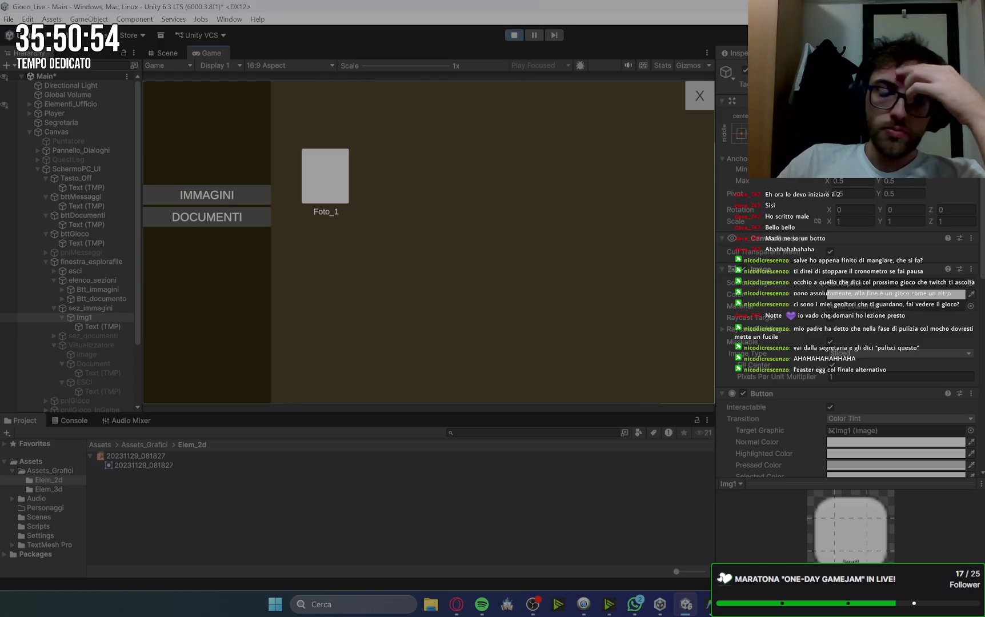
{"action": "left_click", "coordinate": [514, 36]}
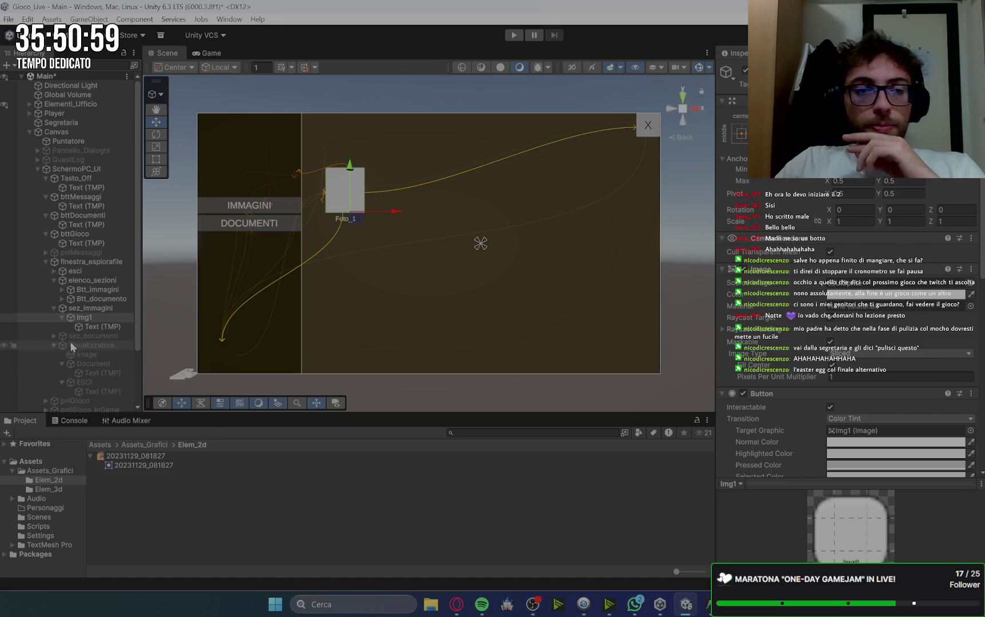
{"action": "left_click", "coordinate": [55, 280]}
{"action": "left_click", "coordinate": [53, 289]}
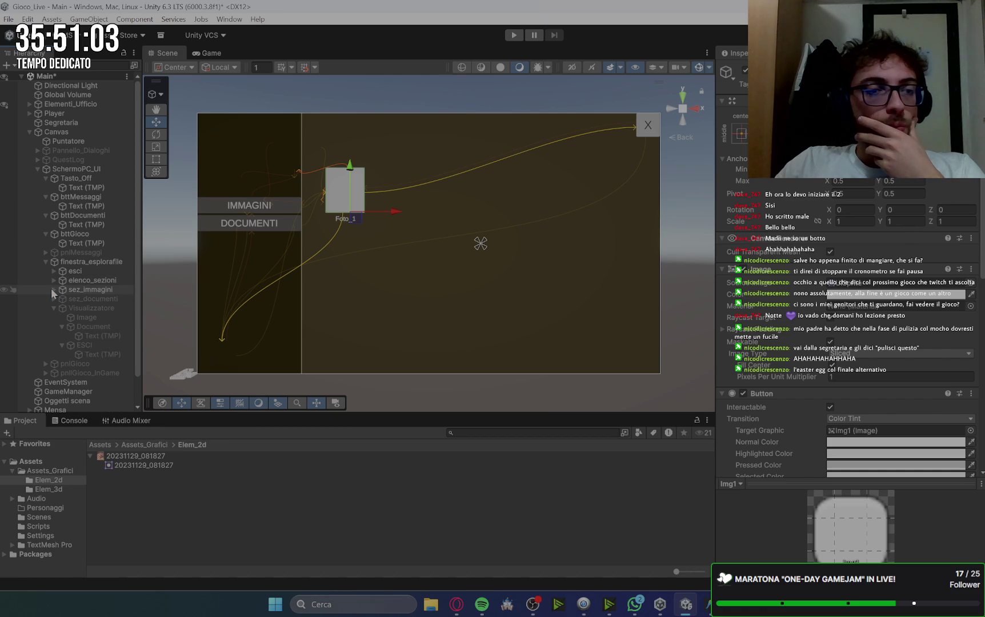
- Scroll Gemini's reply to its closing test steps and the proposed WhatsApp-style Messaggi app
{"action": "left_click", "coordinate": [459, 612]}
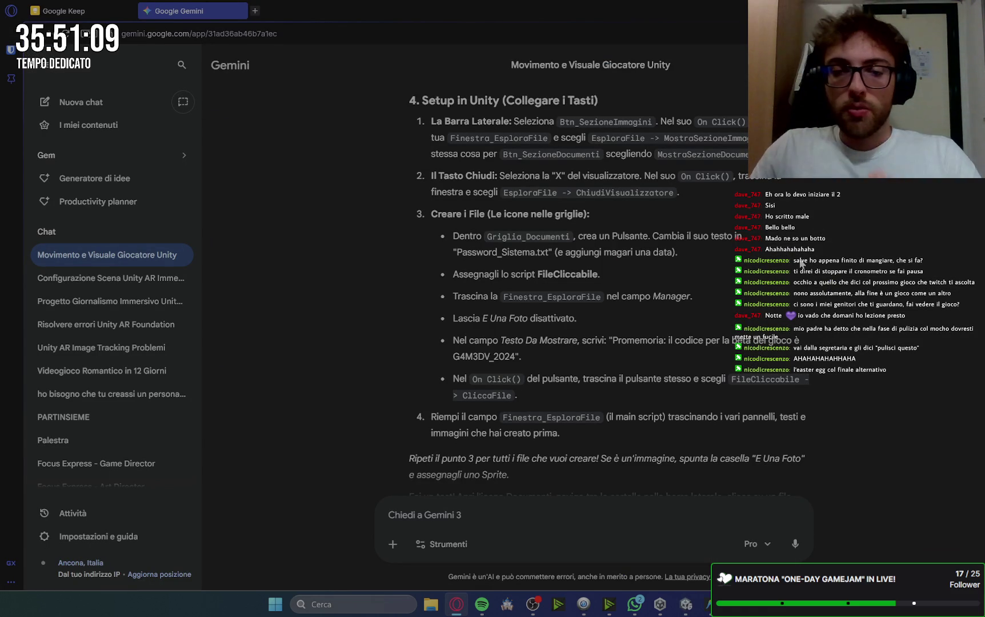
{"action": "scroll", "coordinate": [843, 271], "scroll_direction": "down", "scroll_amount": 1}
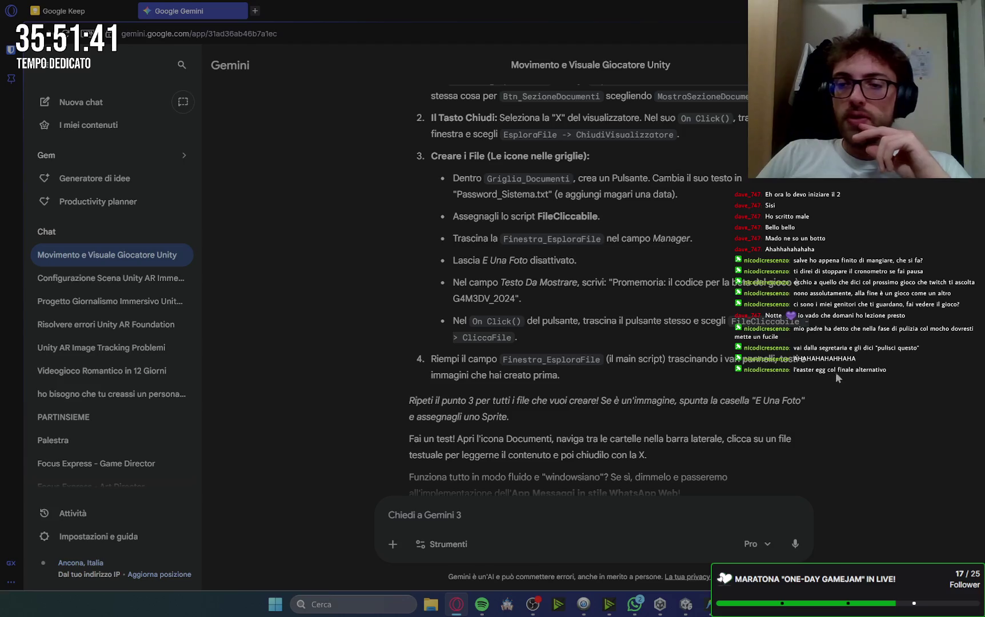
{"action": "scroll", "coordinate": [594, 393], "scroll_direction": "down", "scroll_amount": 1}
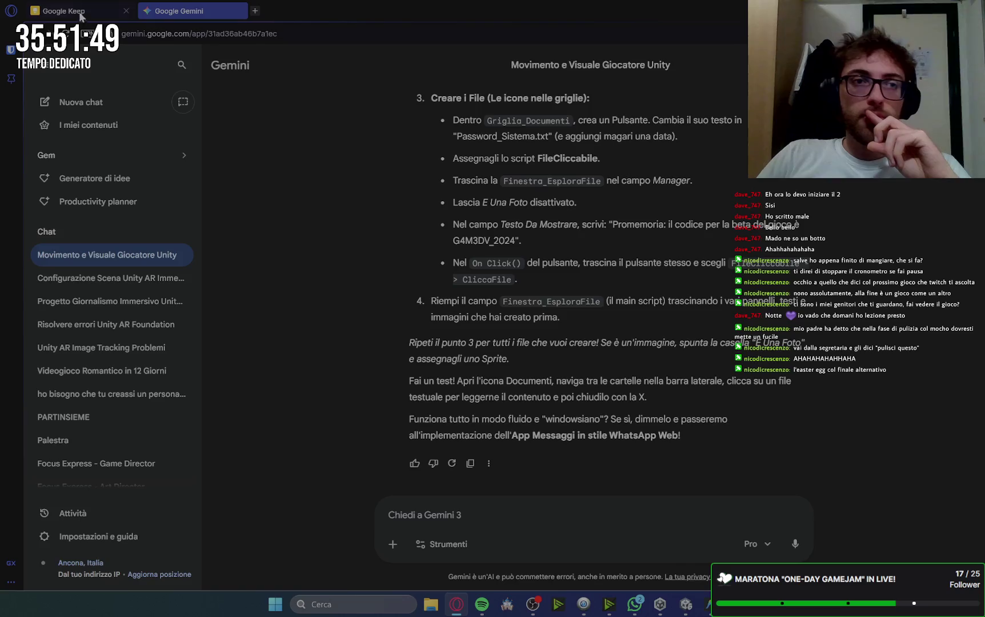
- In Google Keep, open the 'Quest indaga nell'ufficio' note briefly and close it
{"action": "left_click", "coordinate": [101, 10]}
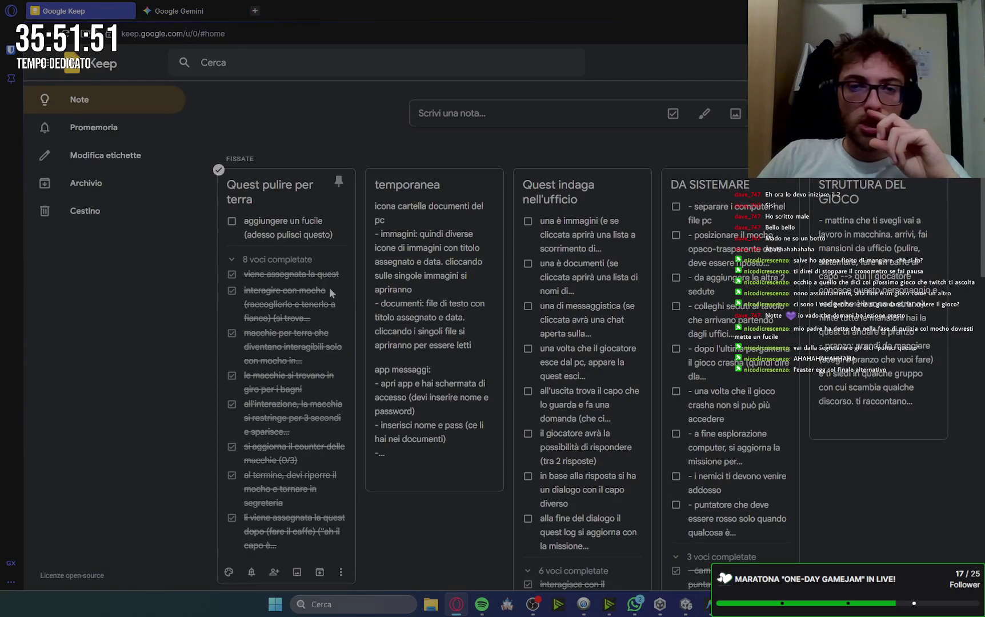
{"action": "left_click", "coordinate": [595, 287]}
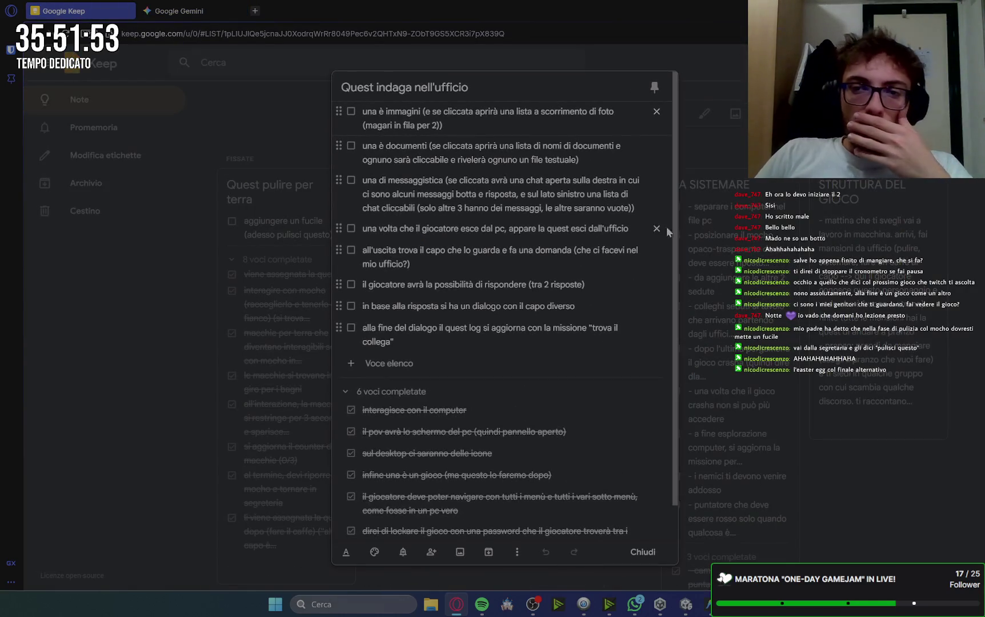
{"action": "left_click", "coordinate": [684, 229]}
- Delete the documents-folder paragraph and blank lines from the temporanea note, keeping only app messaggi
{"action": "left_click", "coordinate": [425, 267]}
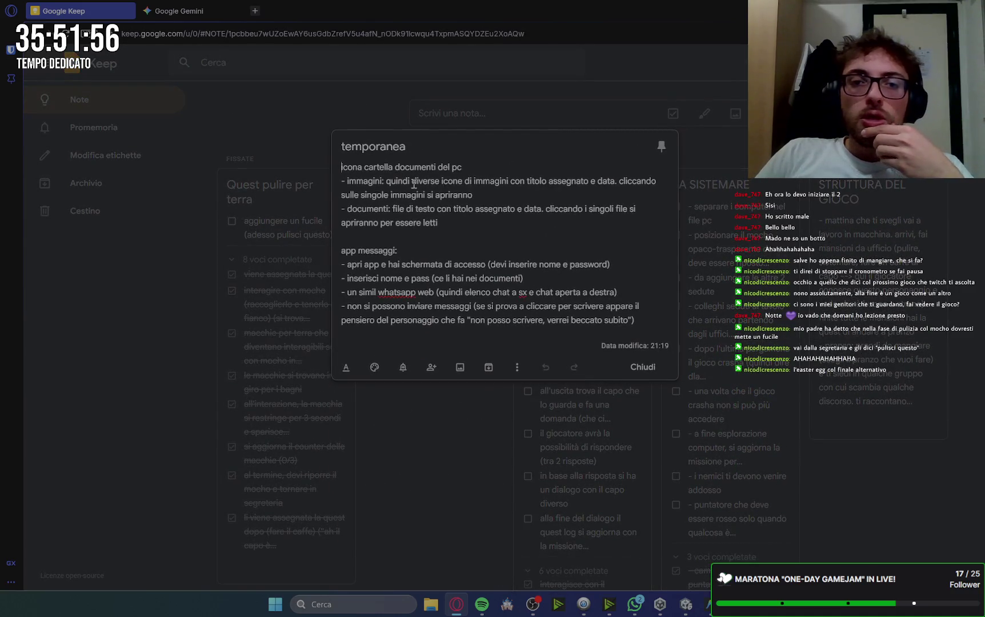
{"action": "mouse_move", "coordinate": [464, 219]}
{"action": "left_mouse_down"}
{"action": "mouse_move", "coordinate": [394, 210]}
{"action": "mouse_move", "coordinate": [323, 151]}
{"action": "left_mouse_up"}
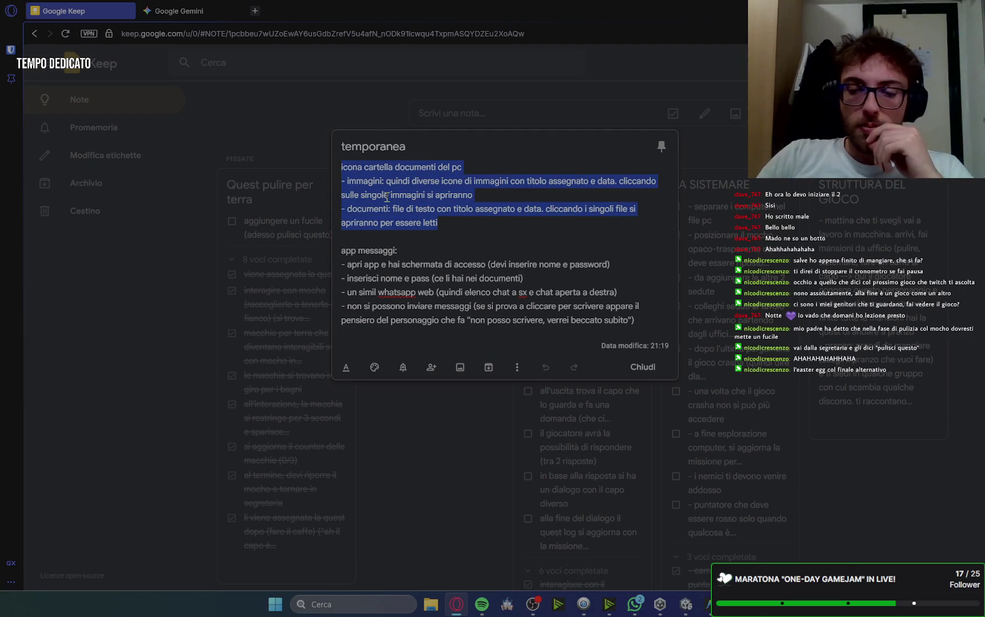
{"action": "key", "text": "BackSpace"}
{"action": "left_click", "coordinate": [343, 210]}
{"action": "key", "text": "BackSpace"}
{"action": "key", "text": "BackSpace"}
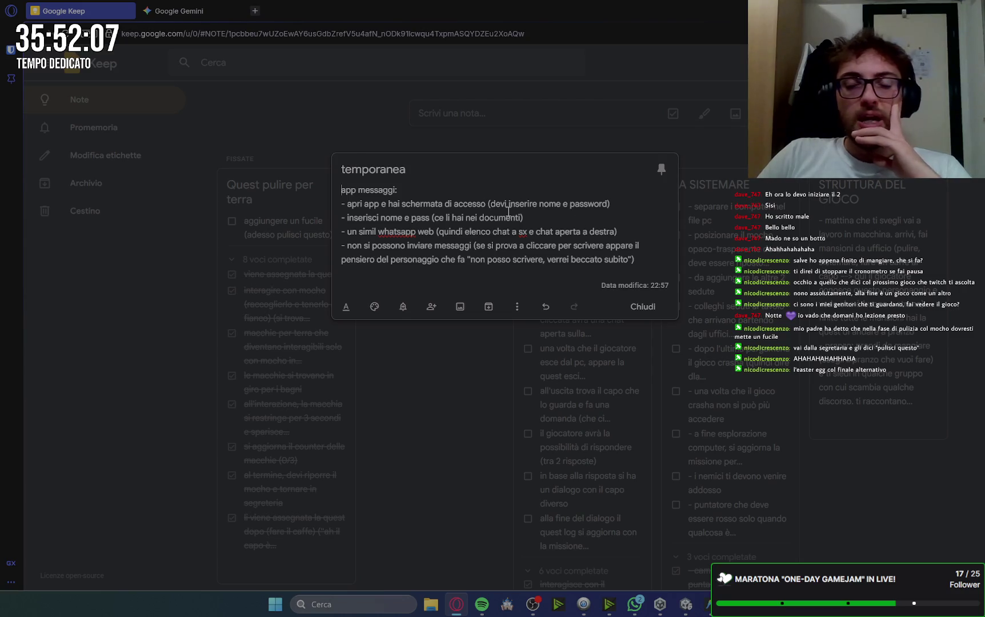
{"action": "left_click", "coordinate": [643, 306]}
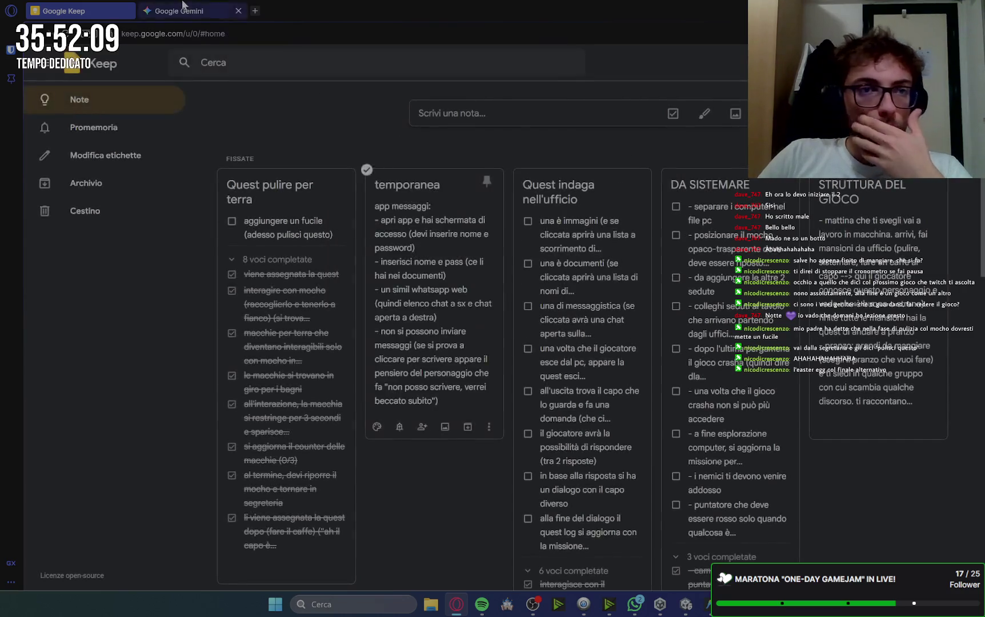
{"action": "left_click", "coordinate": [183, 7]}
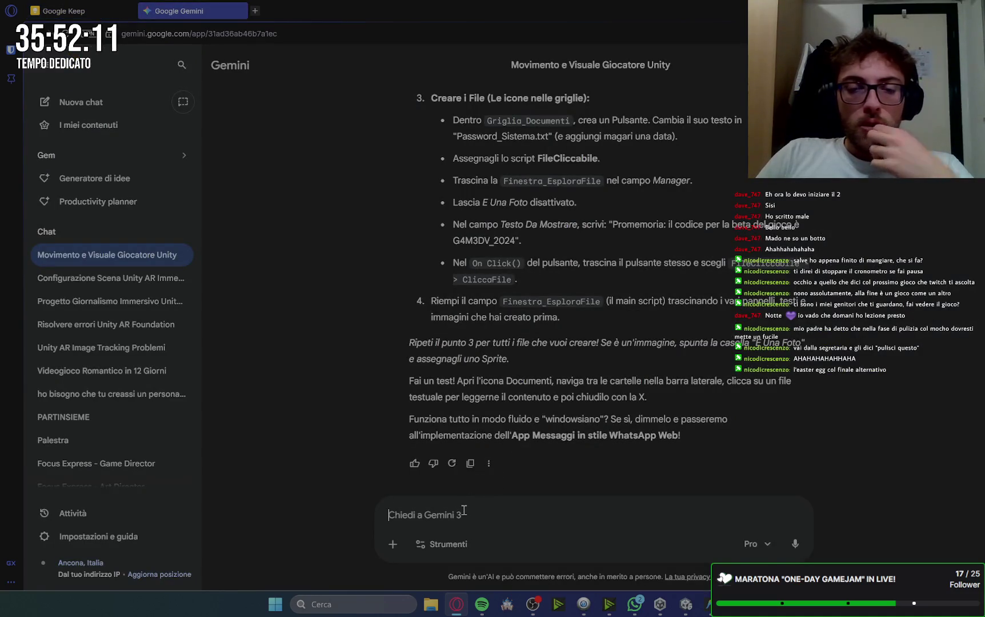
- Tell Gemini to move on to the messaging app, 'bloccata' by a password hidden among the documents
{"action": "type", "text": "si ps"}
{"action": "type", "text": "ssi"}
{"action": "type", "text": " pas"}
{"action": "type", "text": "e "}
{"action": "type", "text": "ll'ap"}
{"action": "type", "text": "i mess"}
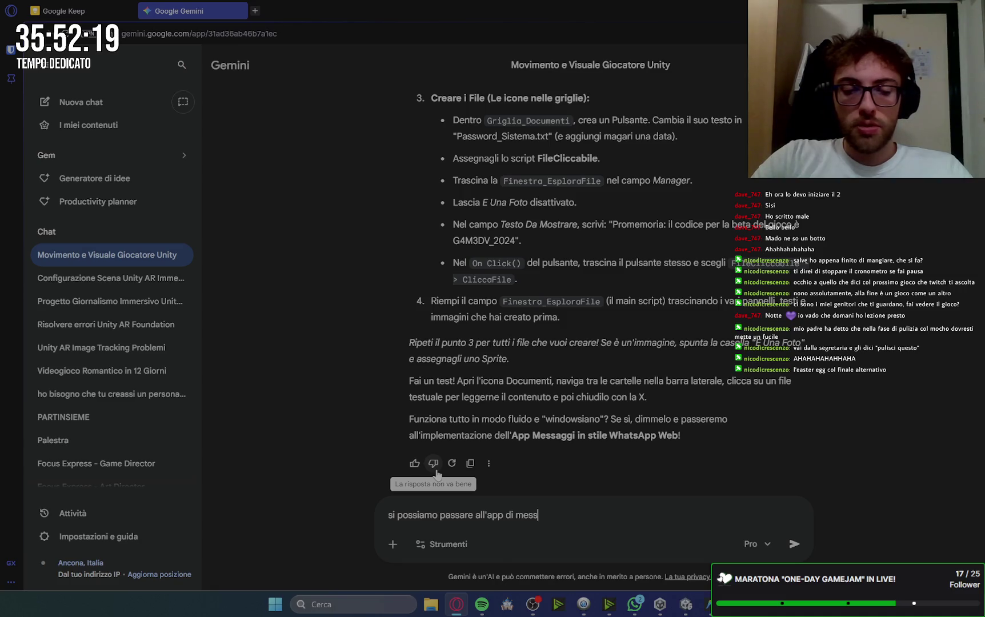
{"action": "type", "text": "agg"}
{"action": "type", "text": "ica"}
{"action": "type", "text": "uni"}
{"action": "type", "text": "osa"}
{"action": "type", "text": " vo"}
{"action": "type", "text": "i che fosse"}
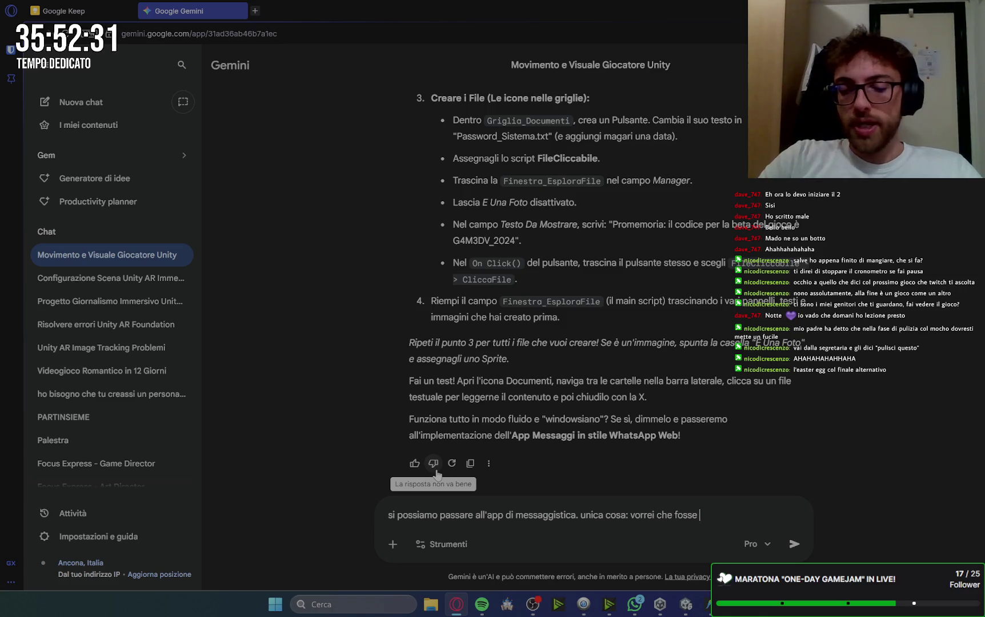
{"action": "type", "text": "\""}
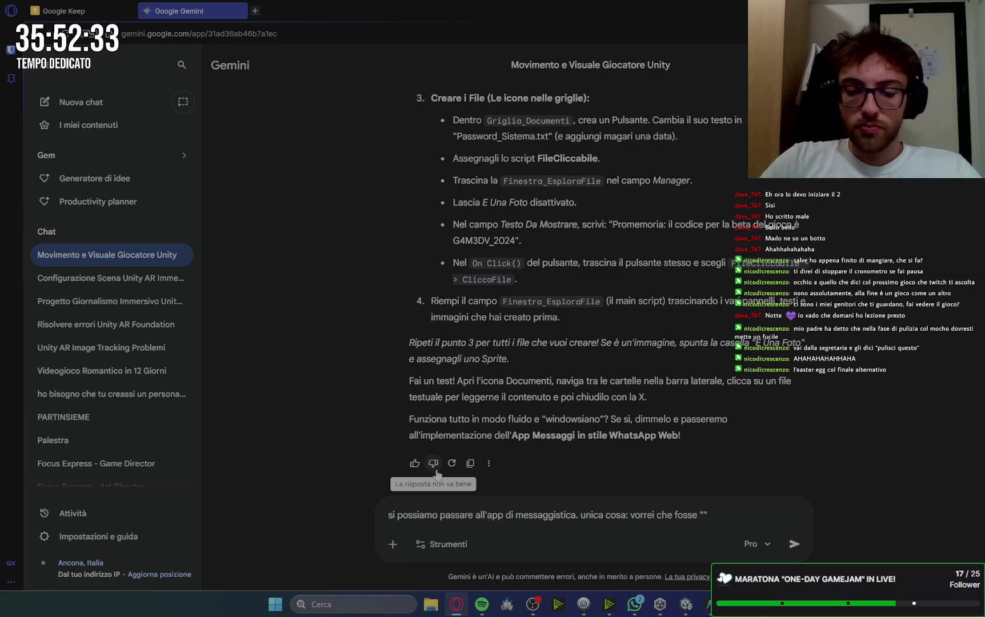
{"action": "type", "text": "bloccata\""}
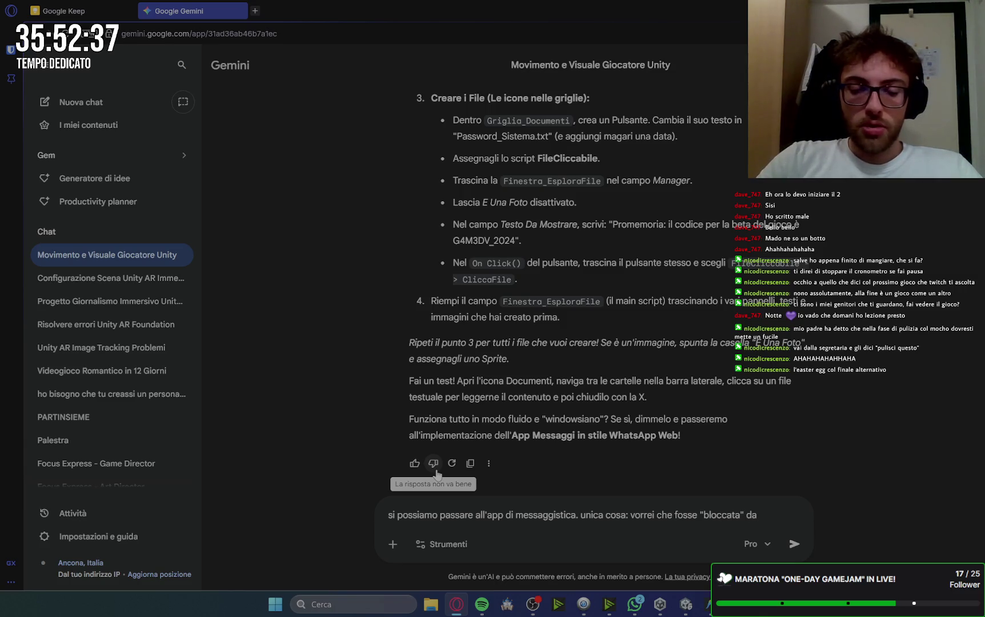
{"action": "type", "text": " da codice"}
{"action": "key", "text": "BackSpace"}
{"action": "key", "text": "BackSpace"}
{"action": "key", "text": "BackSpace"}
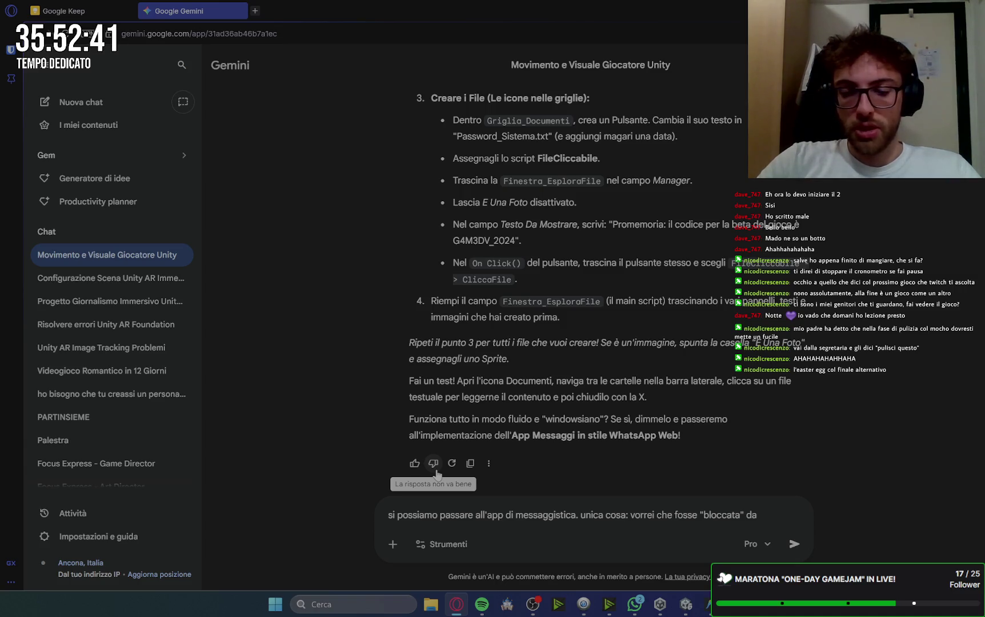
{"action": "type", "text": "na password "}
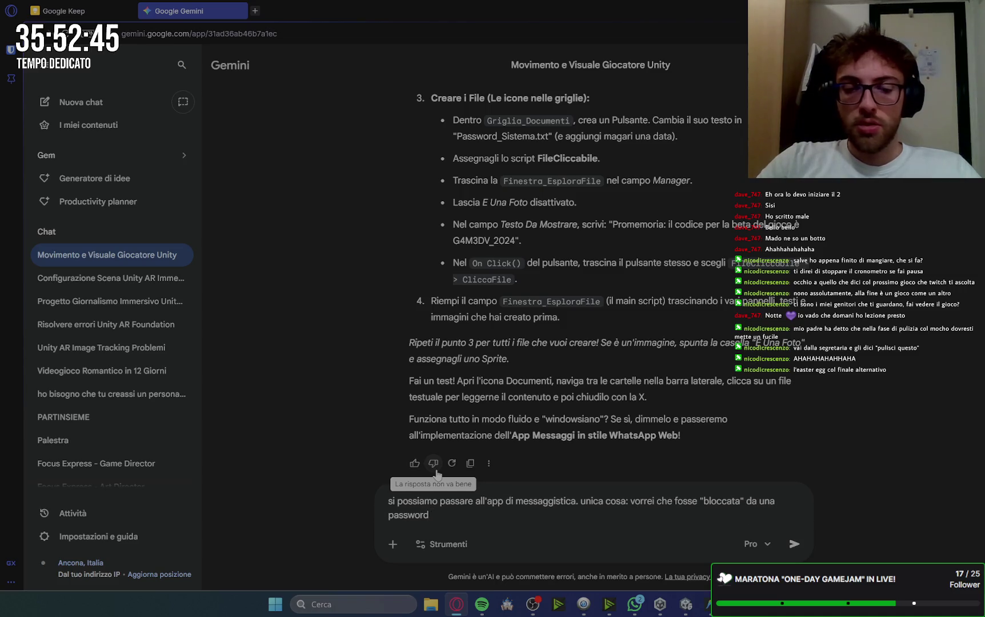
{"action": "type", "text": "che si tr"}
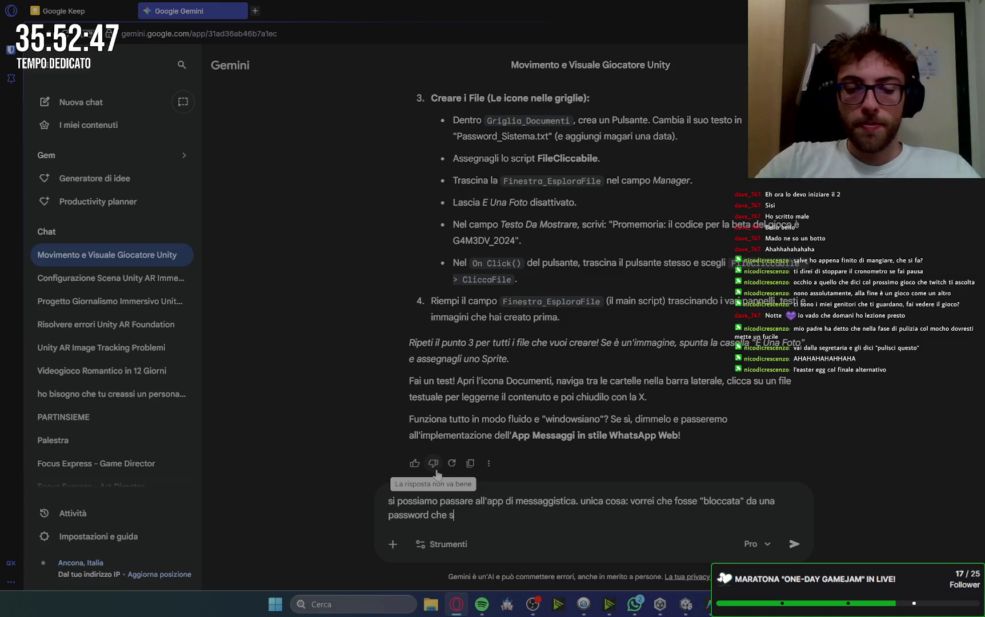
{"action": "type", "text": "overà anch"}
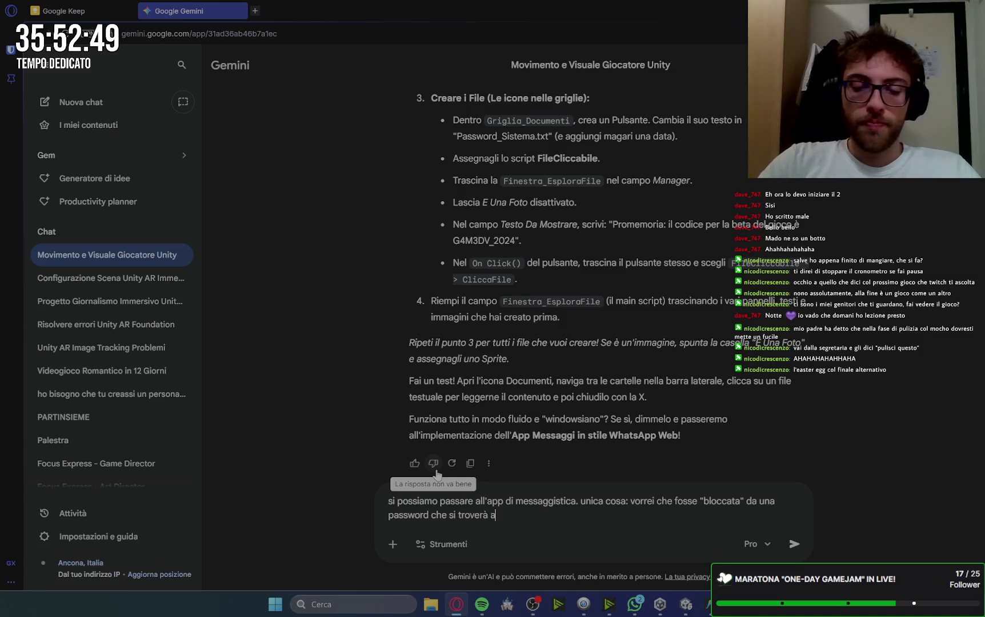
{"action": "type", "text": "'essa"}
{"action": "type", "text": " tr"}
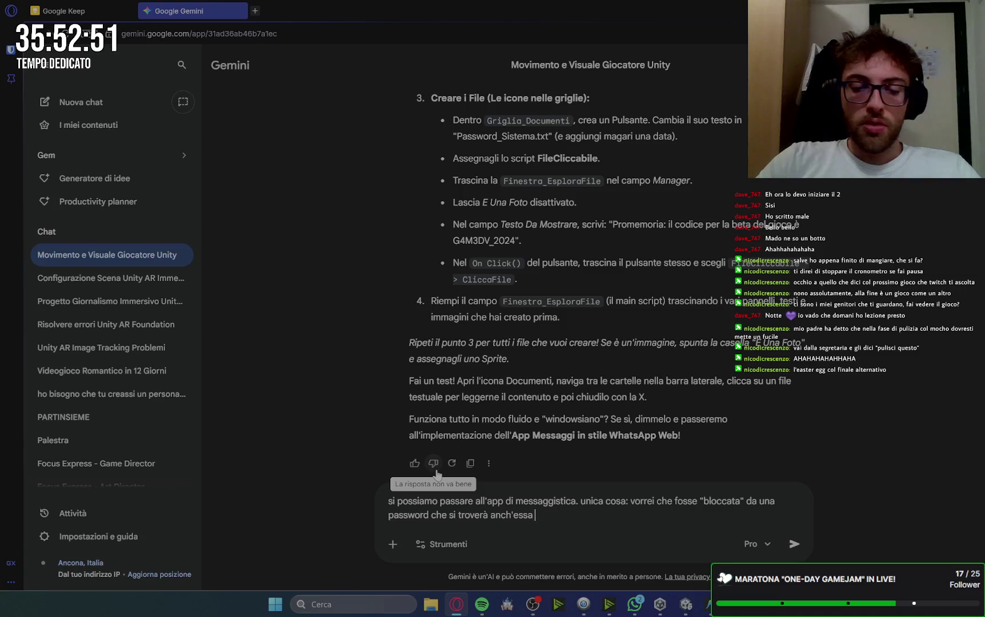
{"action": "type", "text": "a i documen"}
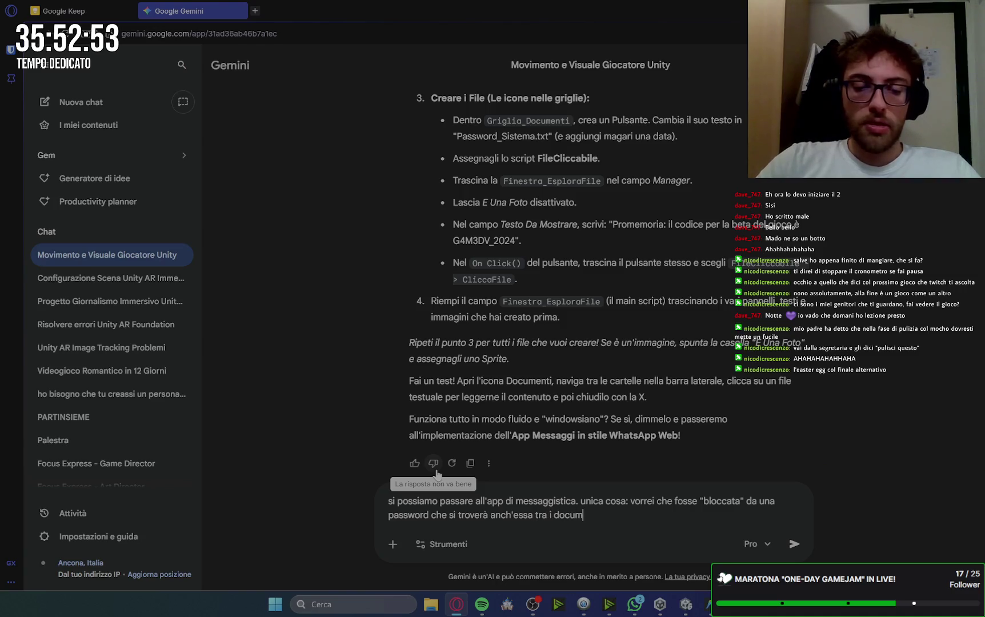
{"action": "type", "text": "ti "}
{"action": "type", "text": "(u"}
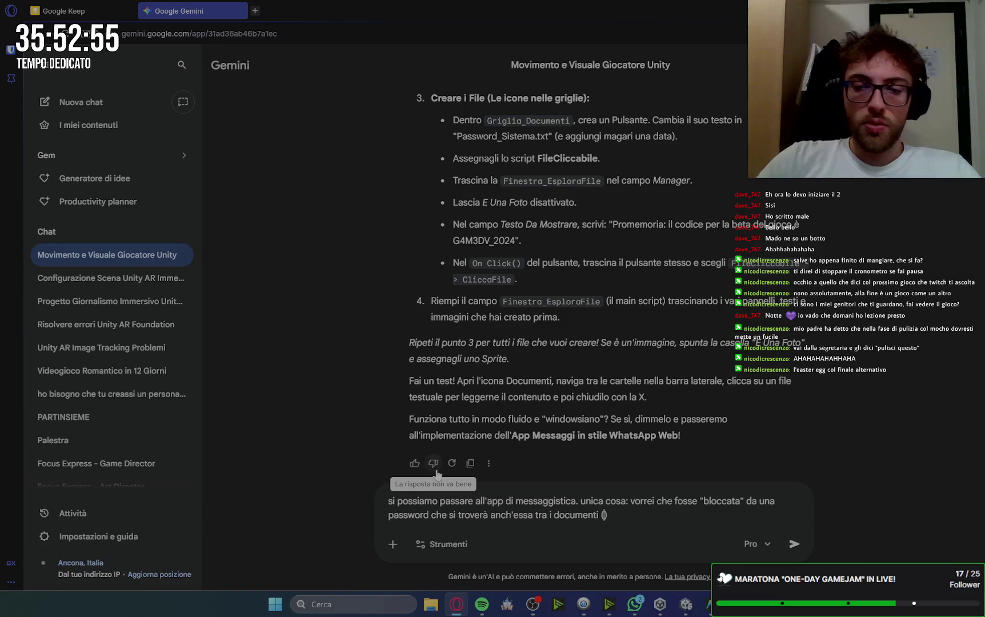
{"action": "type", "text": "n pò"}
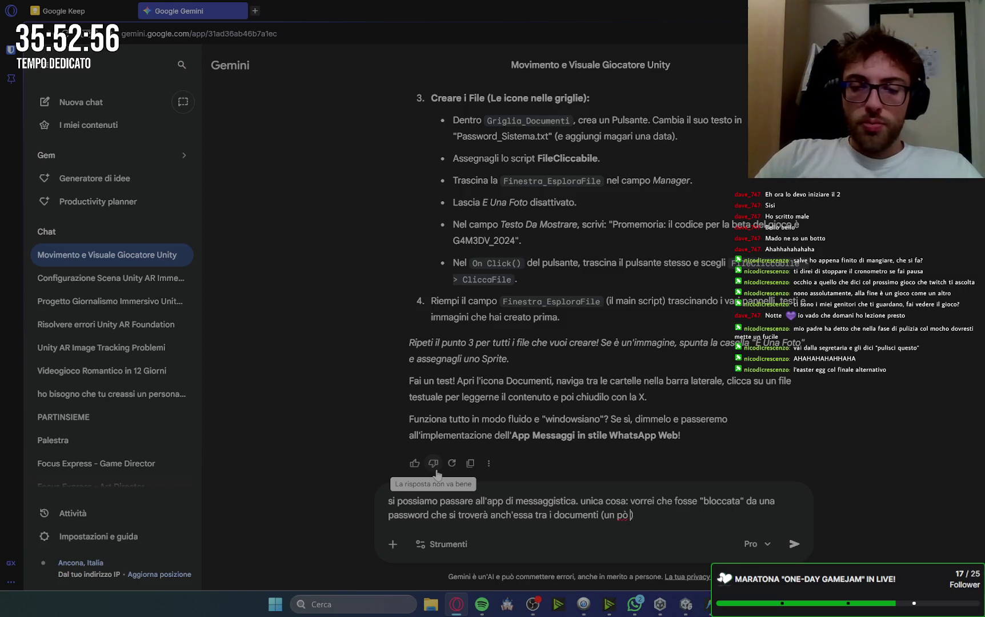
{"action": "type", "text": " come abbiamo fatto per il gioco"}
{"action": "key", "text": "End"}
{"action": "type", "text": "per il resto "}
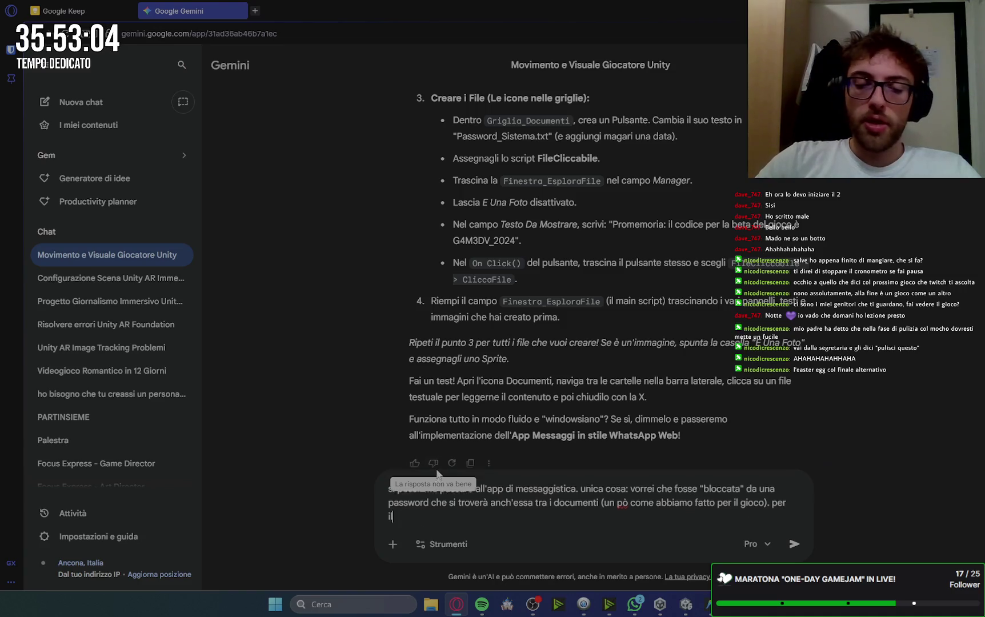
{"action": "type", "text": "rimane come ti "}
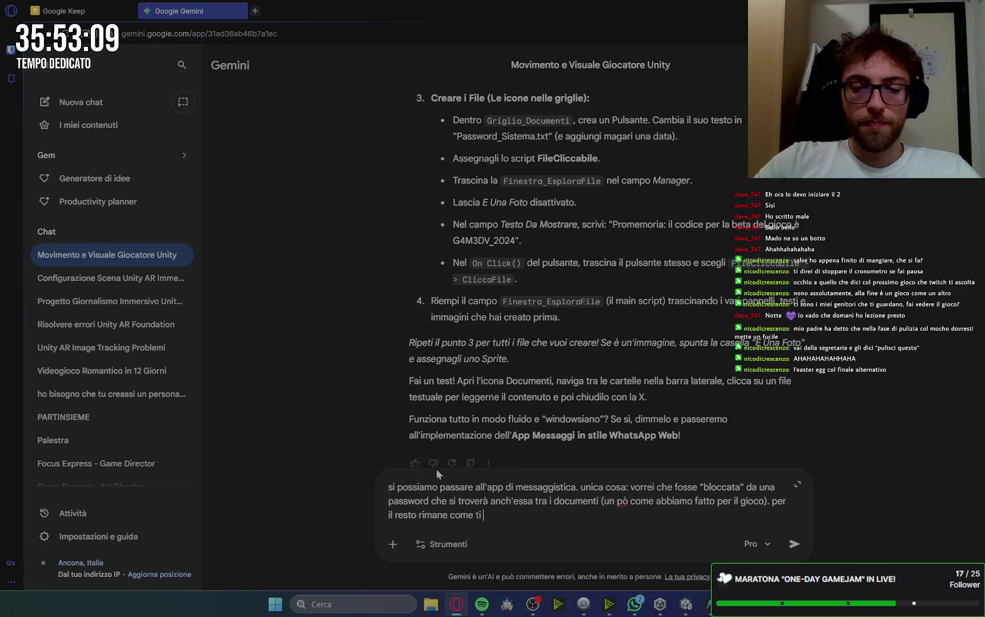
{"action": "type", "text": "ho detto prima"}
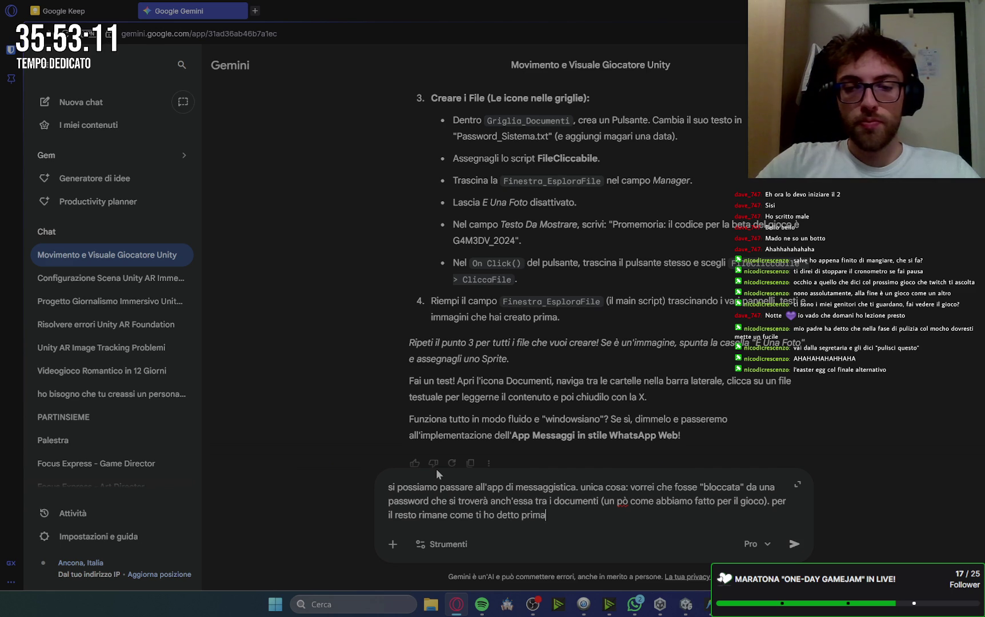
{"action": "key", "text": "Return"}
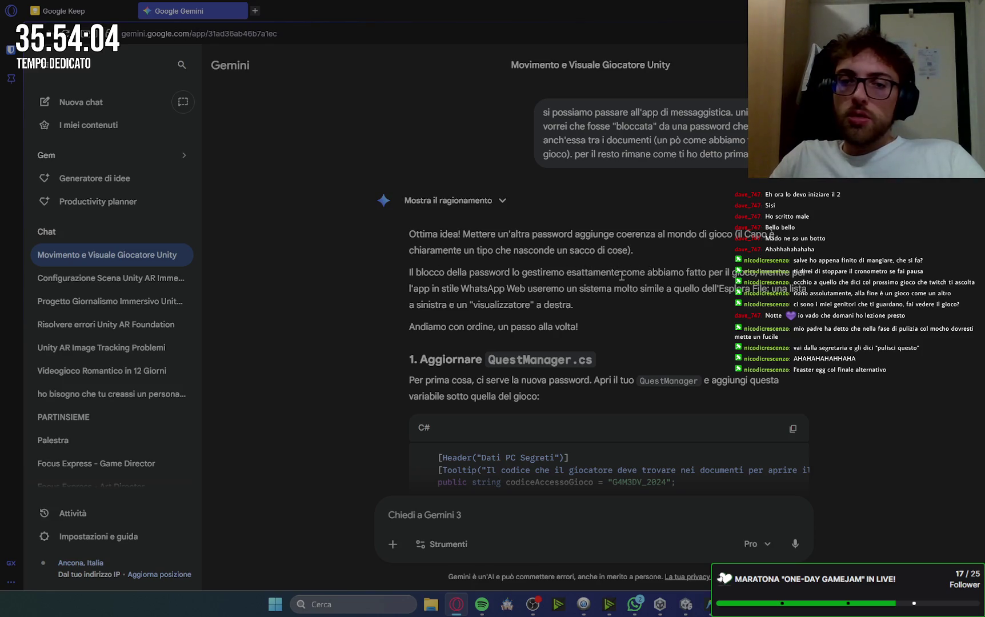
- Select the whole QuestManager.cs code block in Gemini's reply
{"action": "scroll", "coordinate": [638, 286], "scroll_direction": "down", "scroll_amount": 3}
{"action": "triple_click", "coordinate": [639, 286]}
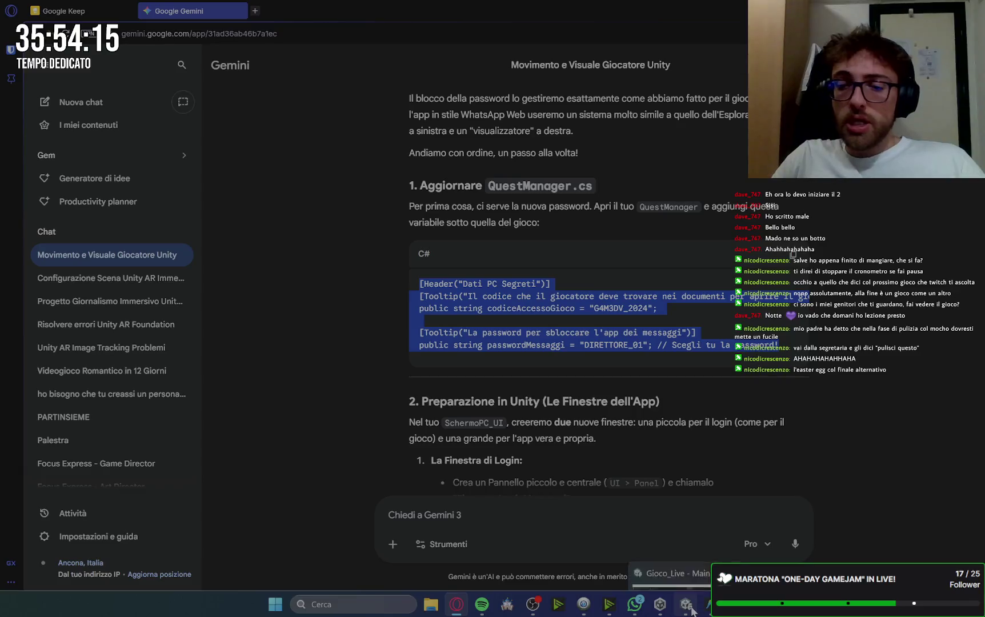
- Paste the Dati PC Segreti fields into QuestManager.cs after the Dati Mensa fields
{"action": "left_click", "coordinate": [686, 604]}
{"action": "left_click", "coordinate": [709, 604]}
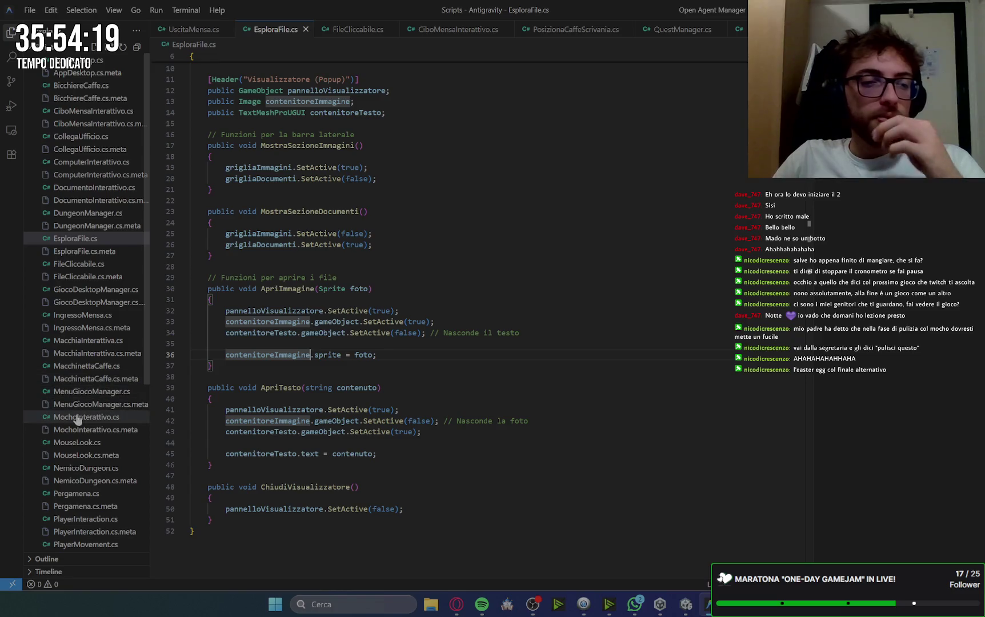
{"action": "scroll", "coordinate": [85, 469], "scroll_direction": "down", "scroll_amount": 5}
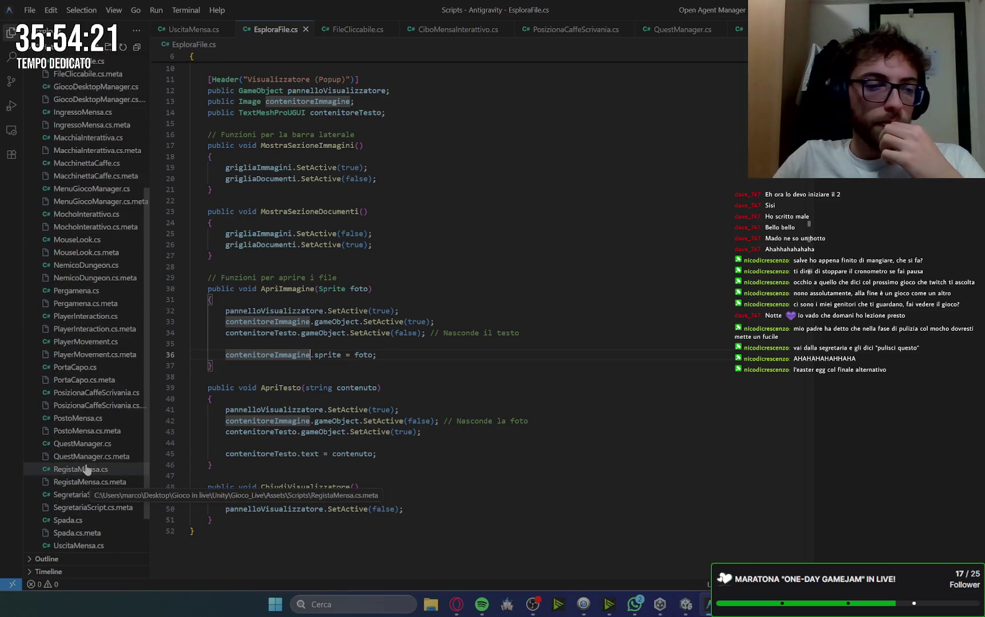
{"action": "left_click", "coordinate": [83, 444]}
{"action": "scroll", "coordinate": [410, 265], "scroll_direction": "down", "scroll_amount": 5}
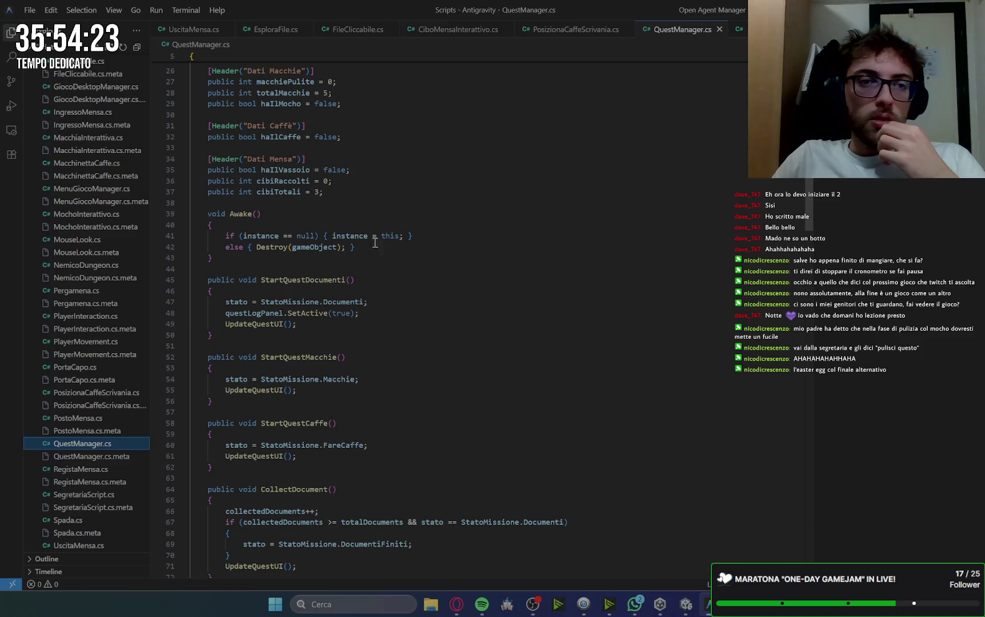
{"action": "scroll", "coordinate": [377, 246], "scroll_direction": "up", "scroll_amount": 3}
{"action": "left_click", "coordinate": [341, 308]}
{"action": "key", "text": "Return"}
{"action": "key", "text": "Return"}
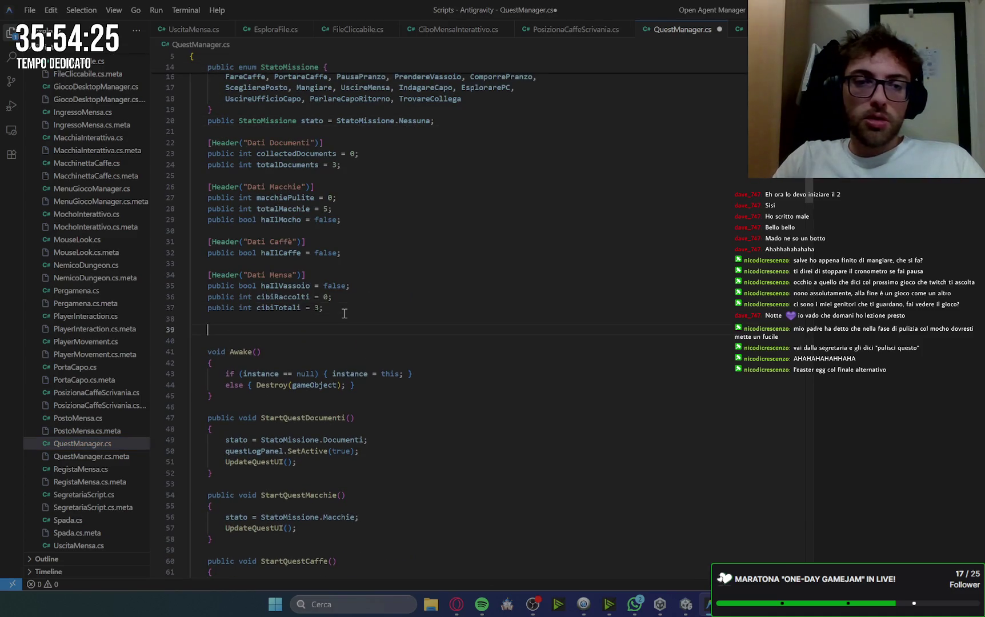
{"action": "key", "text": "ctrl+v"}
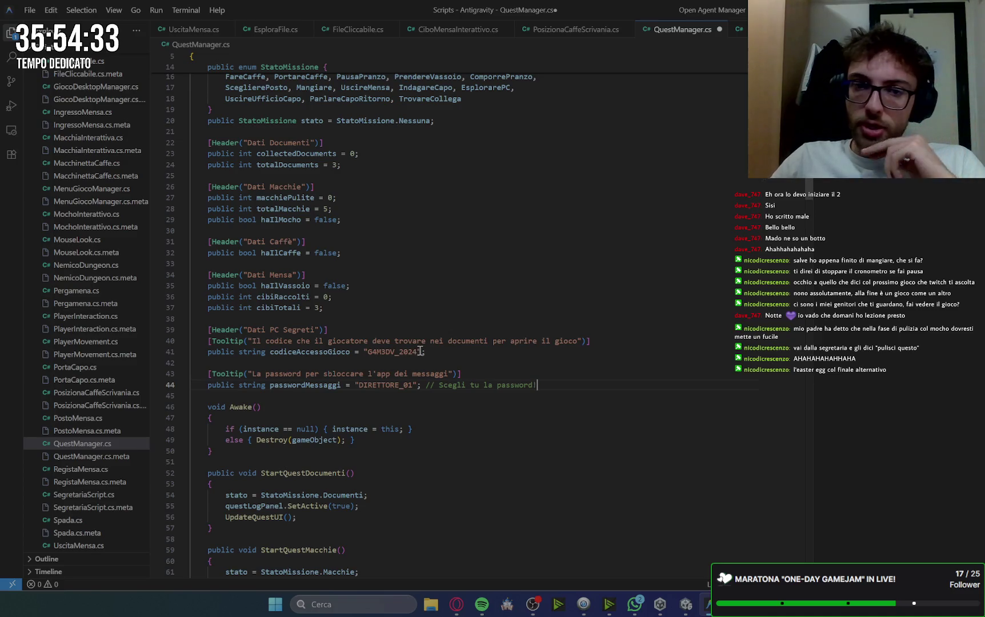
{"action": "double_click", "coordinate": [413, 353]}
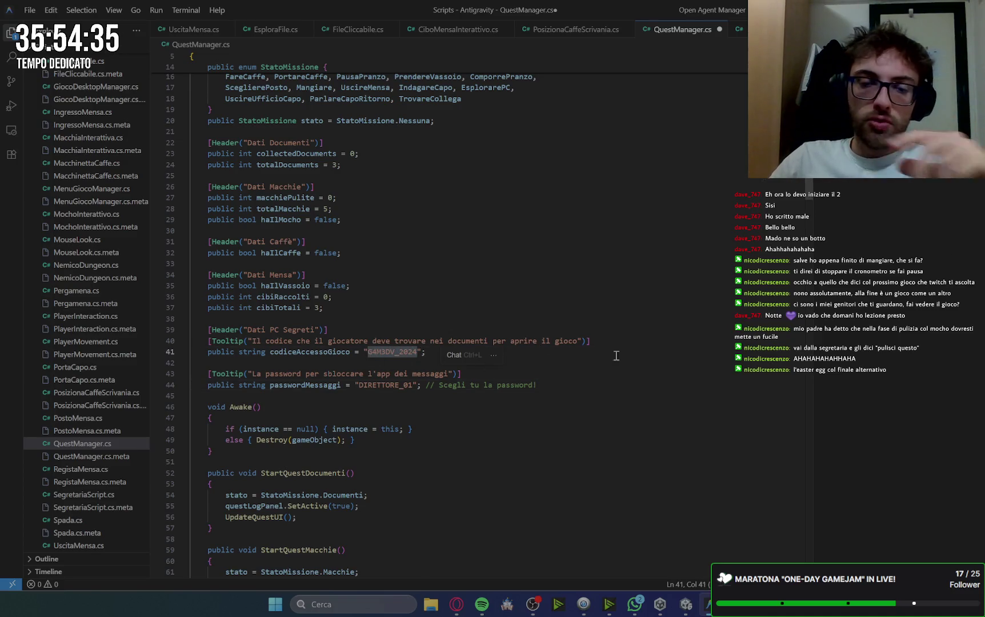
{"action": "type", "text": "8"}
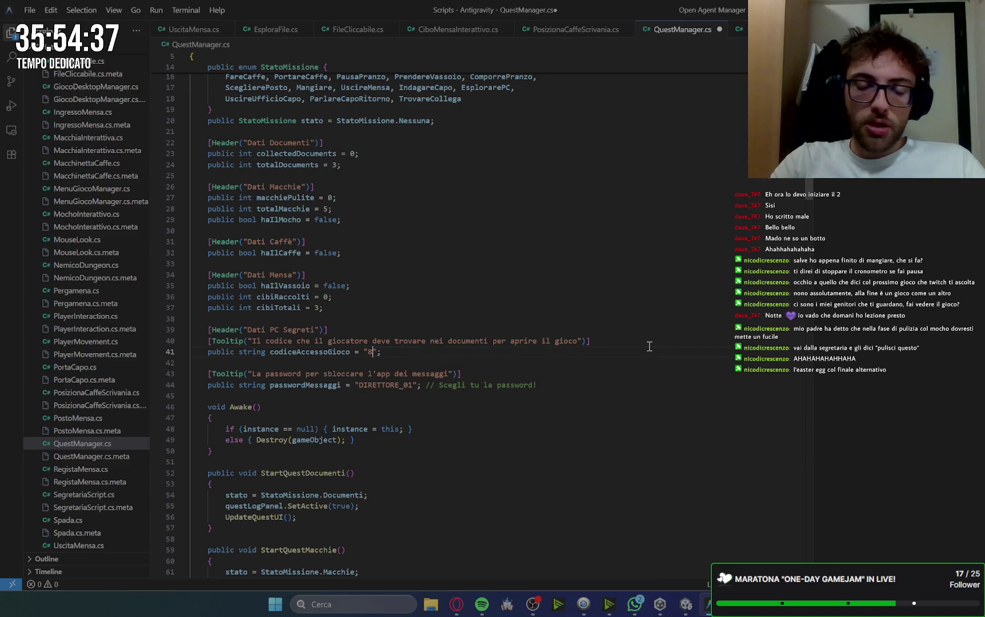
{"action": "type", "text": "008"}
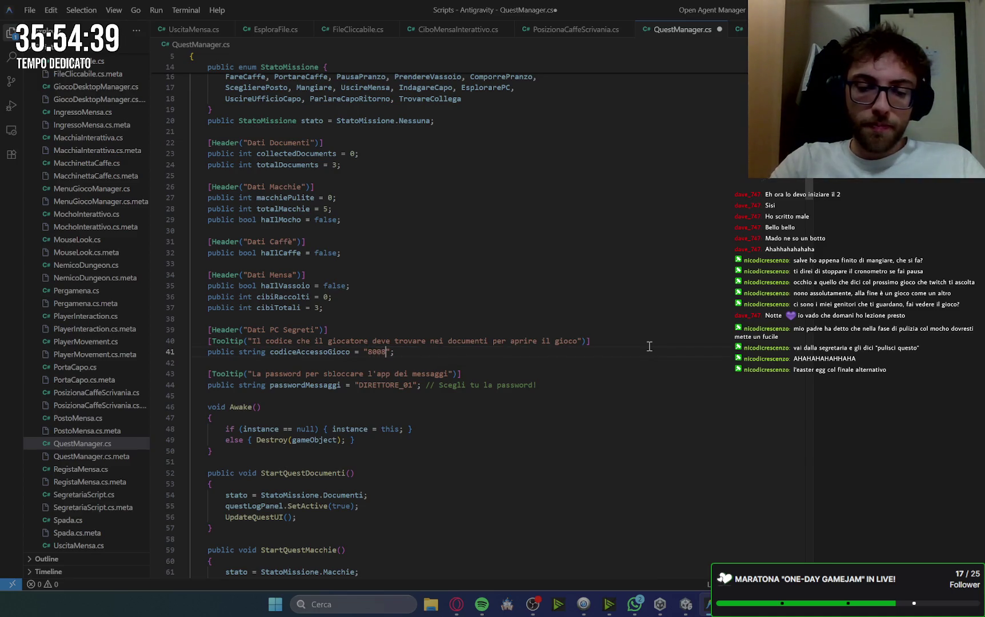
{"action": "type", "text": "_1"}
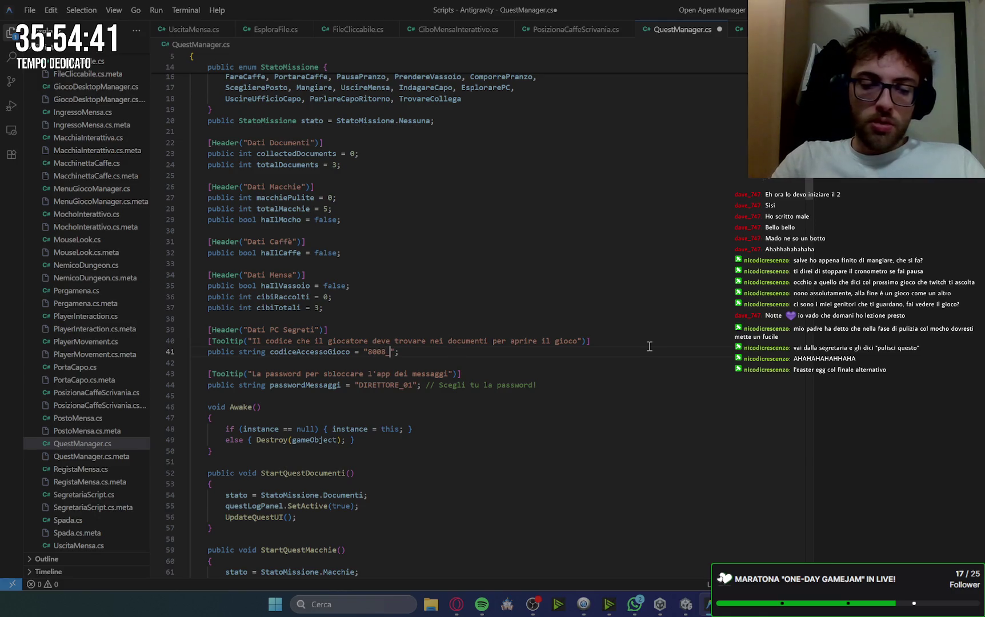
{"action": "type", "text": "35"}
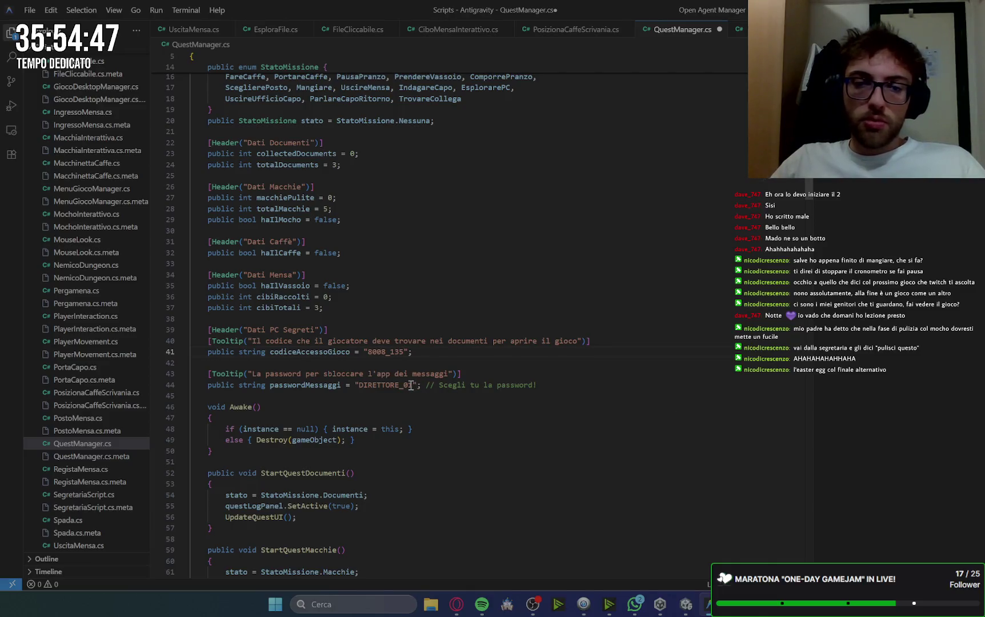
{"action": "double_click", "coordinate": [413, 386]}
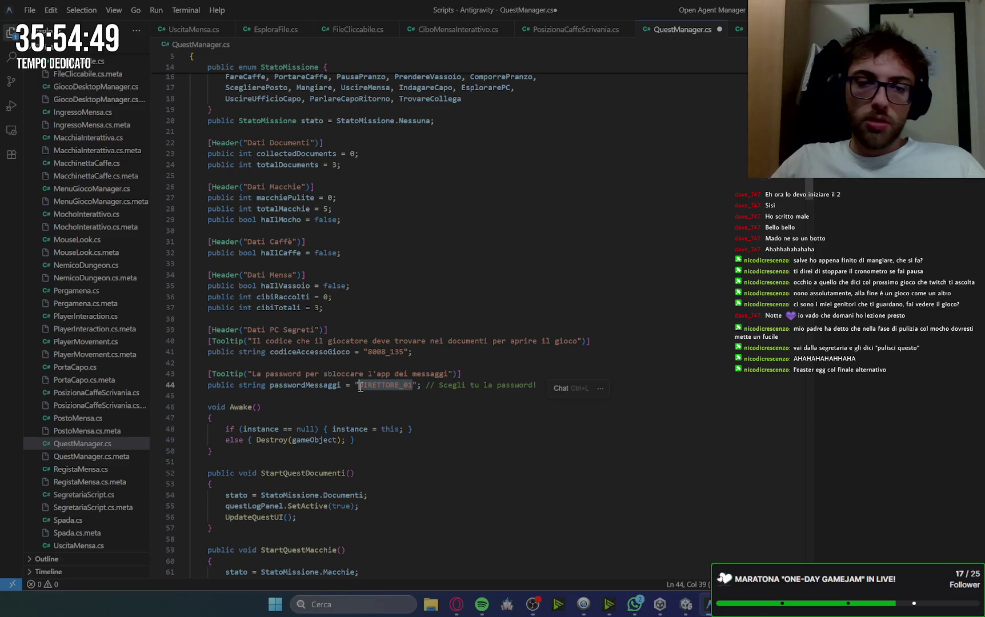
{"action": "type", "text": "messaggi"}
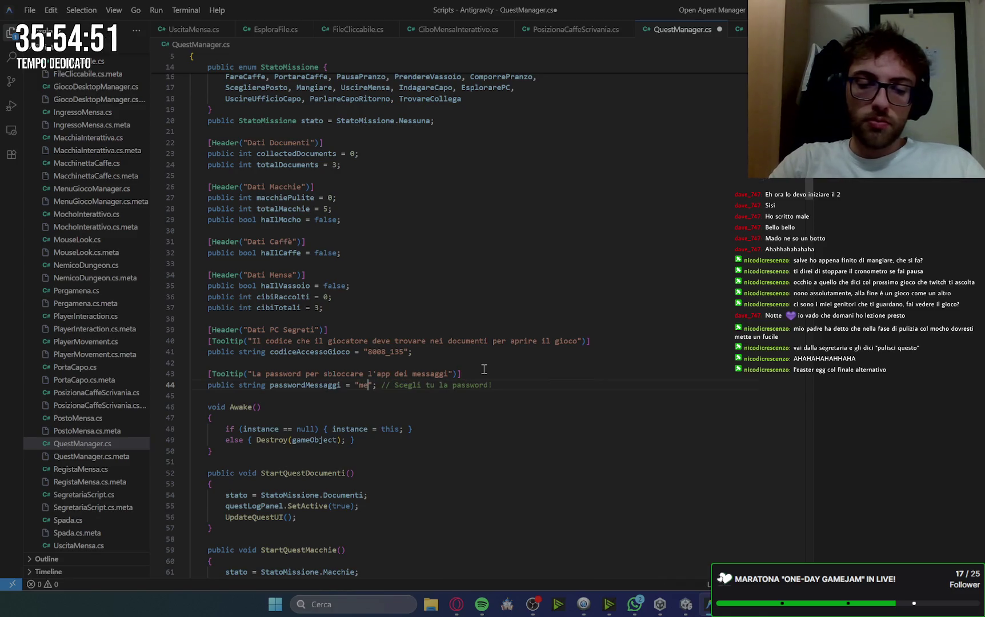
{"action": "left_click", "coordinate": [520, 370]}
{"action": "key", "text": "ctrl+s"}
{"action": "left_click", "coordinate": [455, 603]}
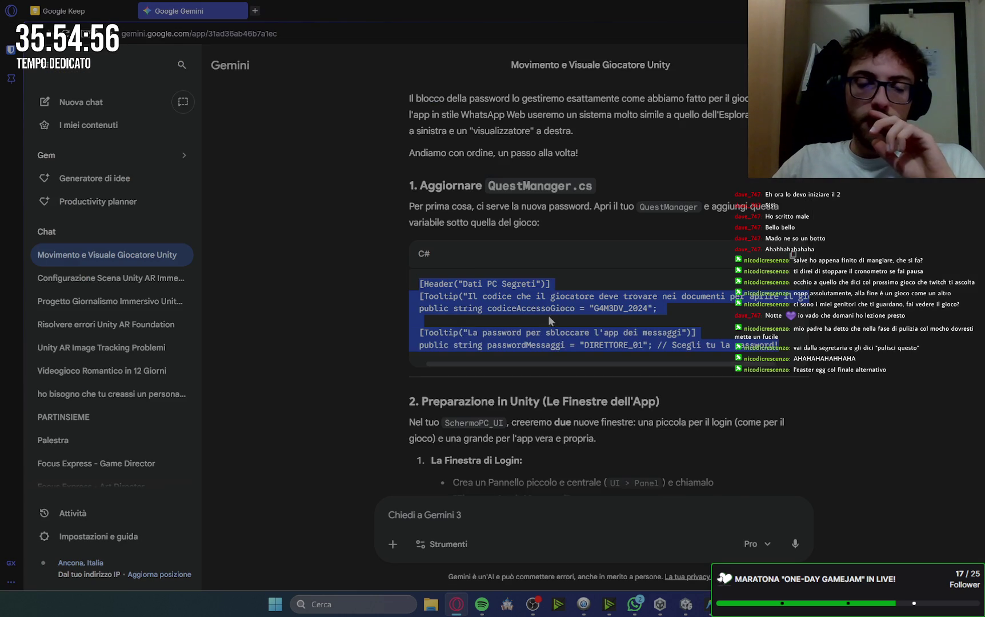
- Read Gemini's login-window, chat-window and LoginMessaggi.cs steps, then return to Unity
{"action": "scroll", "coordinate": [818, 377], "scroll_direction": "down", "scroll_amount": 2}
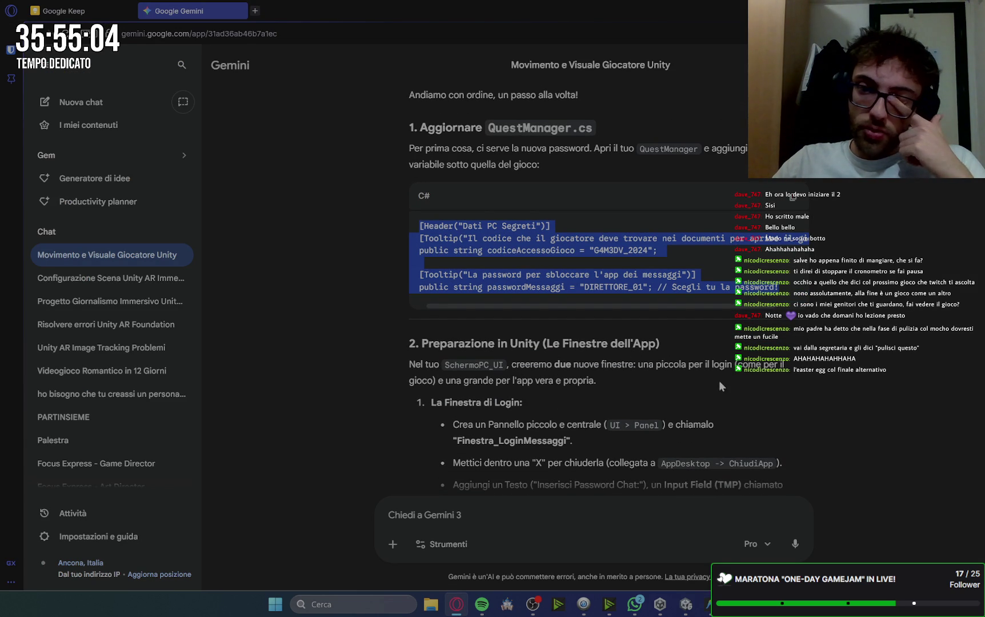
{"action": "scroll", "coordinate": [849, 370], "scroll_direction": "down", "scroll_amount": 3}
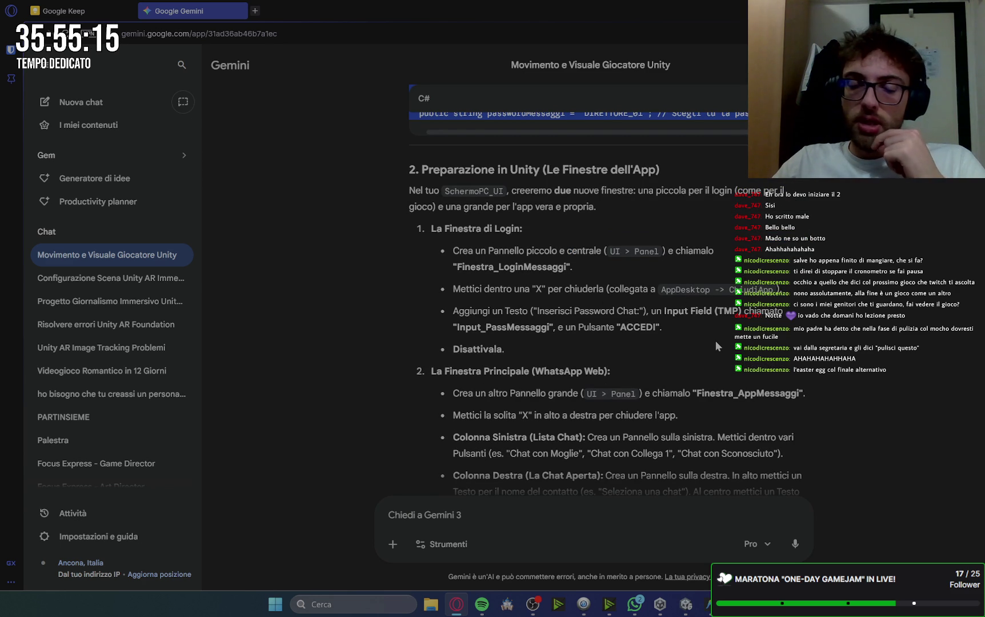
{"action": "scroll", "coordinate": [716, 341], "scroll_direction": "down", "scroll_amount": 2}
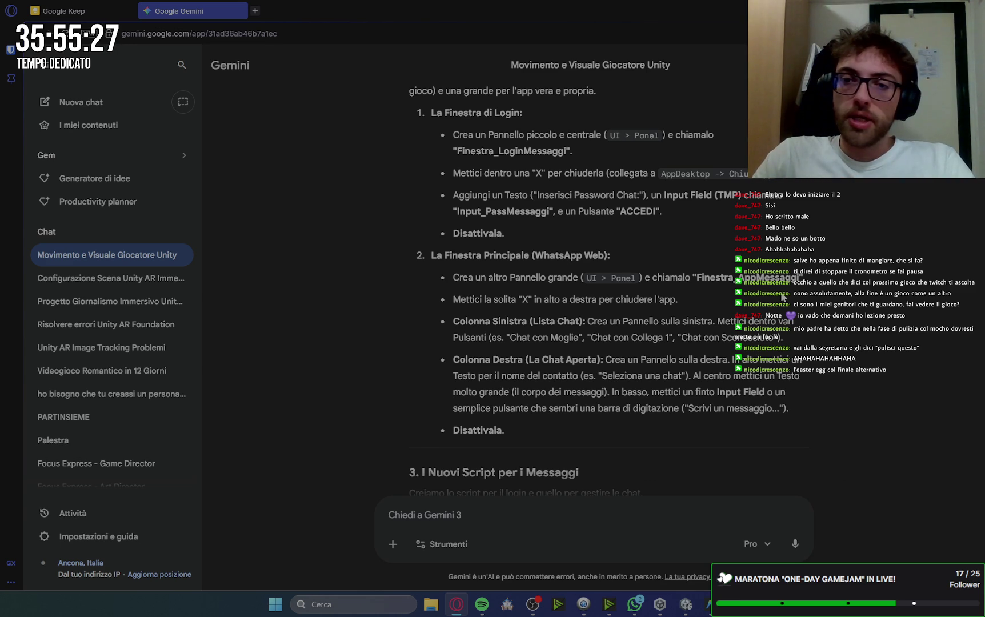
{"action": "scroll", "coordinate": [791, 301], "scroll_direction": "down", "scroll_amount": 1}
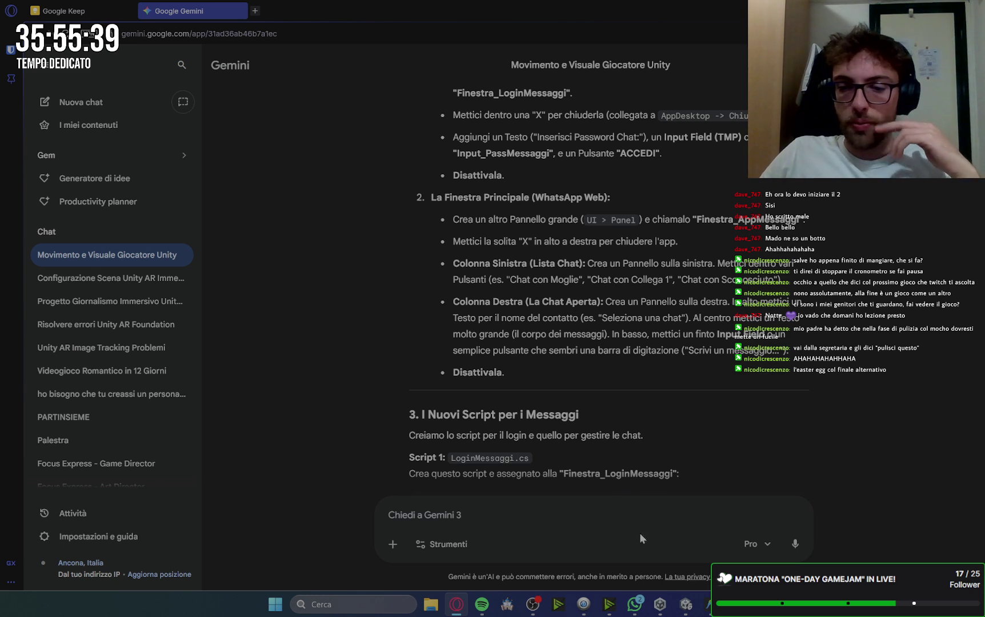
{"action": "scroll", "coordinate": [690, 403], "scroll_direction": "down", "scroll_amount": 2}
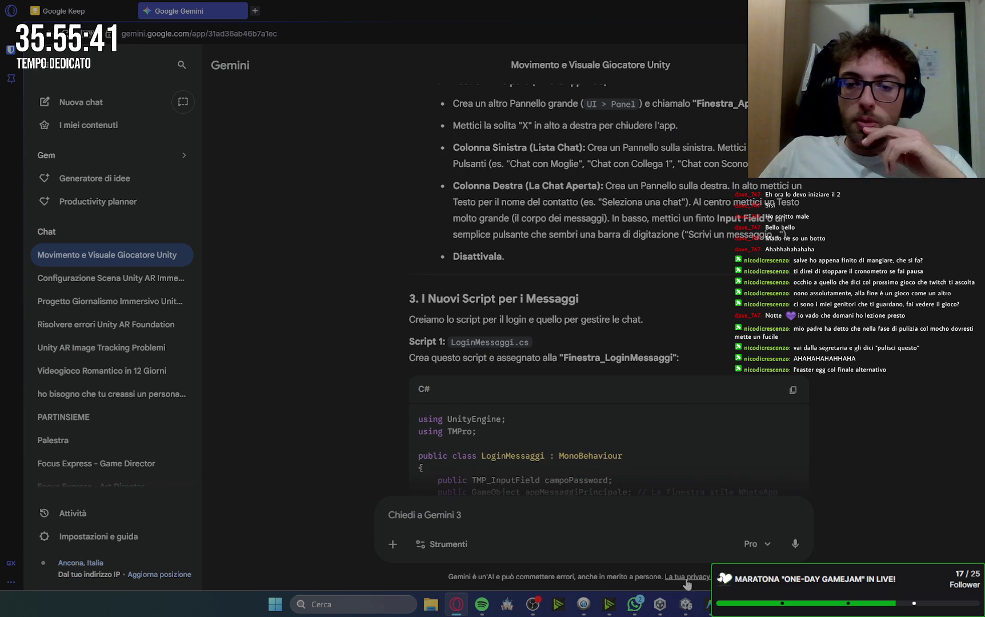
{"action": "left_click", "coordinate": [685, 604]}
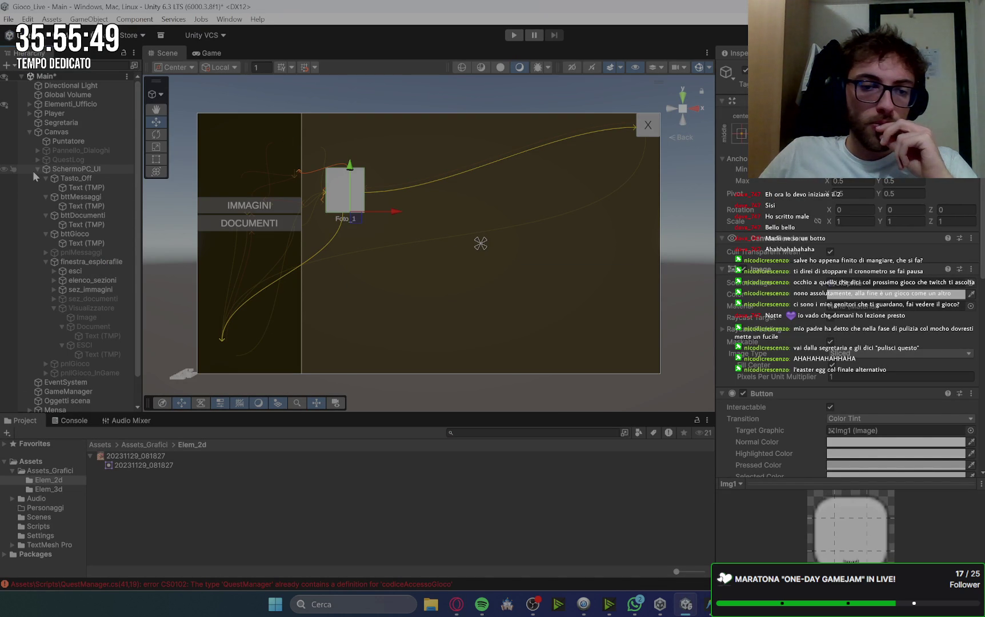
- Delete the duplicate Tooltip and codiceAccessoGioco lines from QuestManager.cs
{"action": "key", "text": "alt+Tab"}
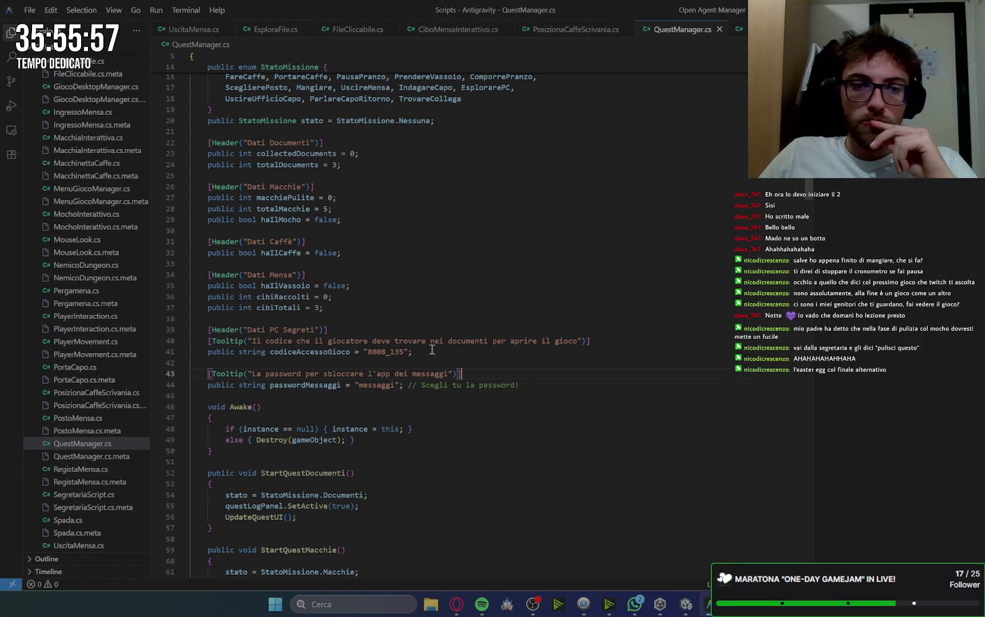
{"action": "left_click", "coordinate": [430, 350]}
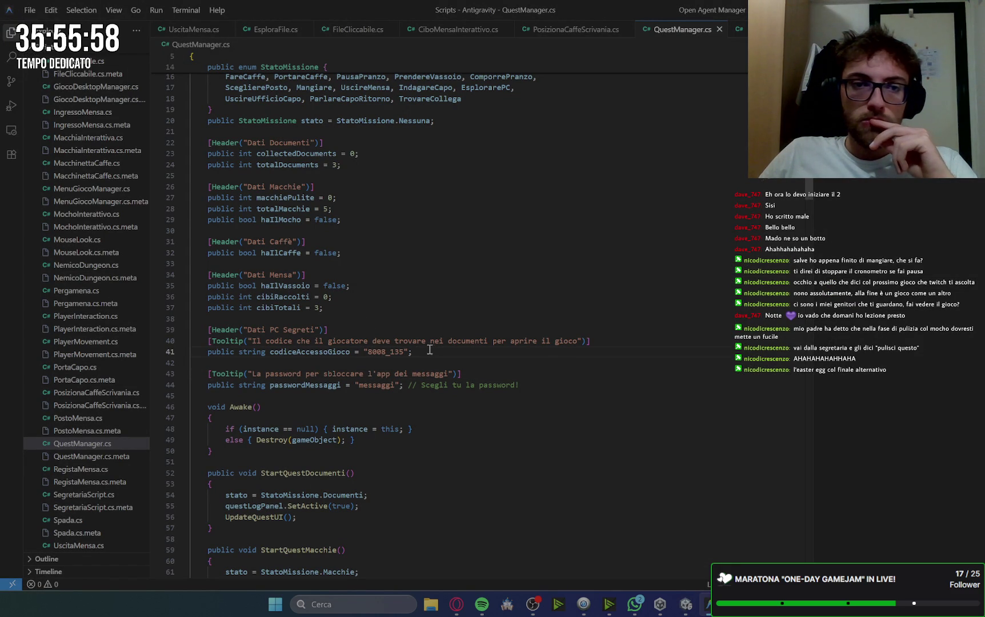
{"action": "left_click", "coordinate": [318, 353]}
{"action": "scroll", "coordinate": [419, 245], "scroll_direction": "up", "scroll_amount": 2}
{"action": "scroll", "coordinate": [419, 245], "scroll_direction": "up", "scroll_amount": 3}
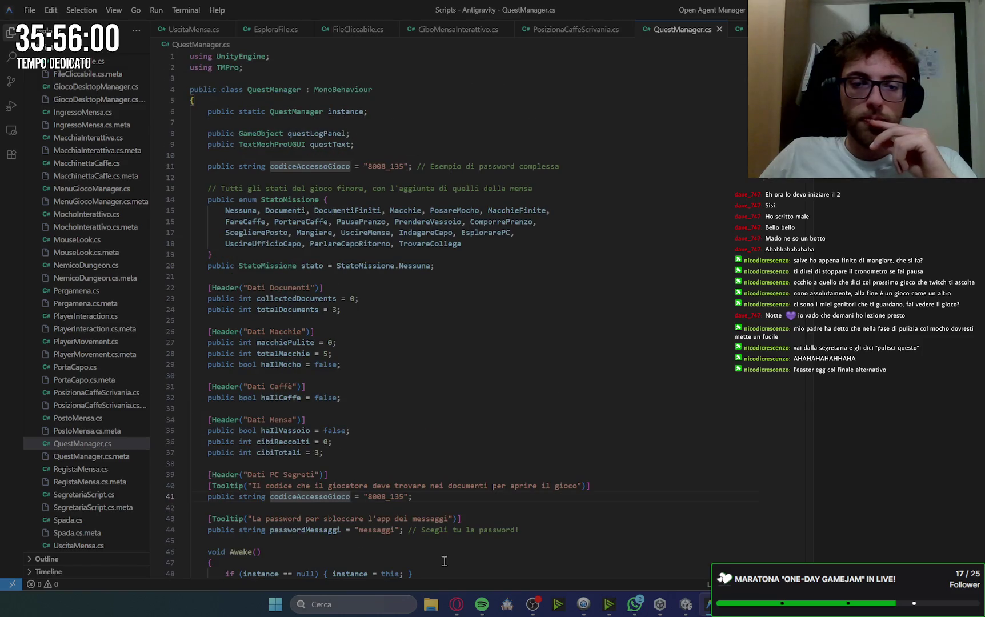
{"action": "left_click", "coordinate": [422, 495]}
{"action": "left_click_drag", "start_coordinate": [422, 494], "coordinate": [424, 476]}
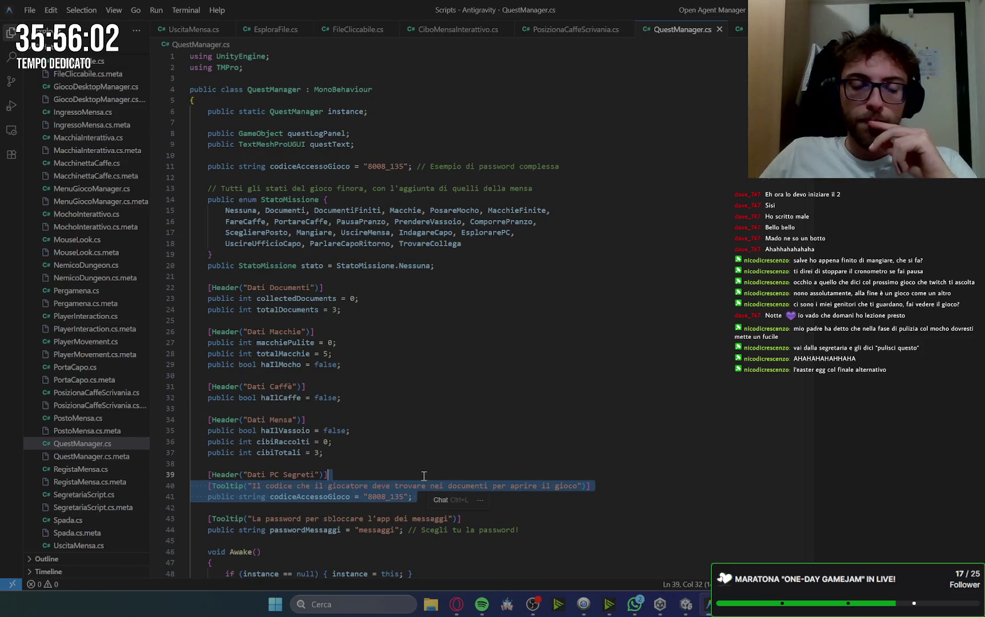
{"action": "key", "text": "BackSpace"}
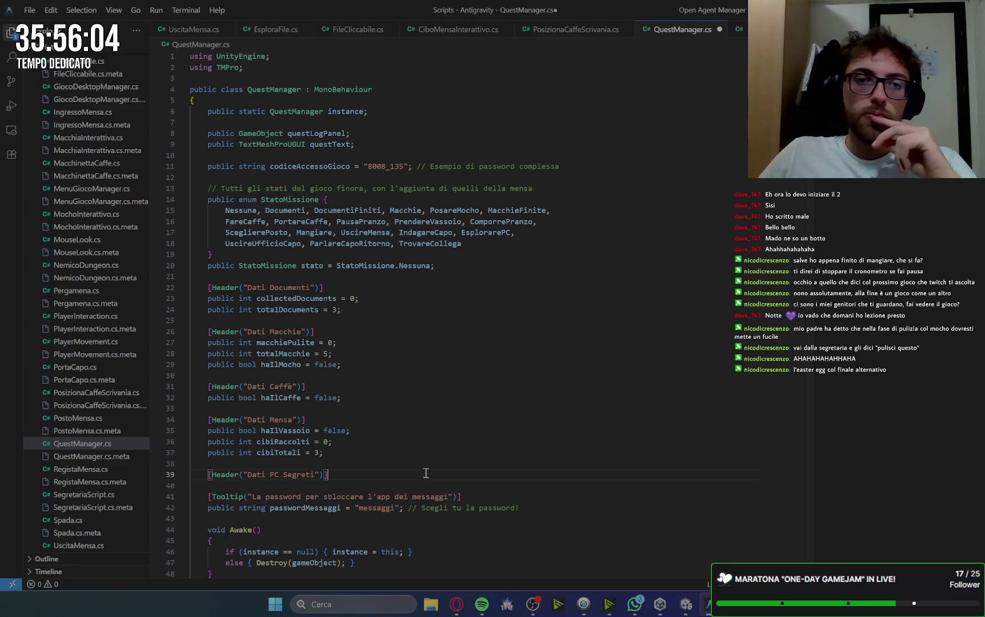
- Move the line-11 codiceAccessoGioco declaration directly below passwordMessaggi and save the script
{"action": "double_click", "coordinate": [551, 164]}
{"action": "left_click_drag", "start_coordinate": [559, 165], "coordinate": [208, 169]}
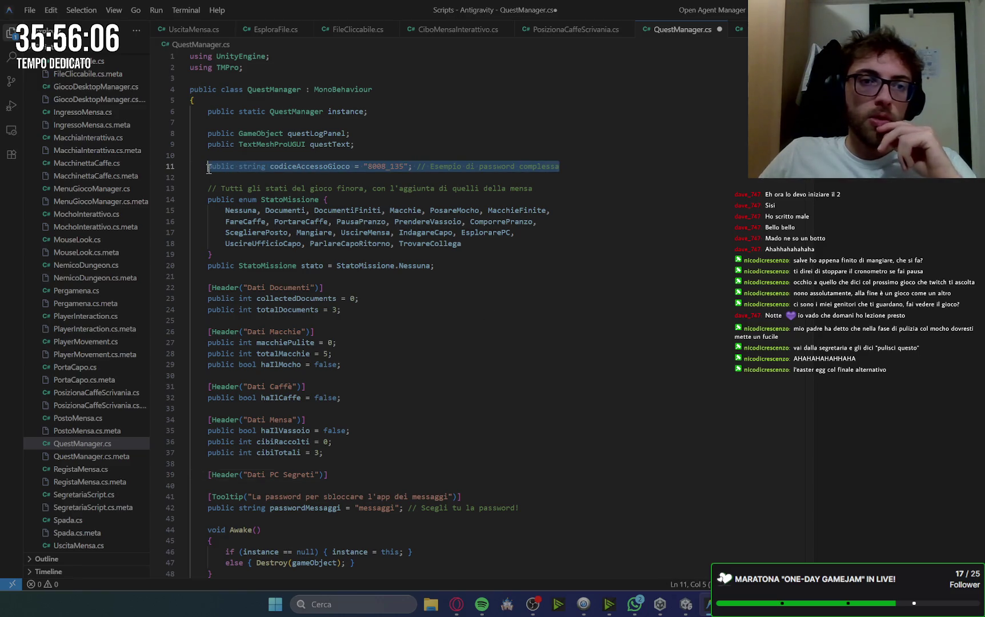
{"action": "left_click", "coordinate": [490, 495]}
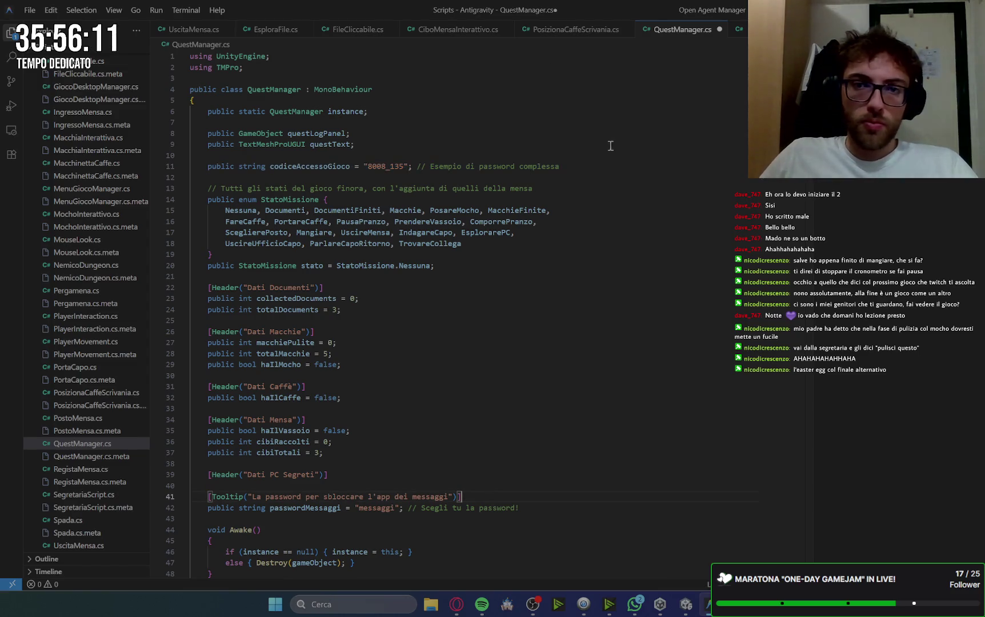
{"action": "left_click_drag", "start_coordinate": [563, 166], "coordinate": [210, 168]}
{"action": "key", "text": "BackSpace"}
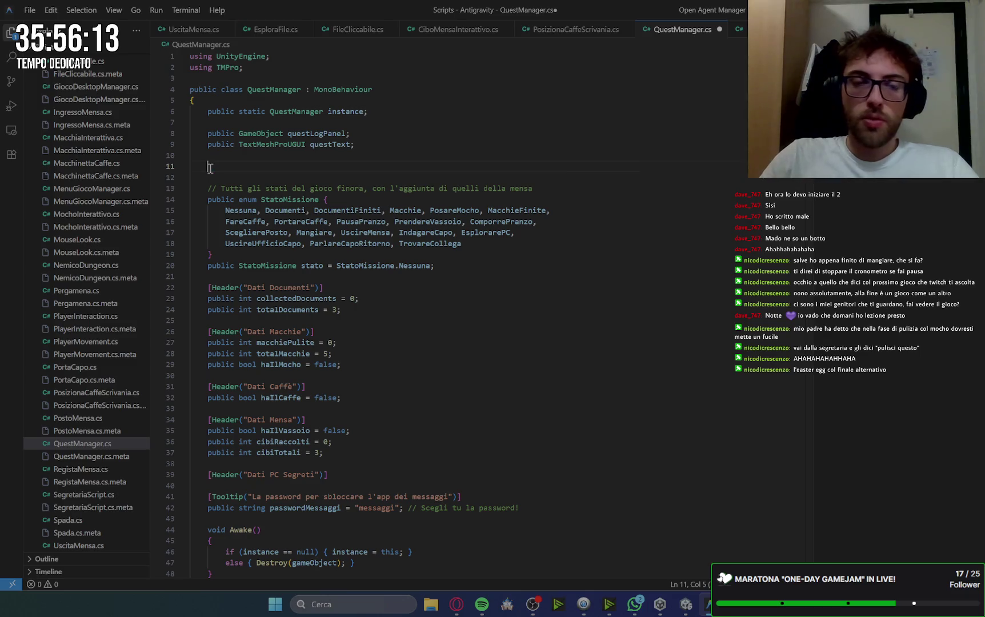
{"action": "key", "text": "BackSpace"}
{"action": "key", "text": "BackSpace"}
{"action": "key", "text": "BackSpace"}
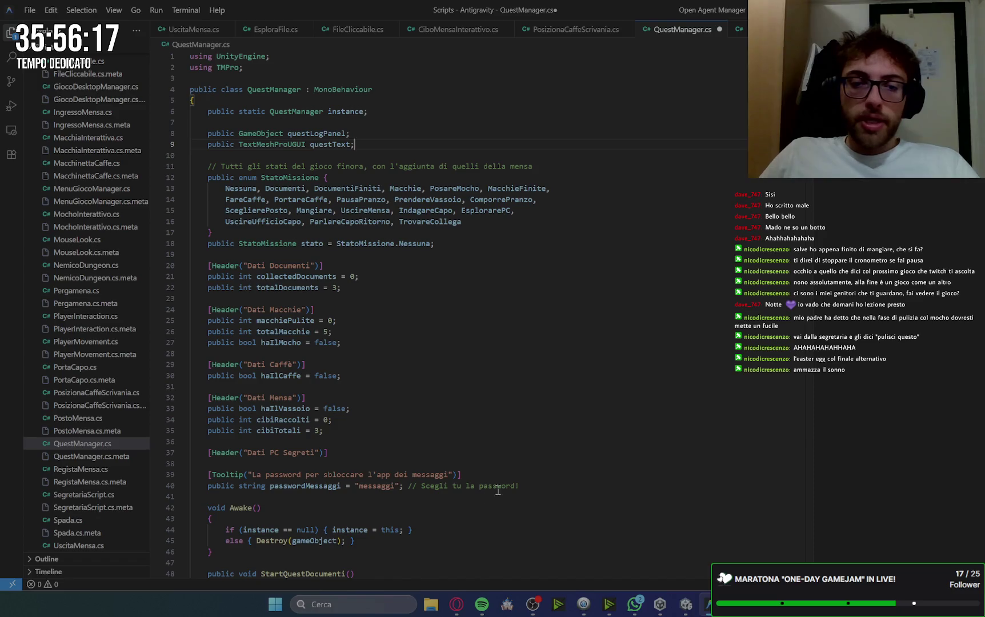
{"action": "key", "text": "Return"}
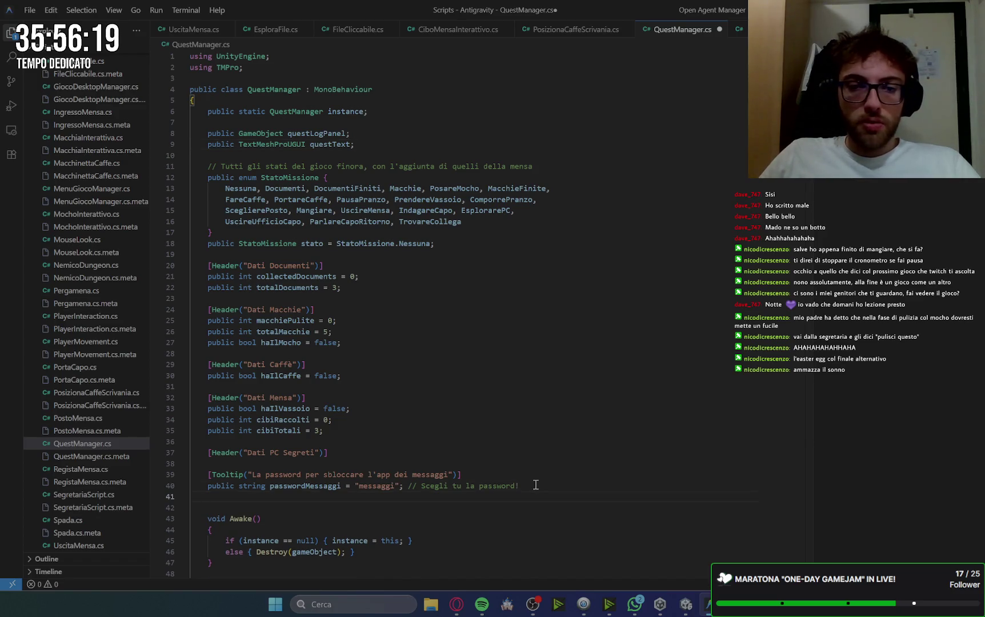
{"action": "key", "text": "Tab"}
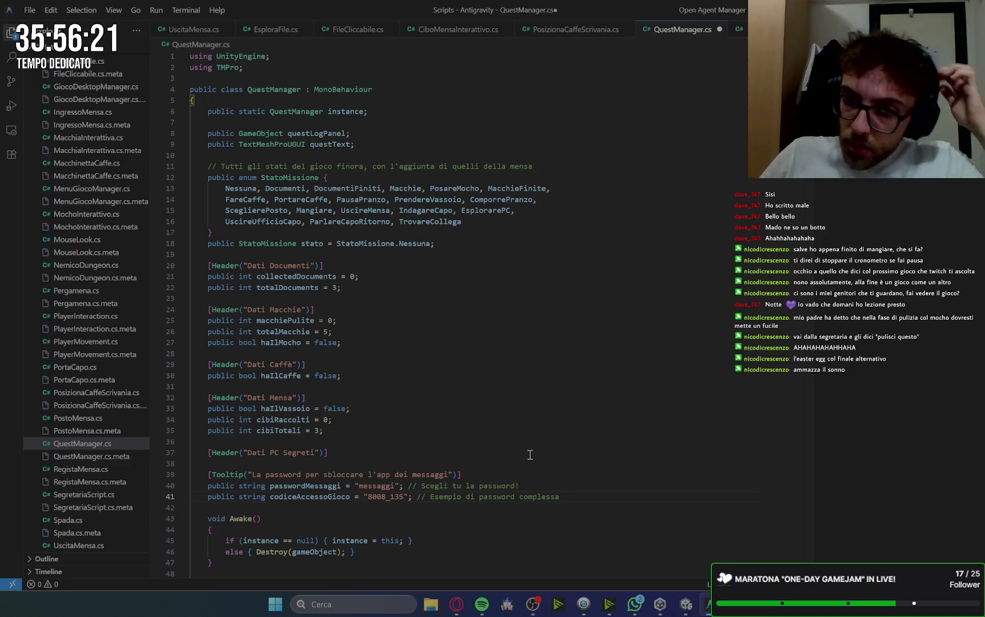
{"action": "left_click", "coordinate": [550, 329]}
{"action": "key", "text": "ctrl+s"}
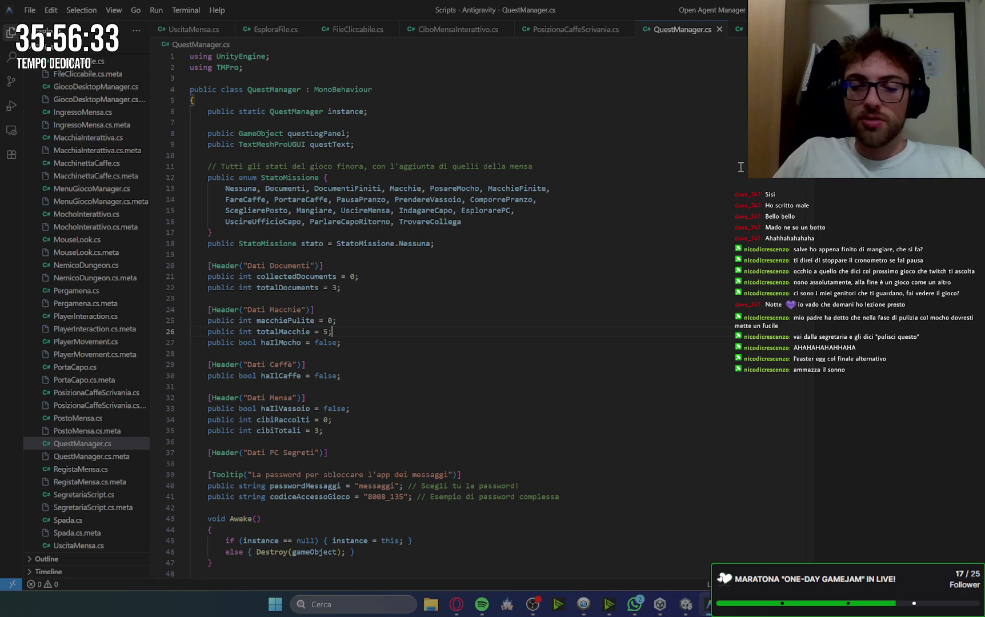
{"action": "left_click", "coordinate": [686, 602]}
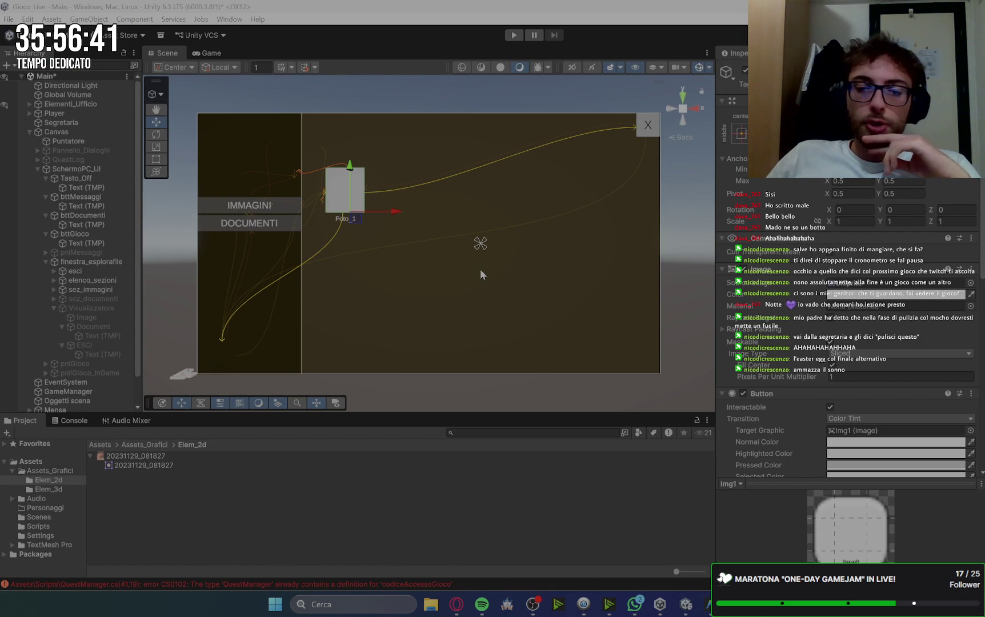
- Check the Console to confirm the duplicate codiceAccessoGioco error is gone
{"action": "left_click", "coordinate": [84, 424]}
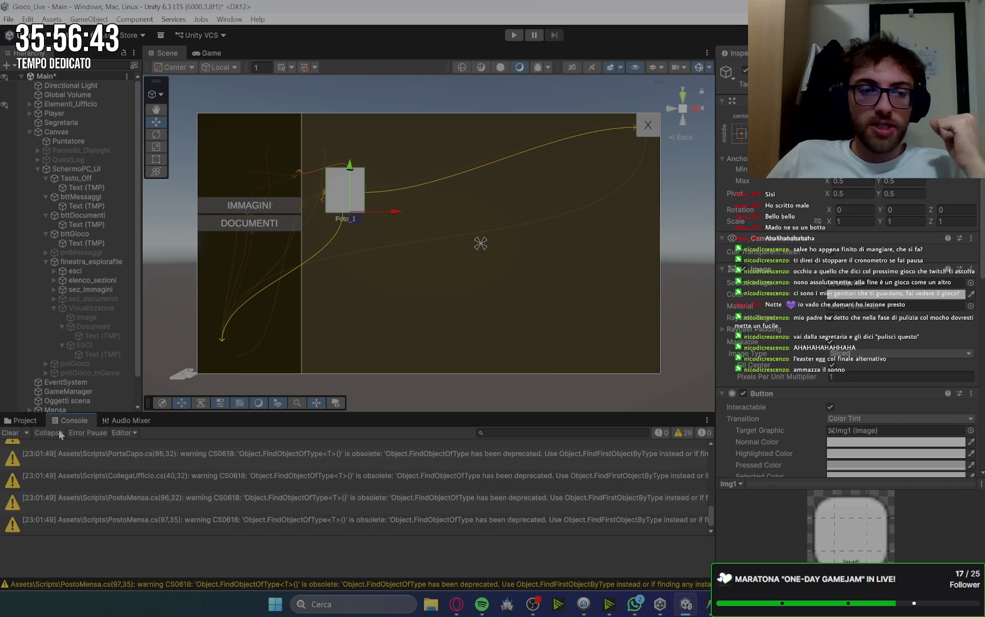
{"action": "left_click", "coordinate": [24, 423]}
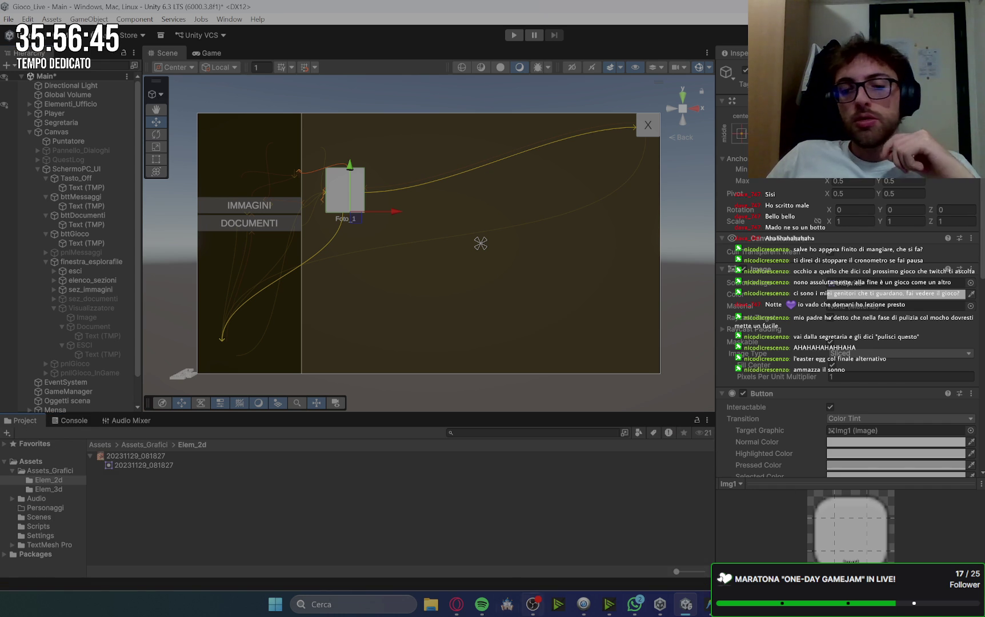
{"action": "mouse_move", "coordinate": [458, 609]}
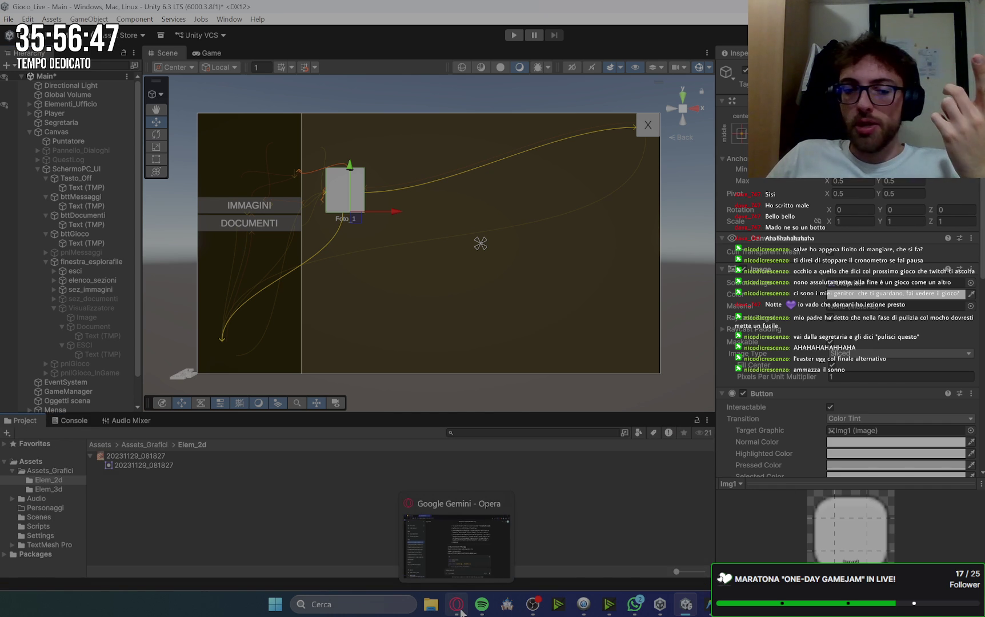
{"action": "left_click", "coordinate": [457, 605]}
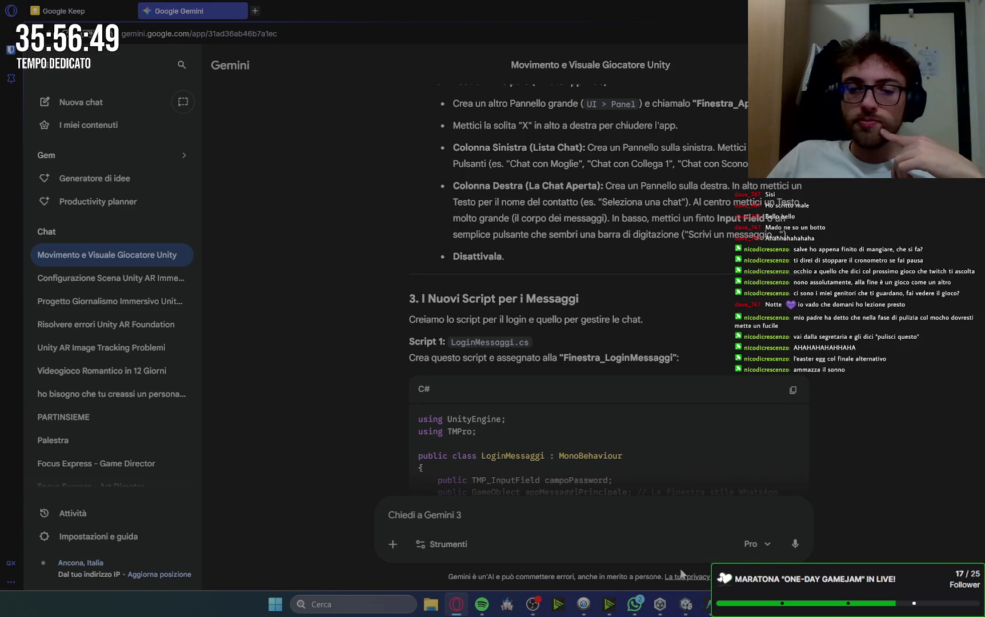
{"action": "left_click", "coordinate": [685, 605]}
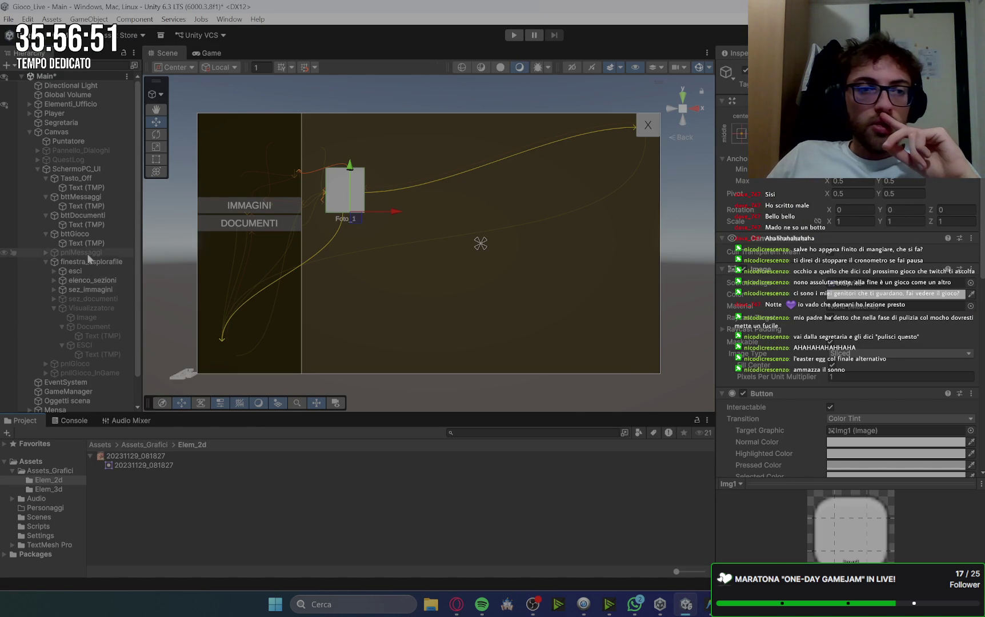
- Deactivate finestra_esplorafile in the Hierarchy to reveal the PC desktop
{"action": "left_click", "coordinate": [46, 262]}
{"action": "left_click", "coordinate": [83, 262]}
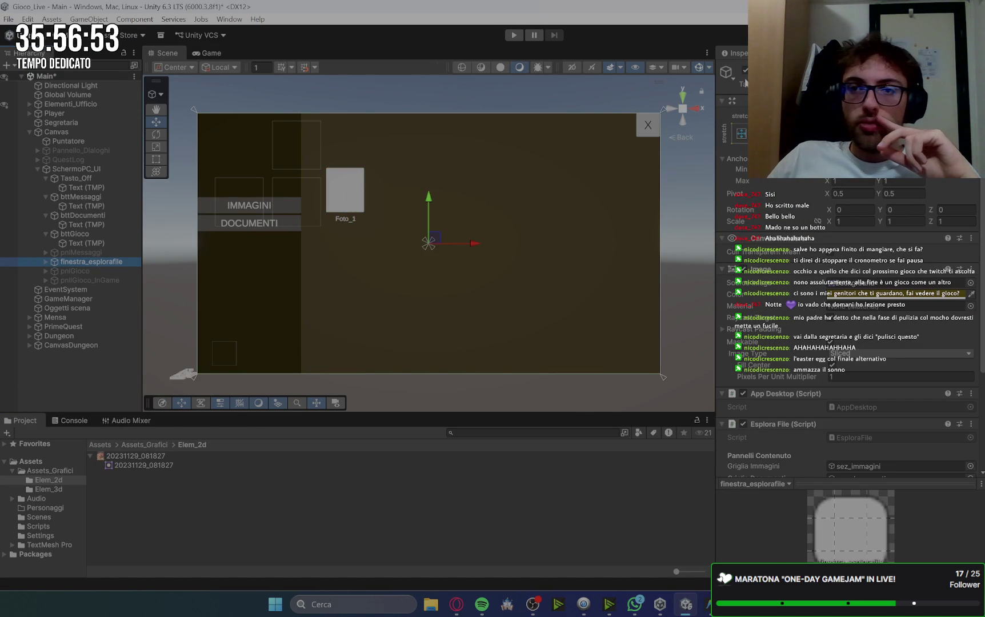
{"action": "key", "text": "alt+shift+a"}
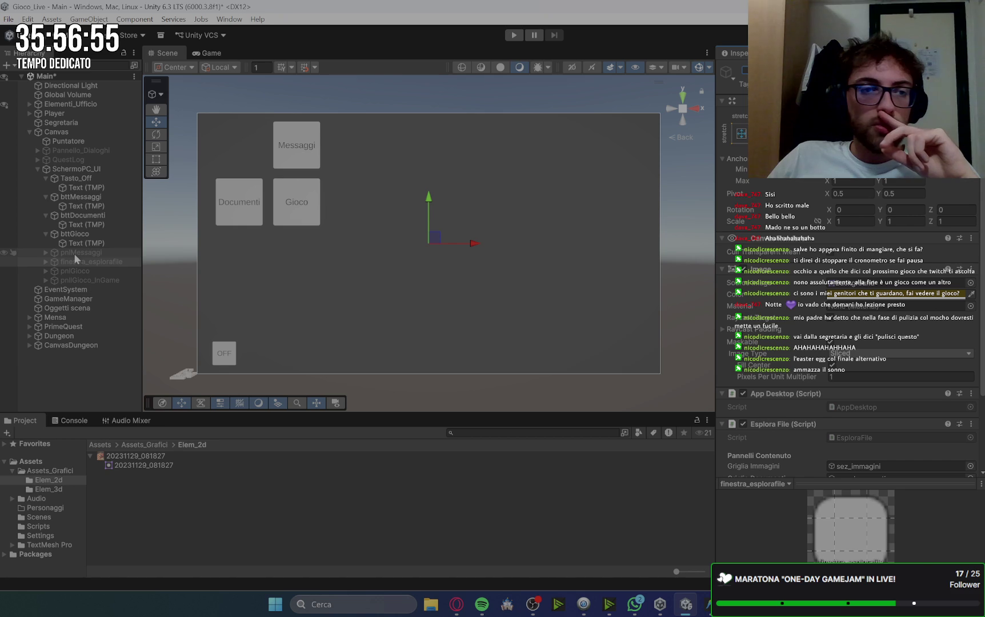
- Add a Panel under SchermoPC_UI, apply an anchor preset, and pull its right edge slightly inward
{"action": "right_click", "coordinate": [93, 170]}
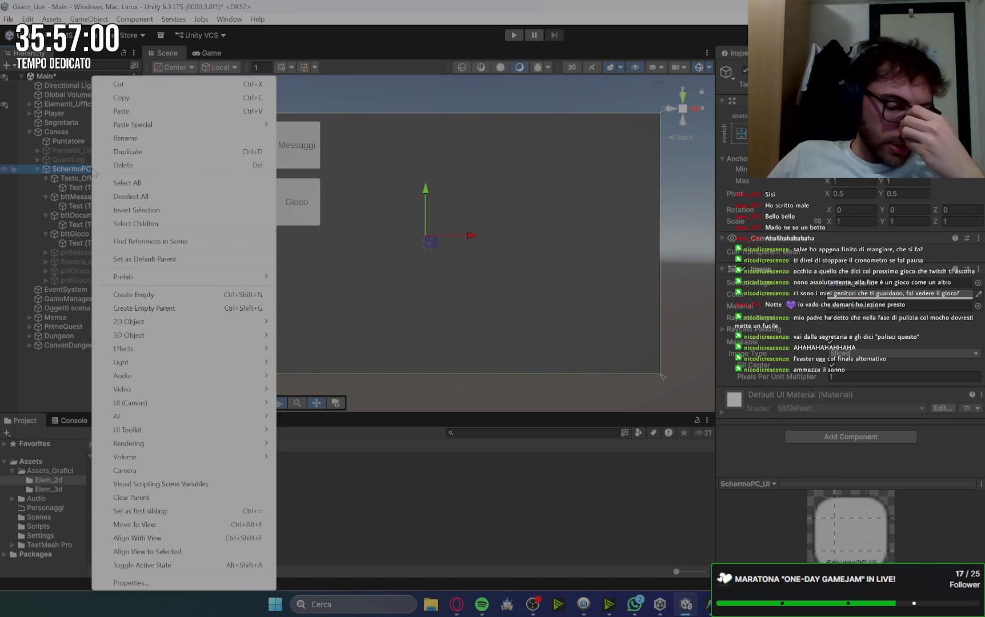
{"action": "mouse_move", "coordinate": [143, 402]}
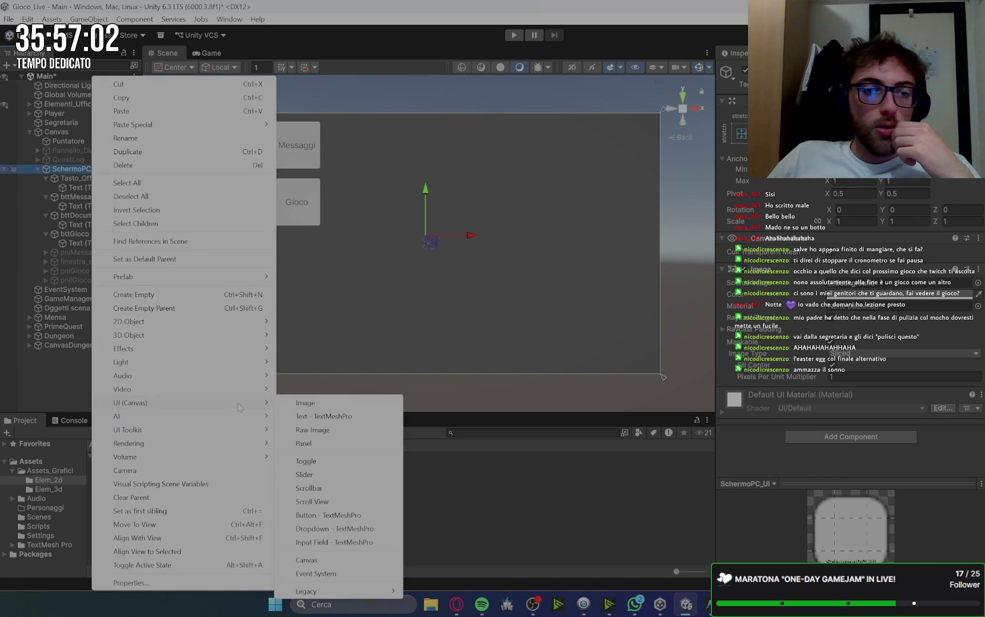
{"action": "left_click", "coordinate": [319, 444]}
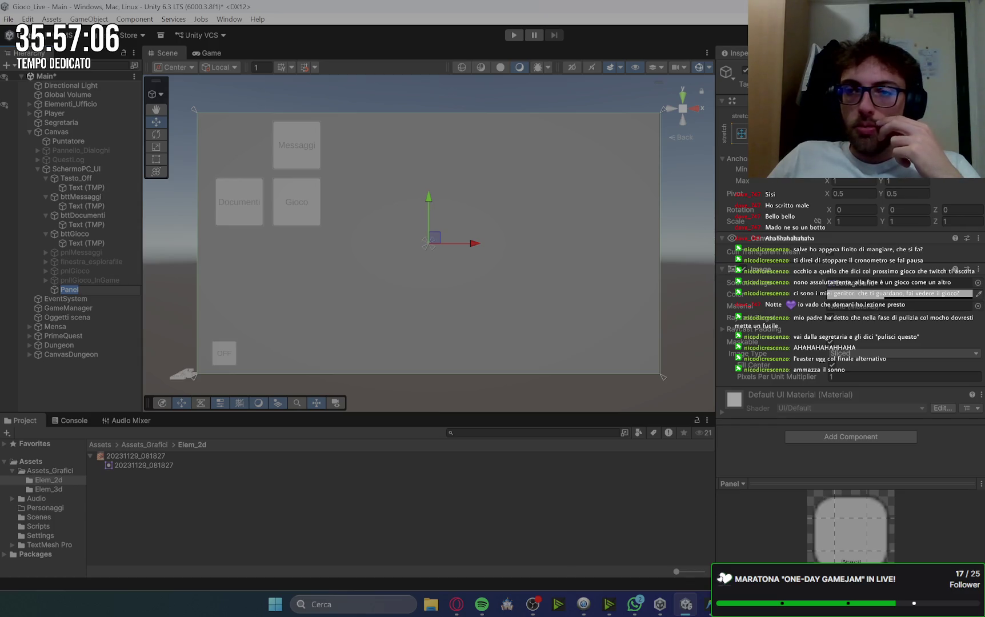
{"action": "left_click", "coordinate": [741, 135]}
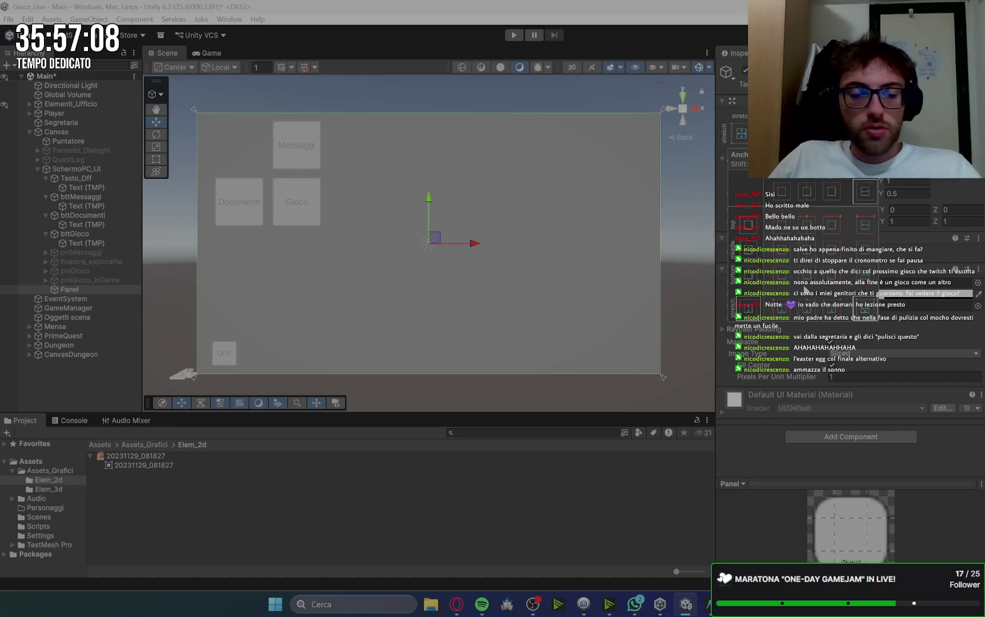
{"action": "left_click", "coordinate": [797, 198]}
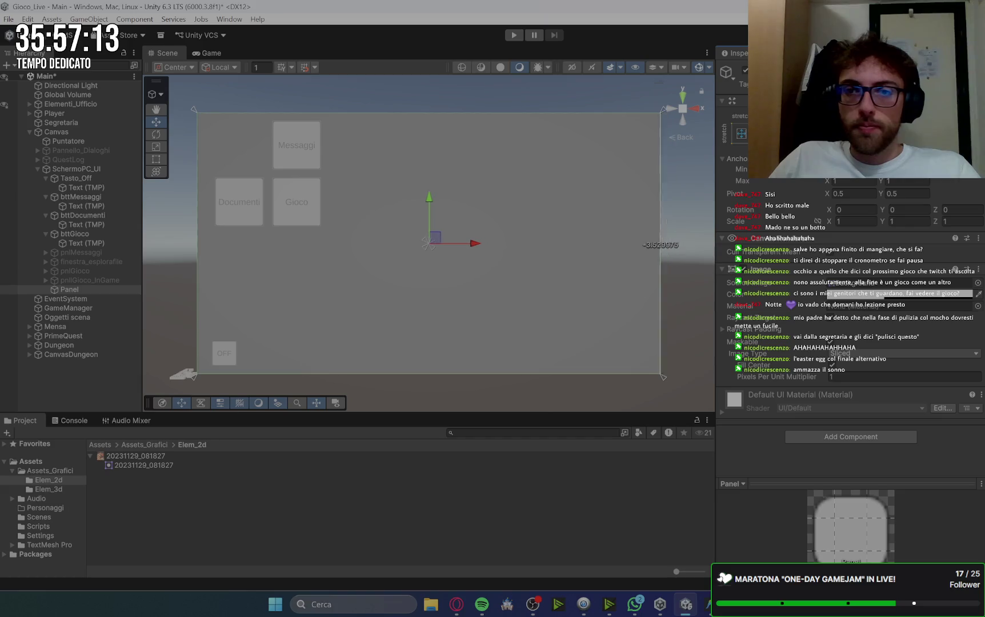
{"action": "left_click_drag", "start_coordinate": [661, 245], "coordinate": [587, 244]}
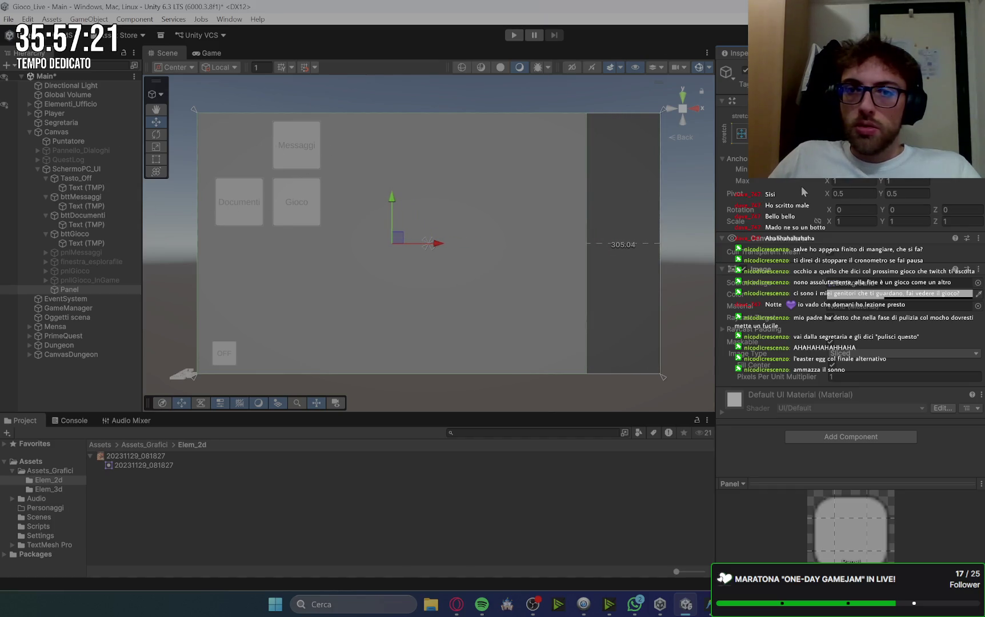
{"action": "left_click", "coordinate": [208, 52]}
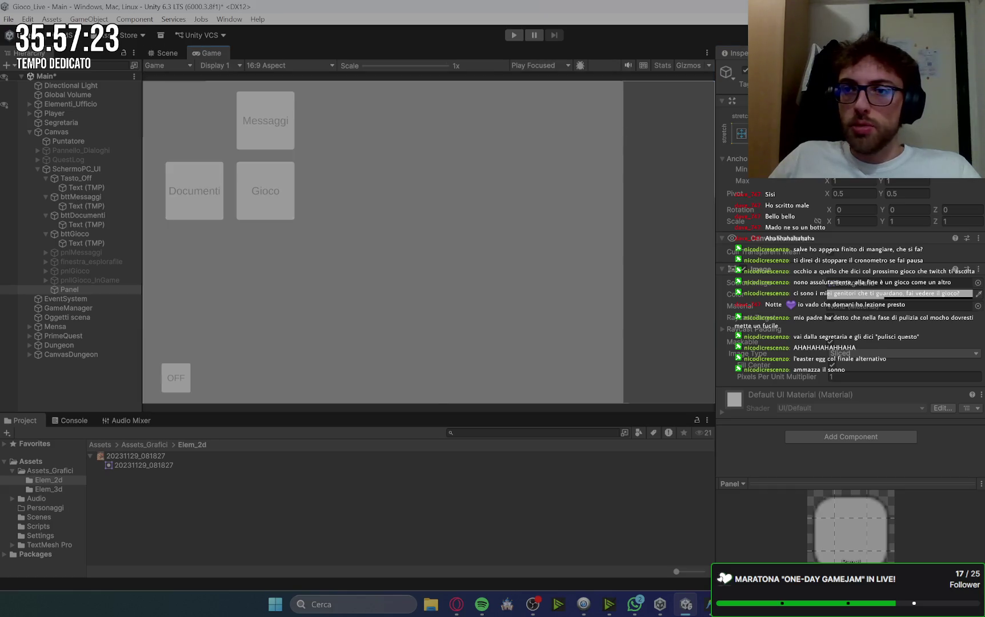
- Undo the Panel's right-edge resize and collapse the 20231129_081827 asset entry
{"action": "key", "text": "ctrl+z"}
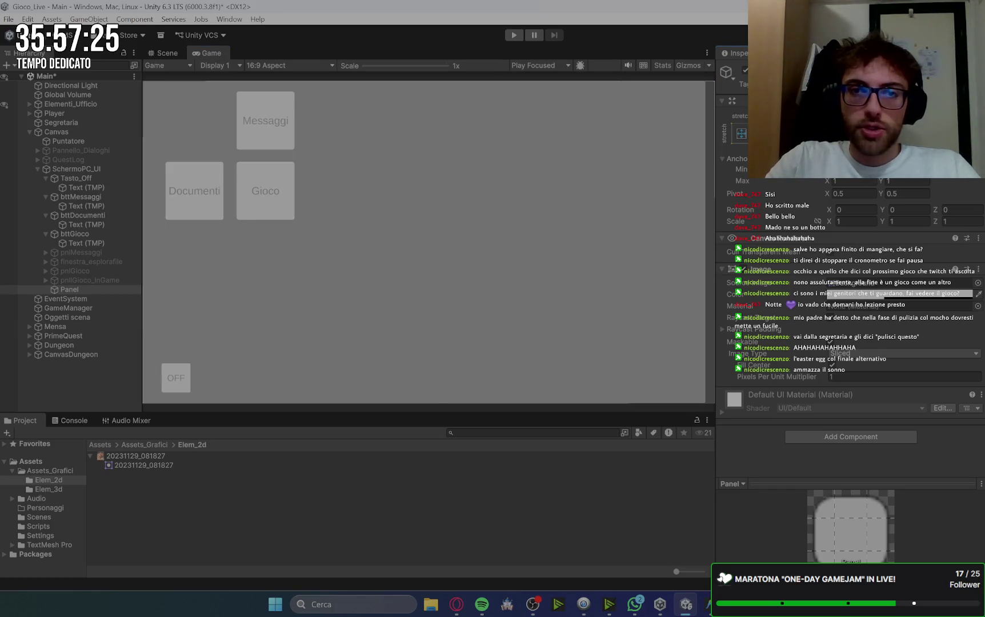
{"action": "key", "text": "ctrl+y"}
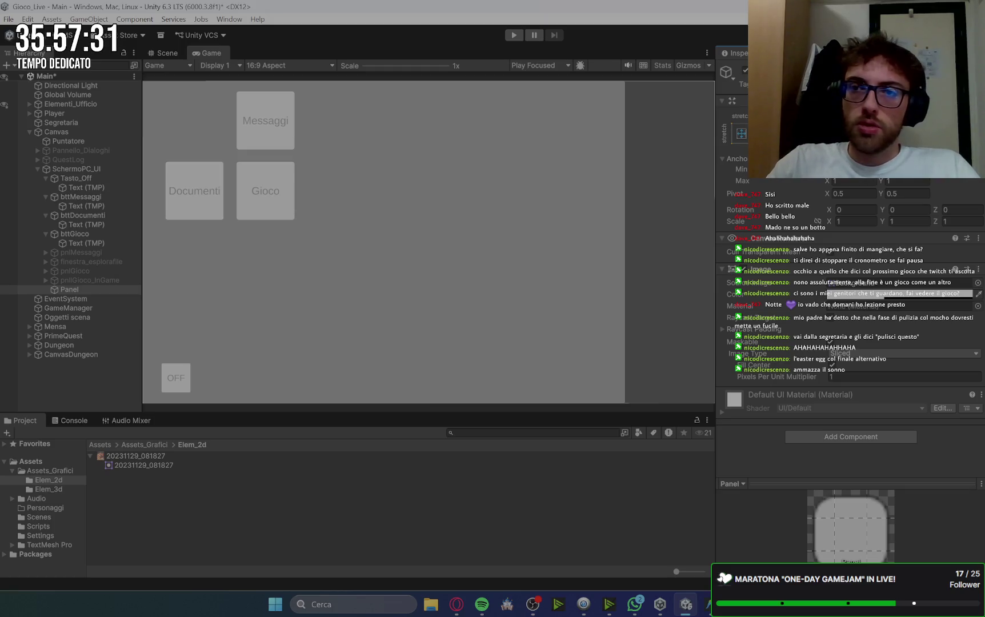
{"action": "key", "text": "ctrl+z"}
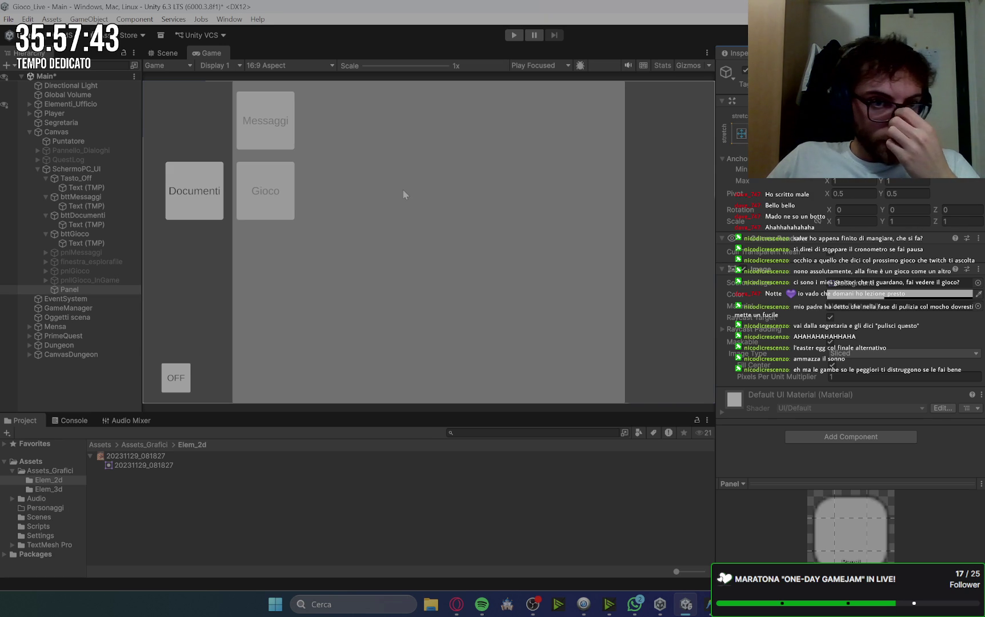
{"action": "left_click", "coordinate": [90, 456]}
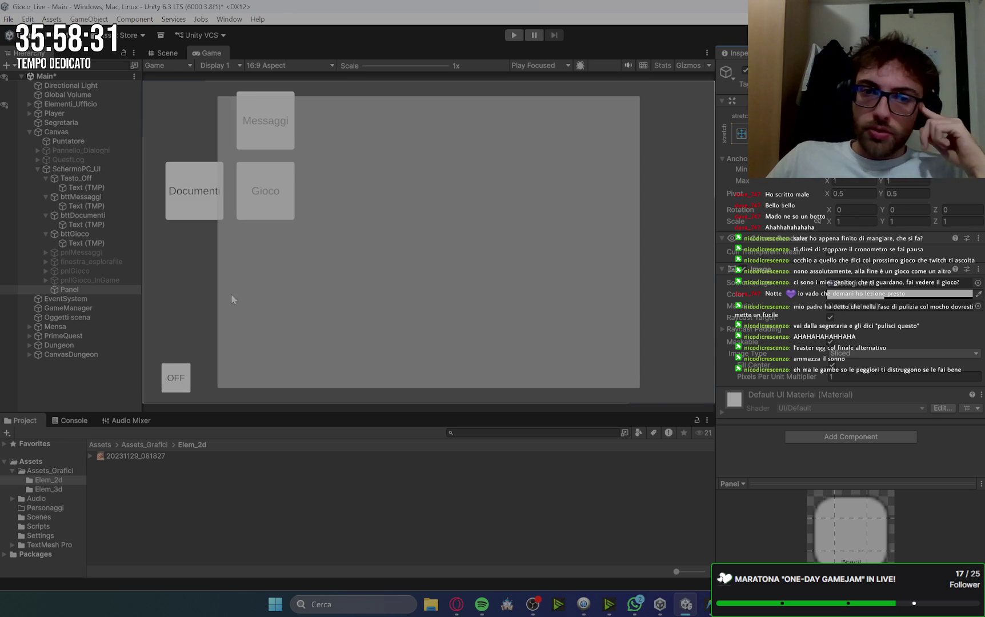
- Set the Panel colour to dark grey 353535 with alpha 100
{"action": "left_click", "coordinate": [857, 294]}
{"action": "left_click", "coordinate": [909, 330]}
{"action": "mouse_move", "coordinate": [909, 331]}
{"action": "left_mouse_down"}
{"action": "mouse_move", "coordinate": [822, 372]}
{"action": "mouse_move", "coordinate": [821, 331]}
{"action": "left_mouse_up"}
{"action": "left_click_drag", "start_coordinate": [883, 440], "coordinate": [961, 441]}
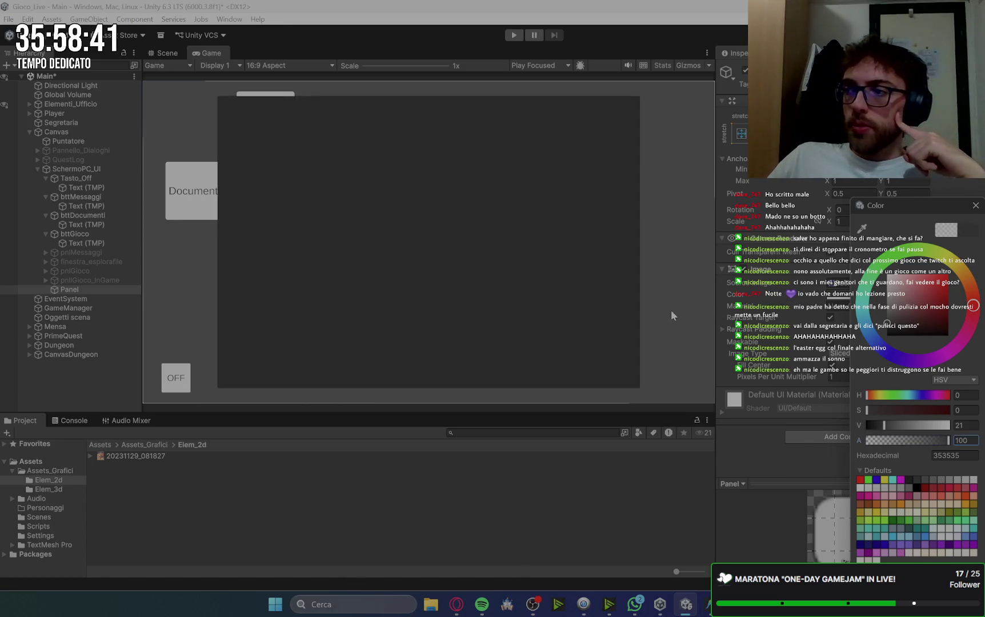
{"action": "left_click", "coordinate": [71, 290]}
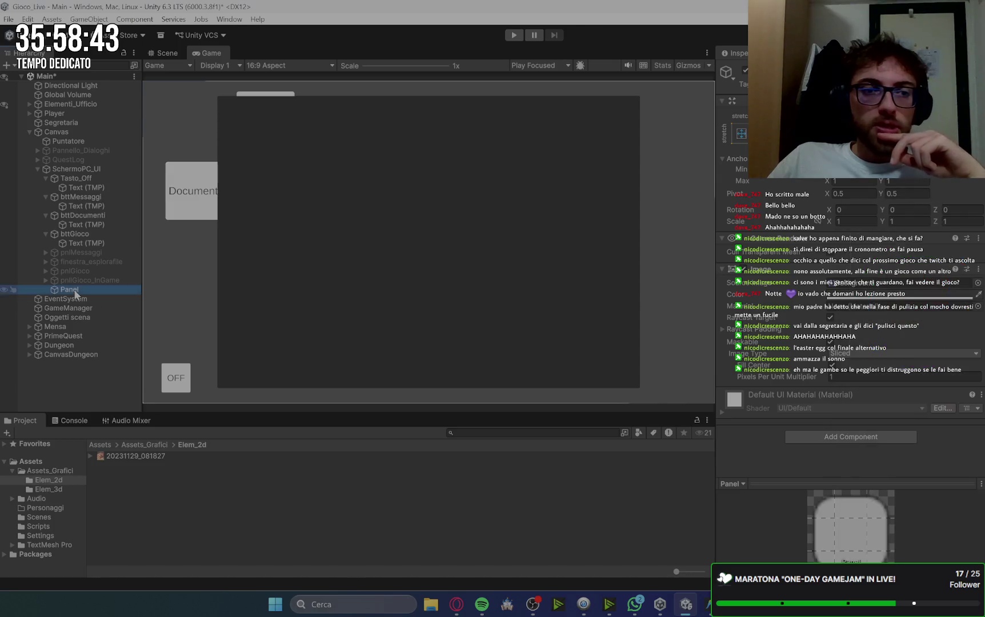
- Rename the Panel to BaseChat, duplicate it as BaseChat (1), and deactivate the original
{"action": "left_click", "coordinate": [74, 292]}
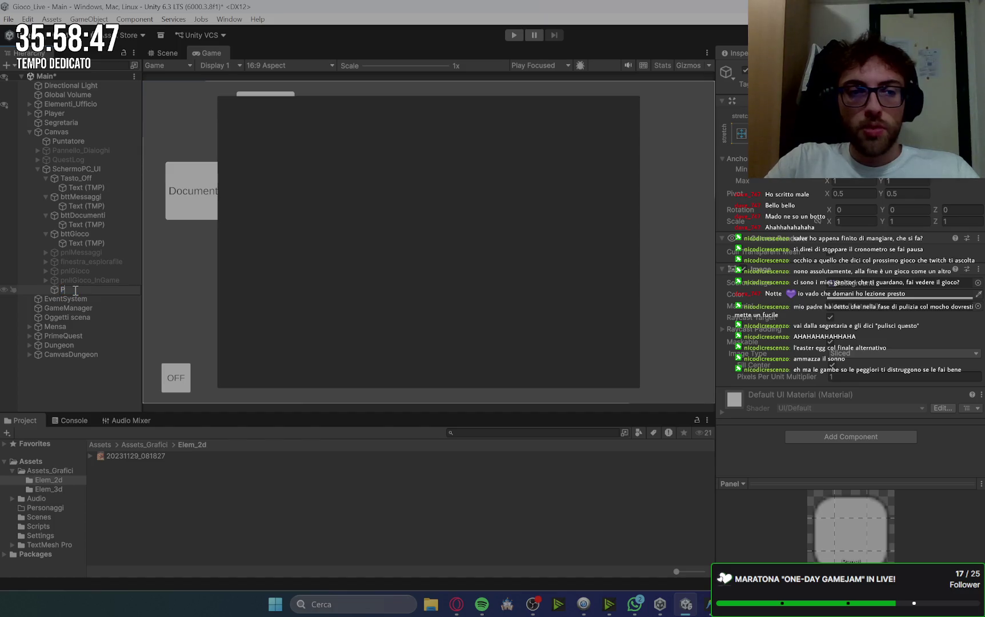
{"action": "type", "text": "Bas"}
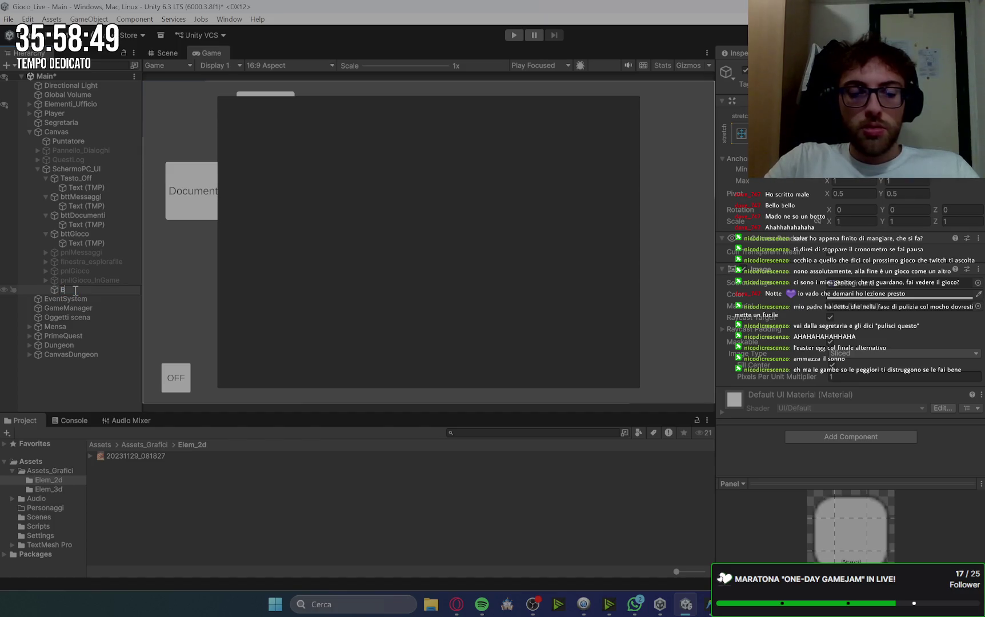
{"action": "type", "text": "eCha"}
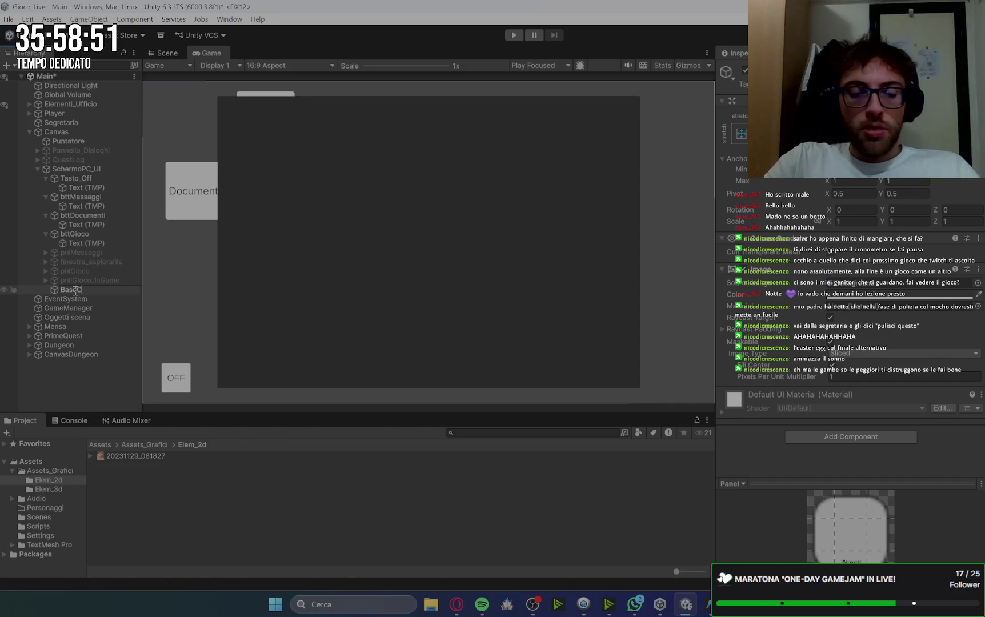
{"action": "type", "text": "t"}
{"action": "key", "text": "Return"}
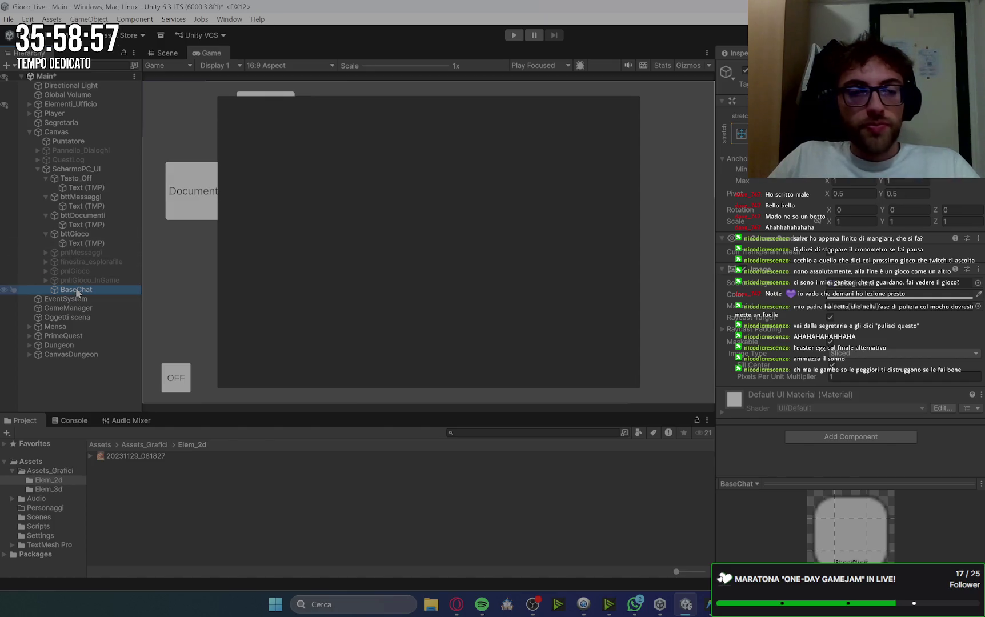
{"action": "key", "text": "ctrl+d"}
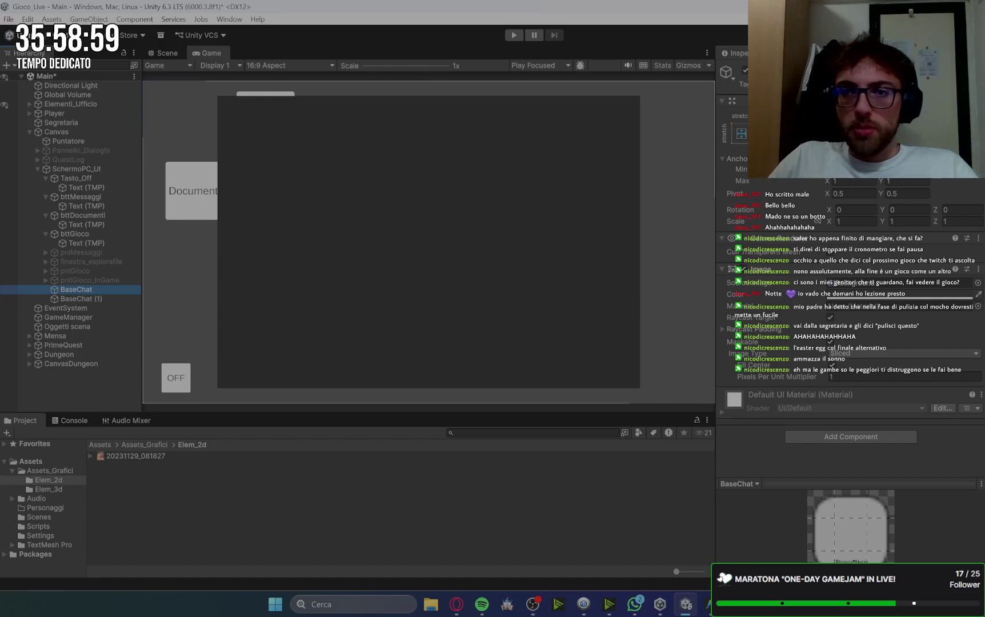
{"action": "left_click", "coordinate": [744, 71]}
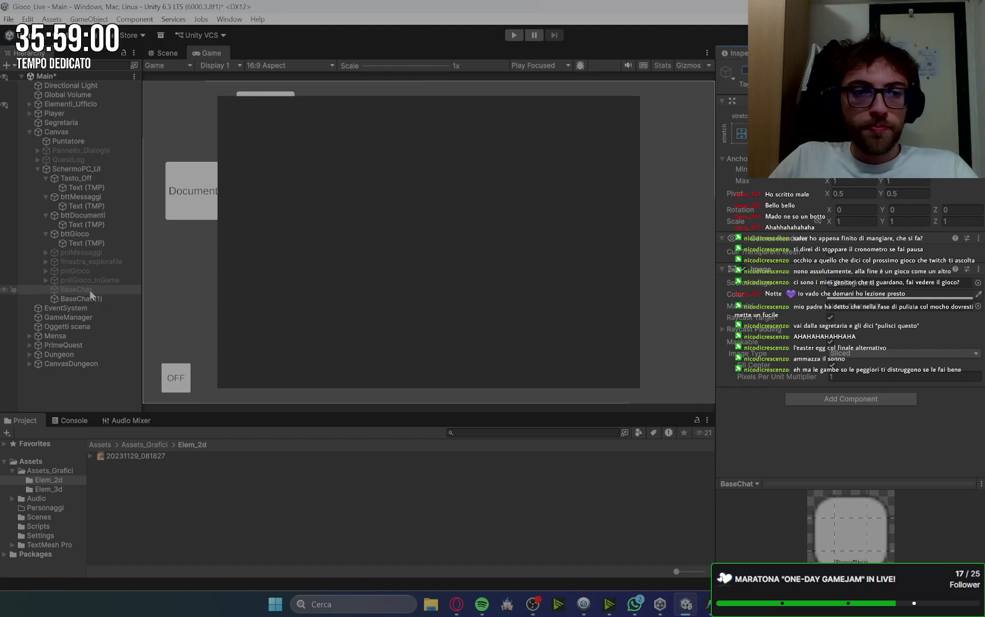
{"action": "left_click", "coordinate": [124, 298]}
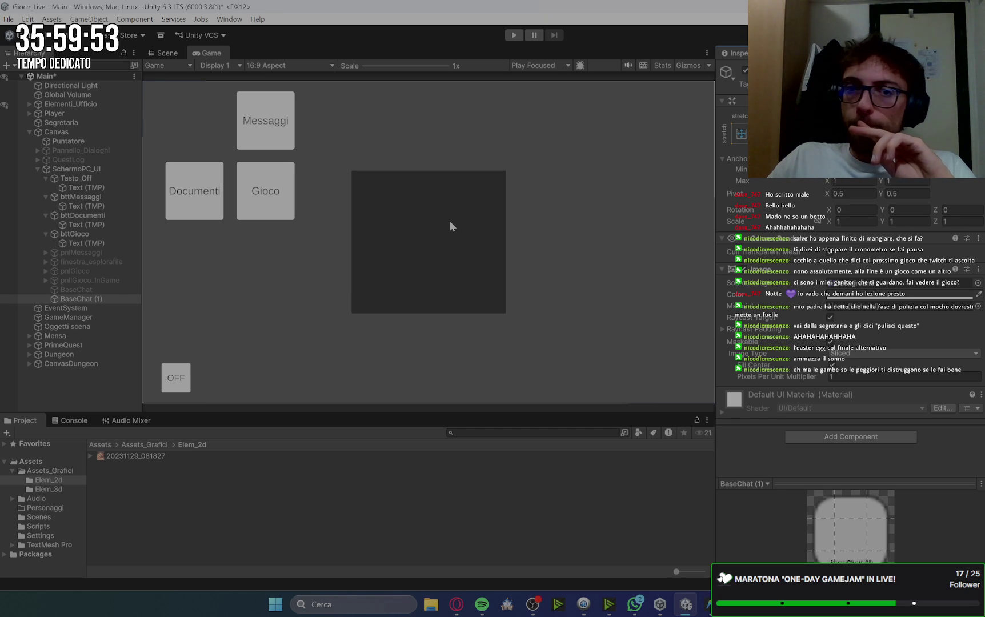
- Start renaming the resized BaseChat (1) copy in the Hierarchy
{"action": "left_click", "coordinate": [95, 302]}
- Rename the copy to Pass_Chat and add a Text (TMP) element inside it
{"action": "type", "text": "Pa"}
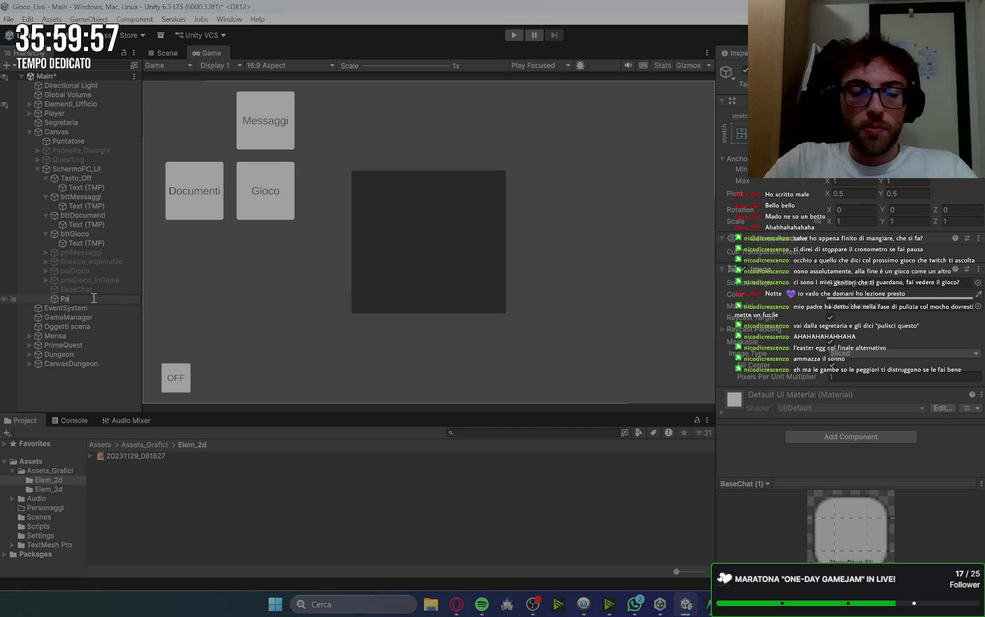
{"action": "type", "text": "ss_Ch"}
{"action": "type", "text": "at"}
{"action": "key", "text": "Return"}
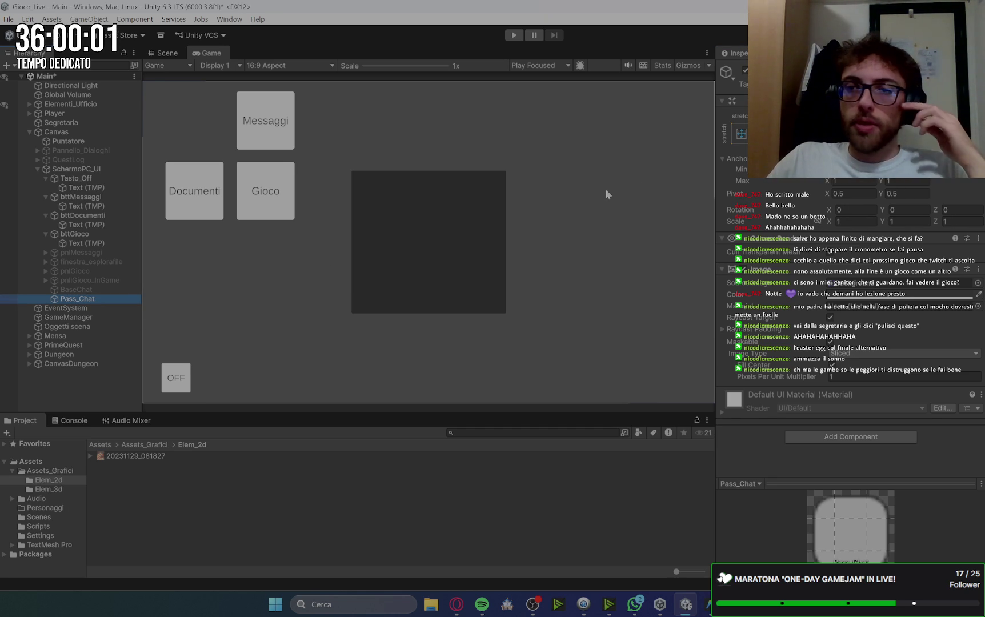
{"action": "right_click", "coordinate": [118, 309]}
{"action": "left_click", "coordinate": [98, 303]}
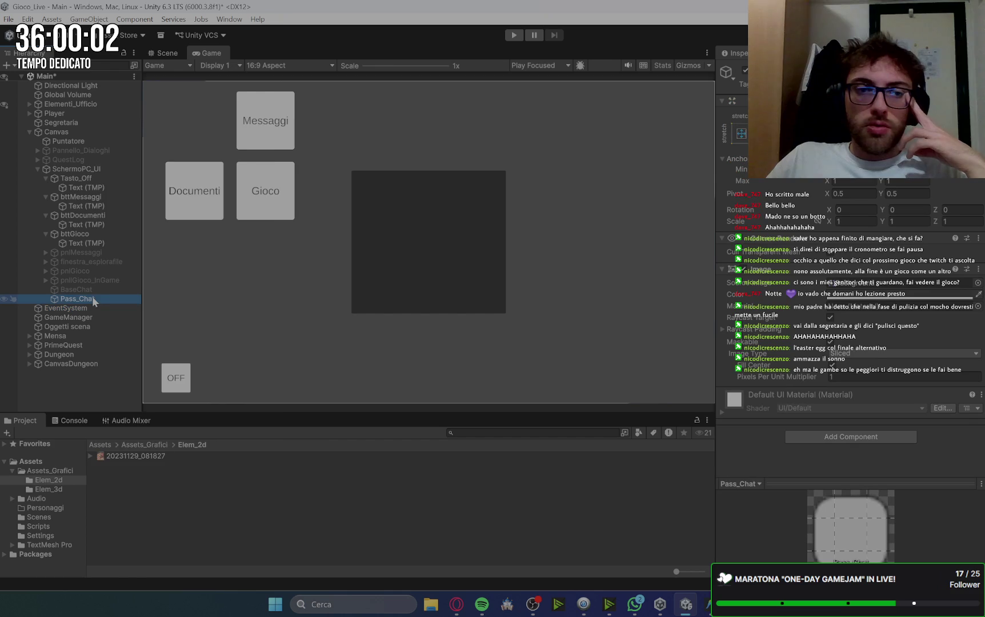
{"action": "right_click", "coordinate": [94, 303]}
{"action": "mouse_move", "coordinate": [155, 403]}
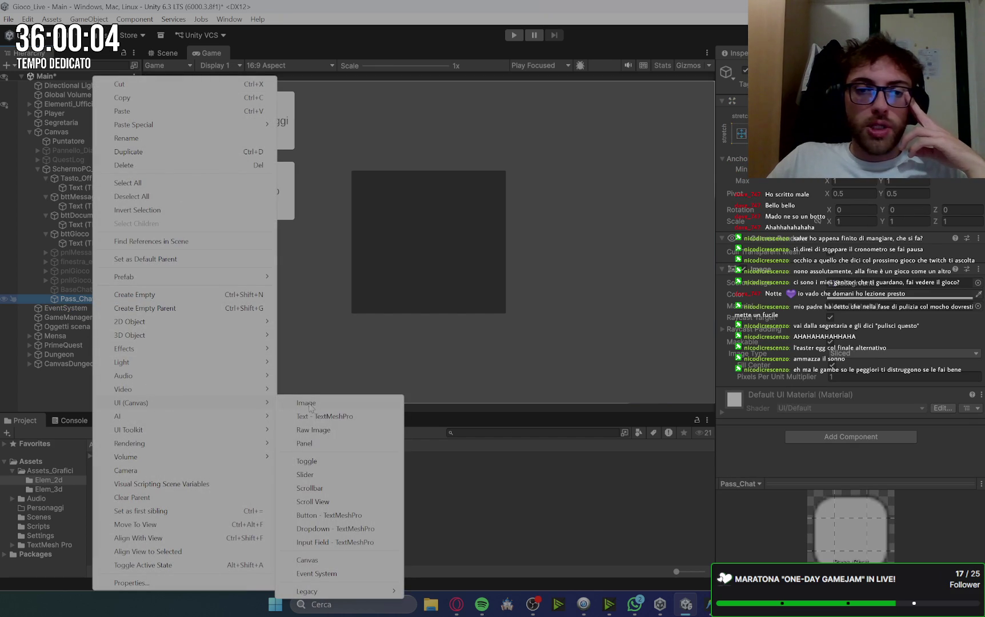
{"action": "left_click", "coordinate": [332, 421]}
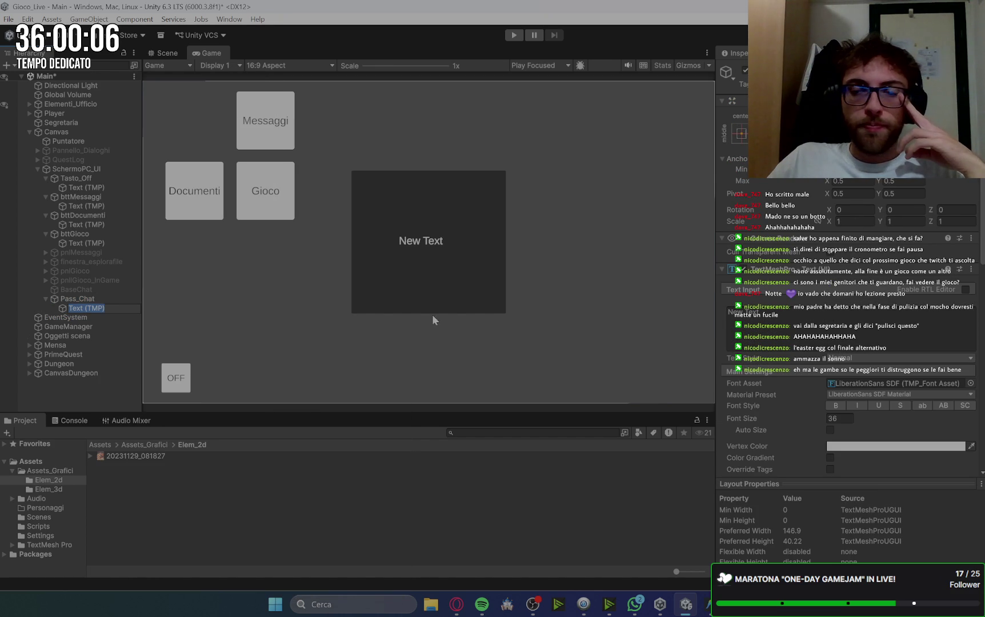
- Centre the new text horizontally and enter the title 'INSERISCI LA PASSWORD'
{"action": "scroll", "coordinate": [837, 400], "scroll_direction": "down", "scroll_amount": 5}
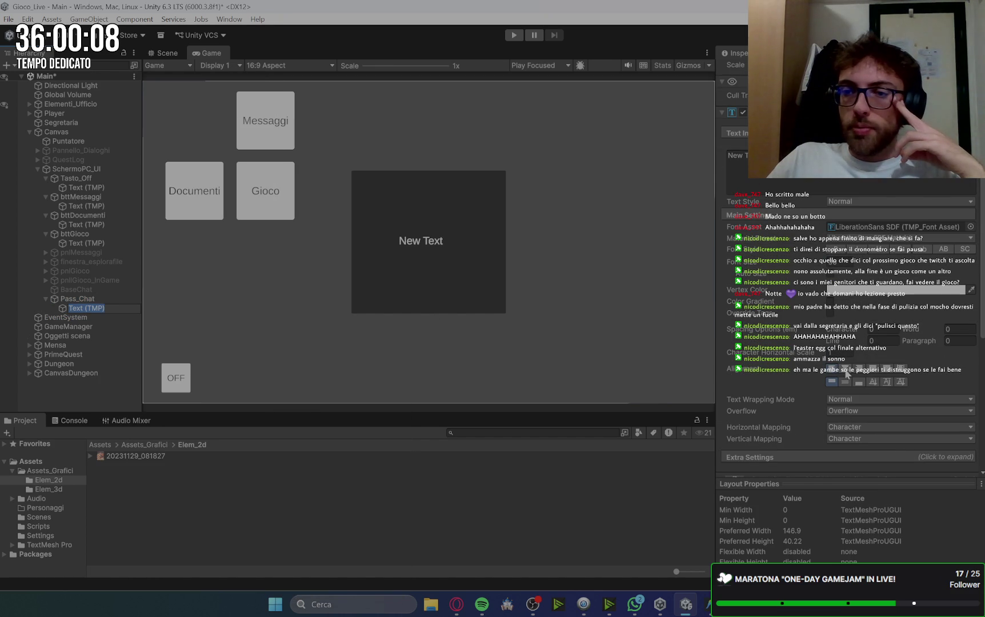
{"action": "left_click", "coordinate": [845, 370]}
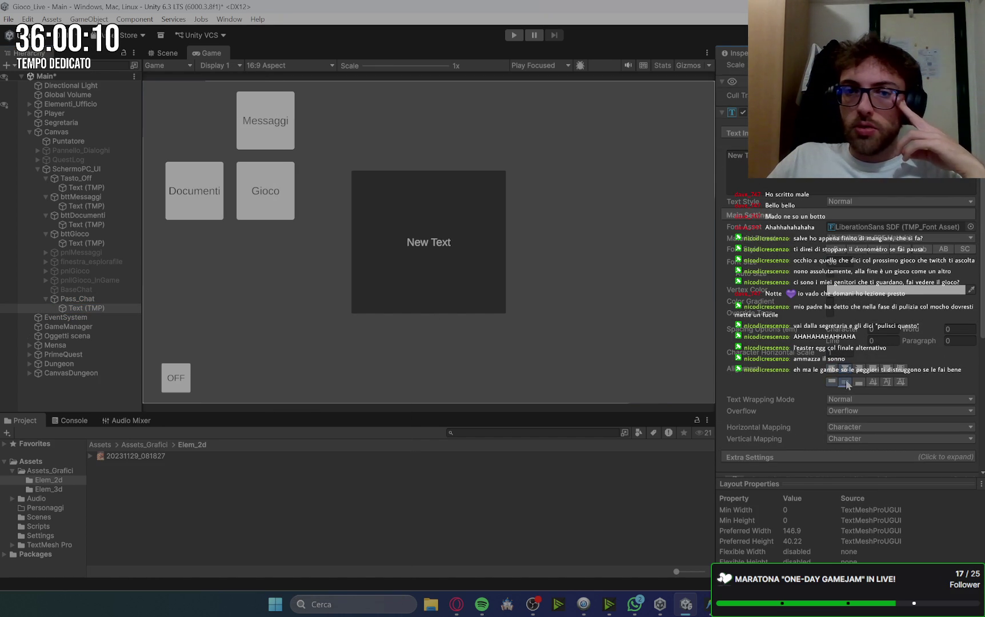
{"action": "left_click", "coordinate": [166, 53]}
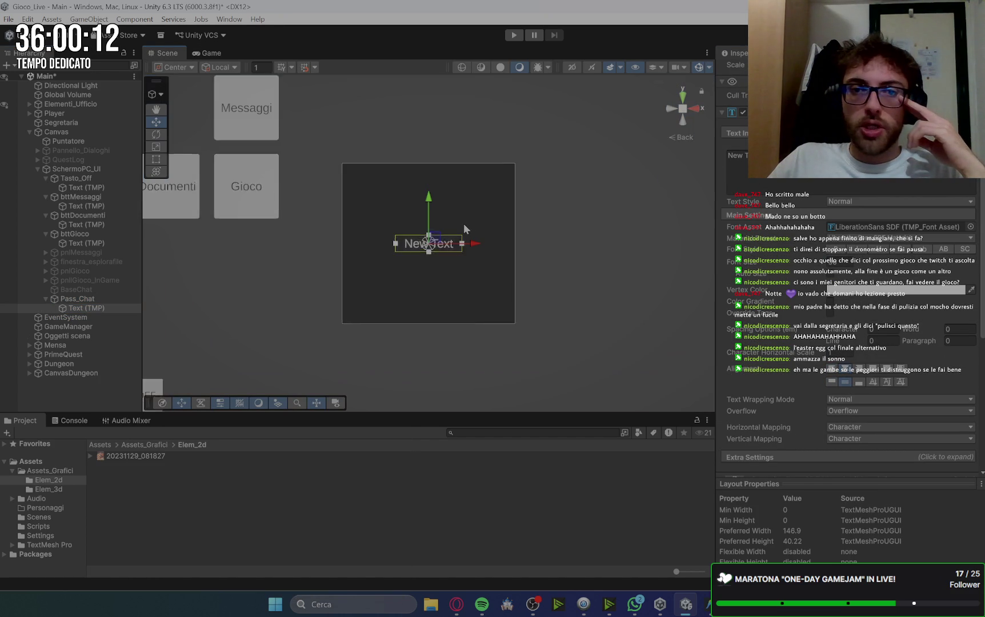
{"action": "scroll", "coordinate": [464, 224], "scroll_direction": "up", "scroll_amount": 5}
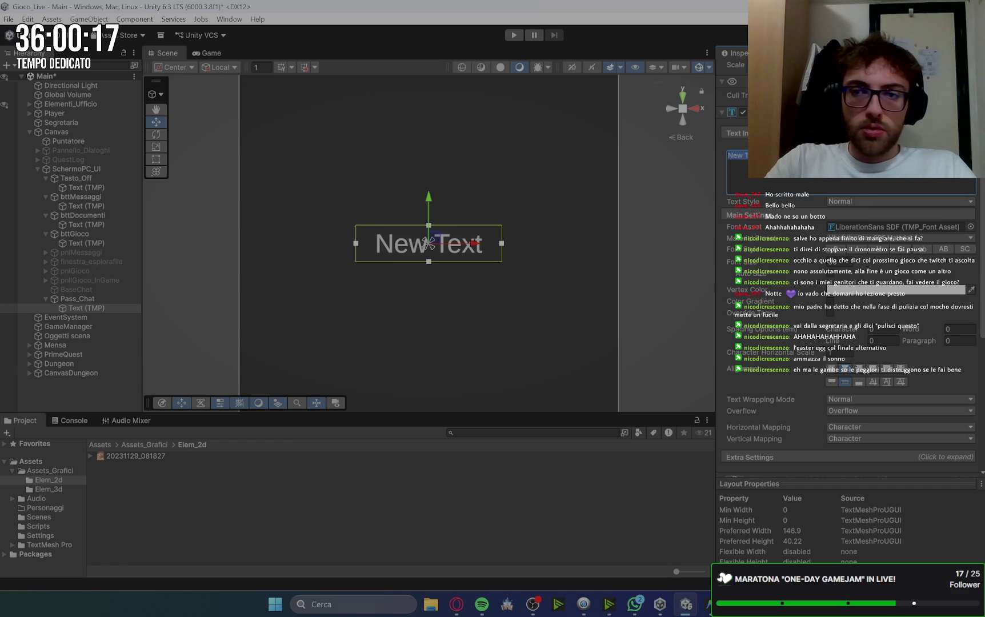
{"action": "type", "text": "INSERIS"}
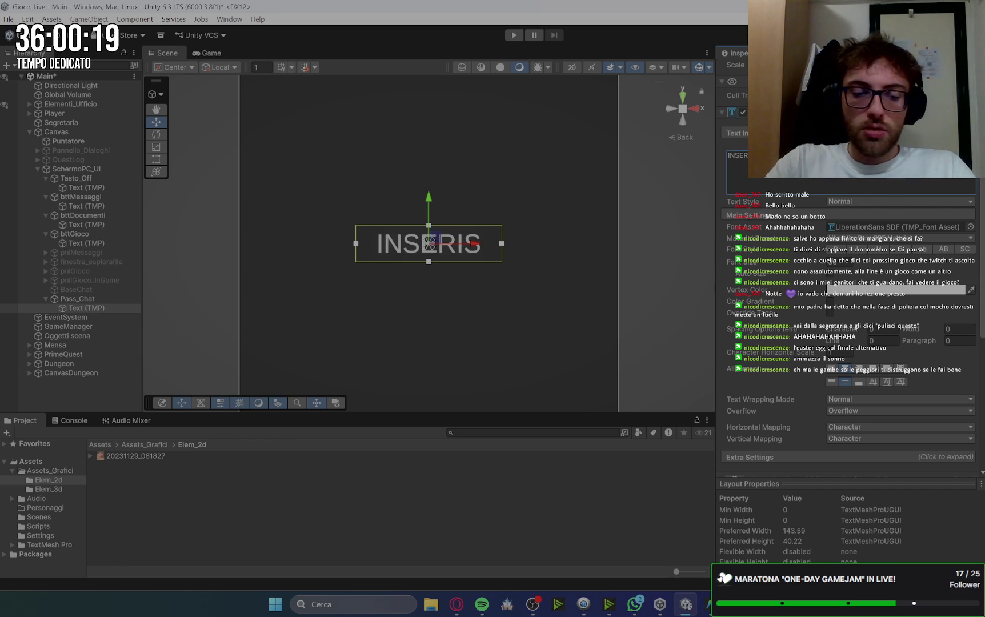
{"action": "type", "text": "CI"}
{"action": "key", "text": "Return"}
{"action": "type", "text": "LA PASS"}
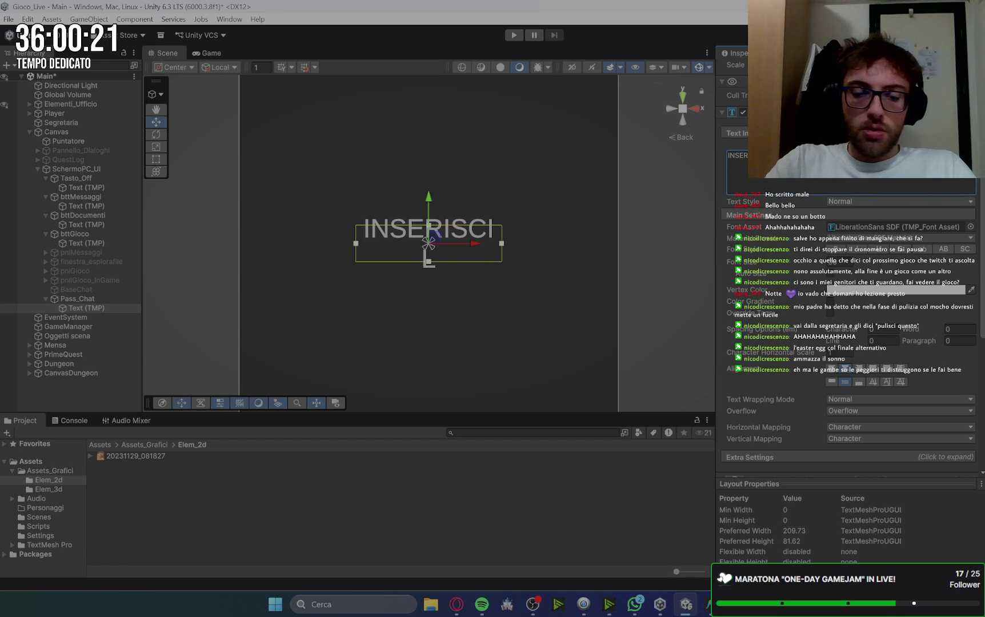
{"action": "type", "text": "WORD"}
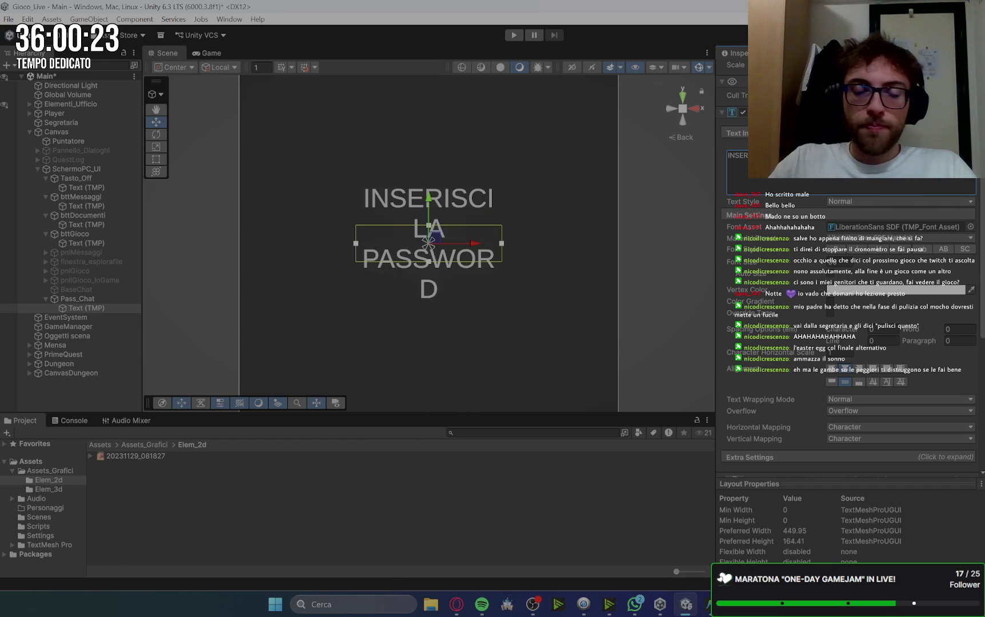
- Widen the title box to fit one line, set font size 30, and move it to the panel's top
{"action": "left_click_drag", "start_coordinate": [344, 245], "coordinate": [239, 252]}
{"action": "left_click_drag", "start_coordinate": [506, 246], "coordinate": [619, 255]}
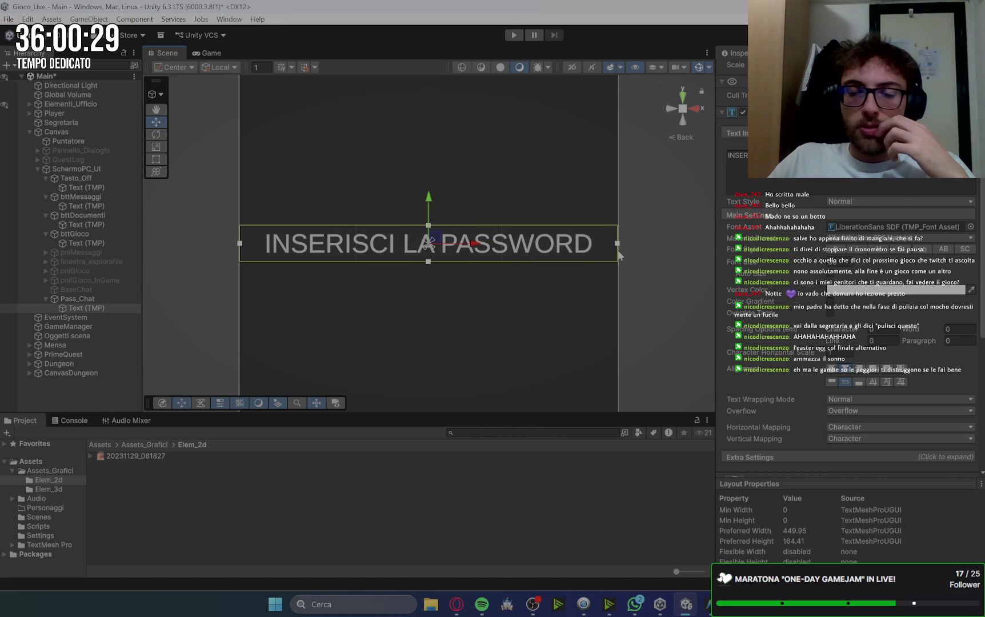
{"action": "left_click", "coordinate": [841, 263]}
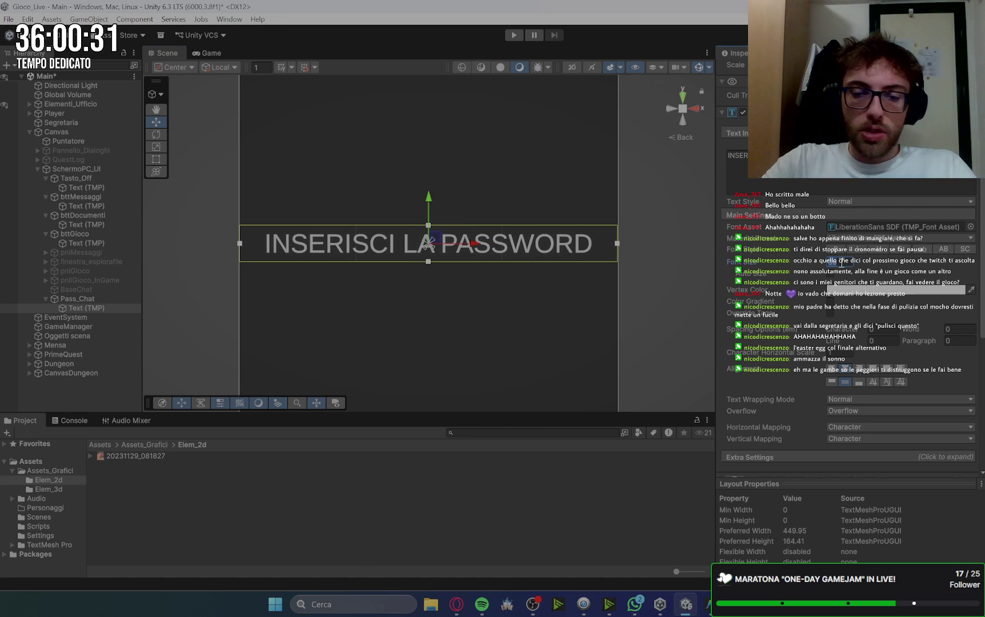
{"action": "type", "text": "30"}
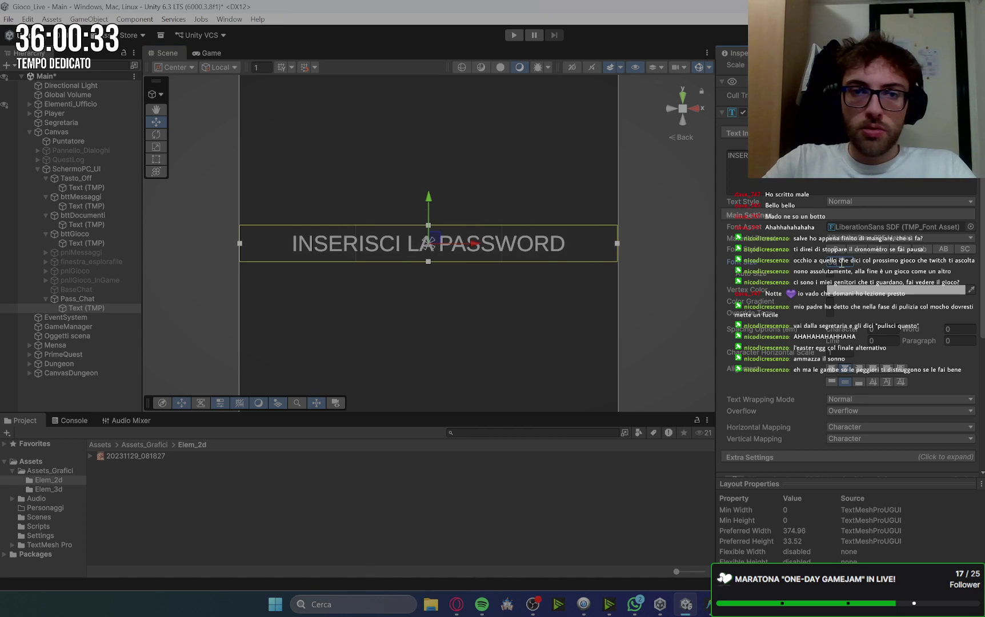
{"action": "key", "text": "BackSpace"}
{"action": "key", "text": "BackSpace"}
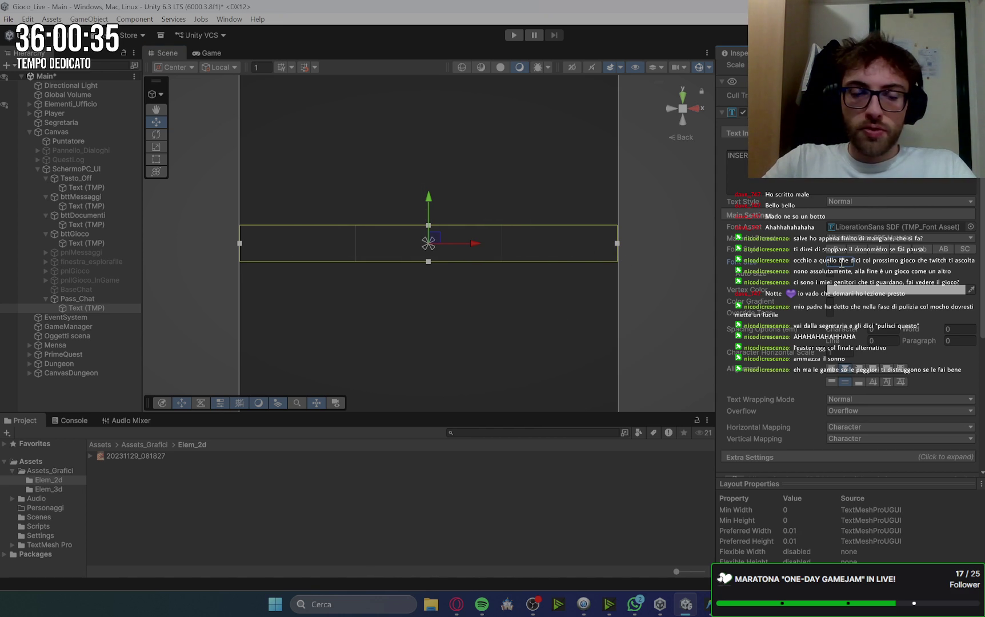
{"action": "type", "text": "30"}
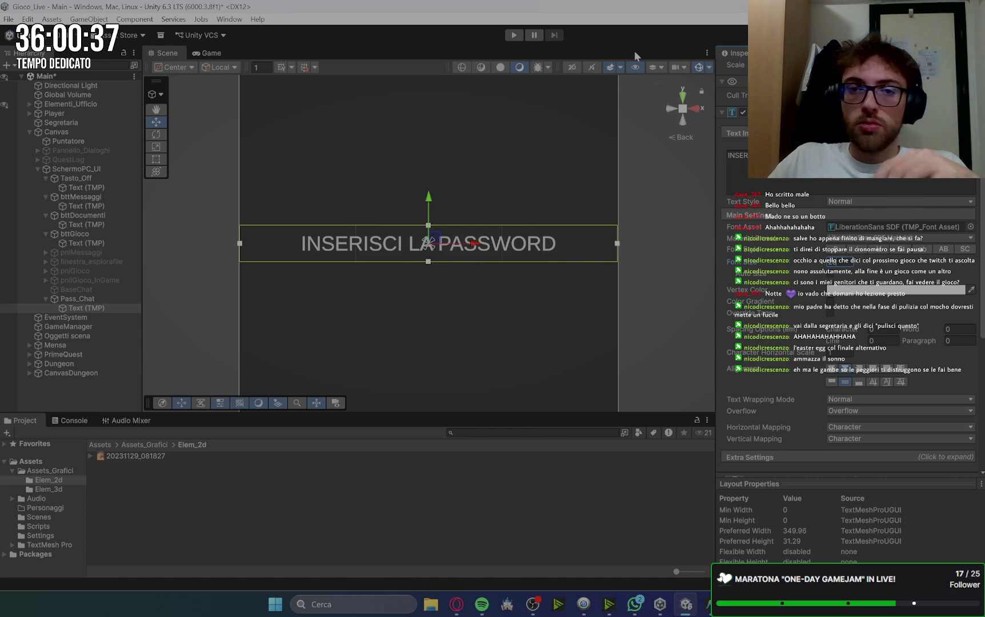
{"action": "left_click_drag", "start_coordinate": [429, 198], "coordinate": [437, 74]}
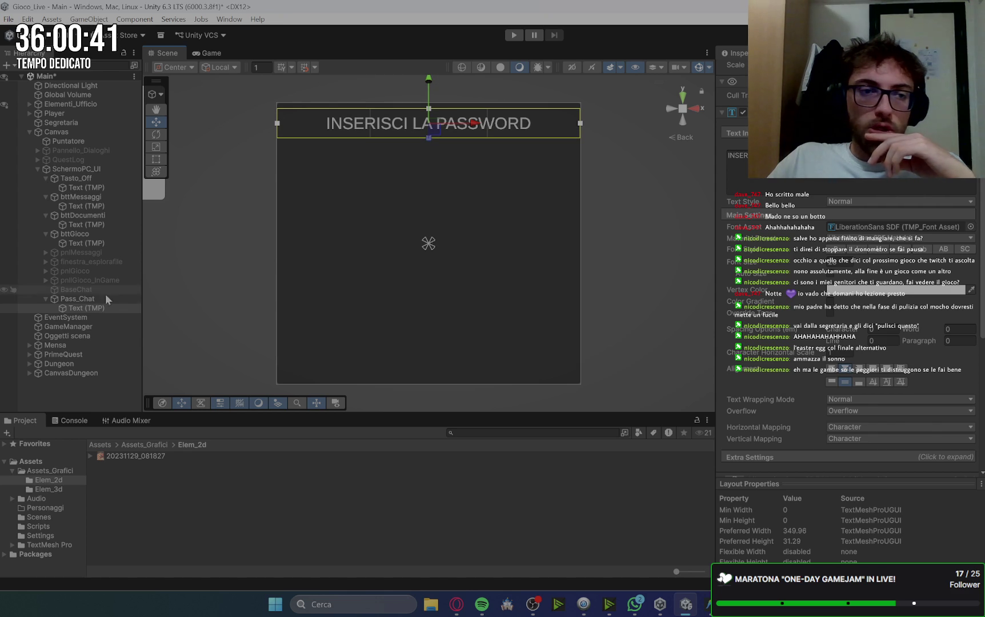
{"action": "left_click", "coordinate": [79, 300]}
{"action": "right_click", "coordinate": [80, 303]}
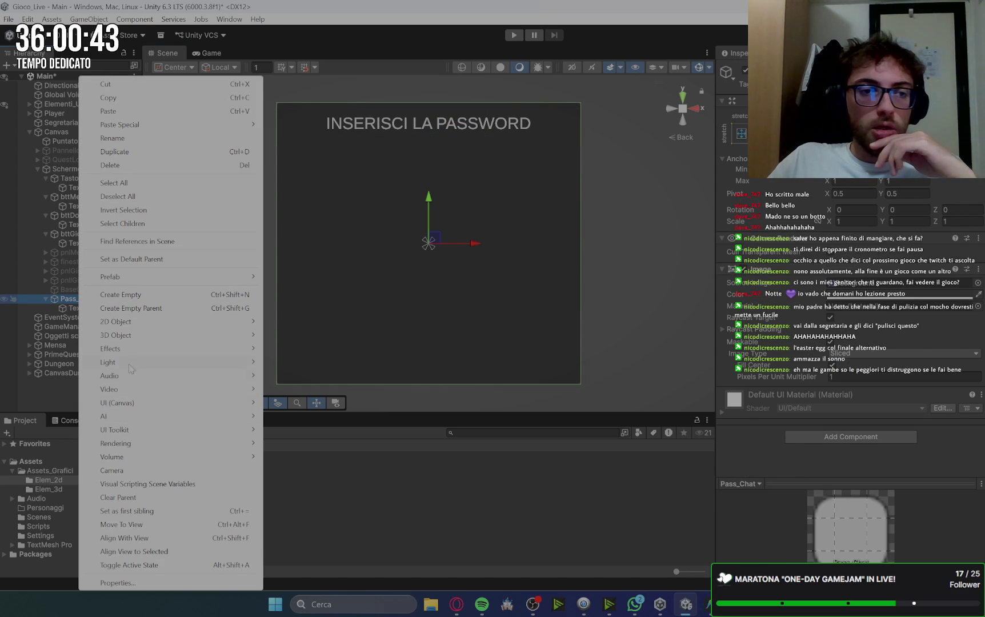
- Add a TextMeshPro button inside Pass_Chat and name it ESCI
{"action": "mouse_move", "coordinate": [162, 407]}
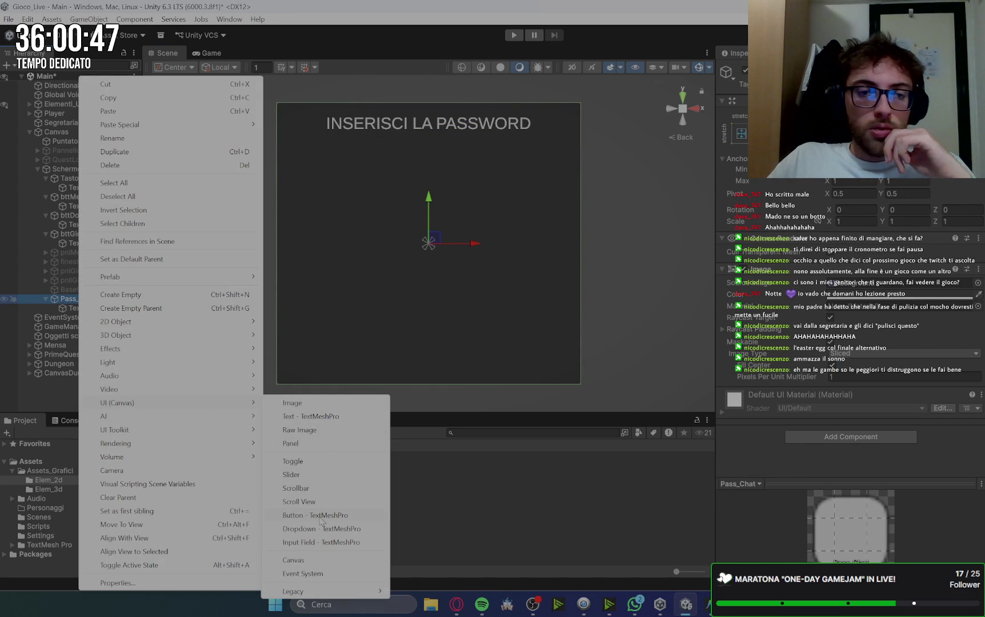
{"action": "left_click", "coordinate": [322, 515]}
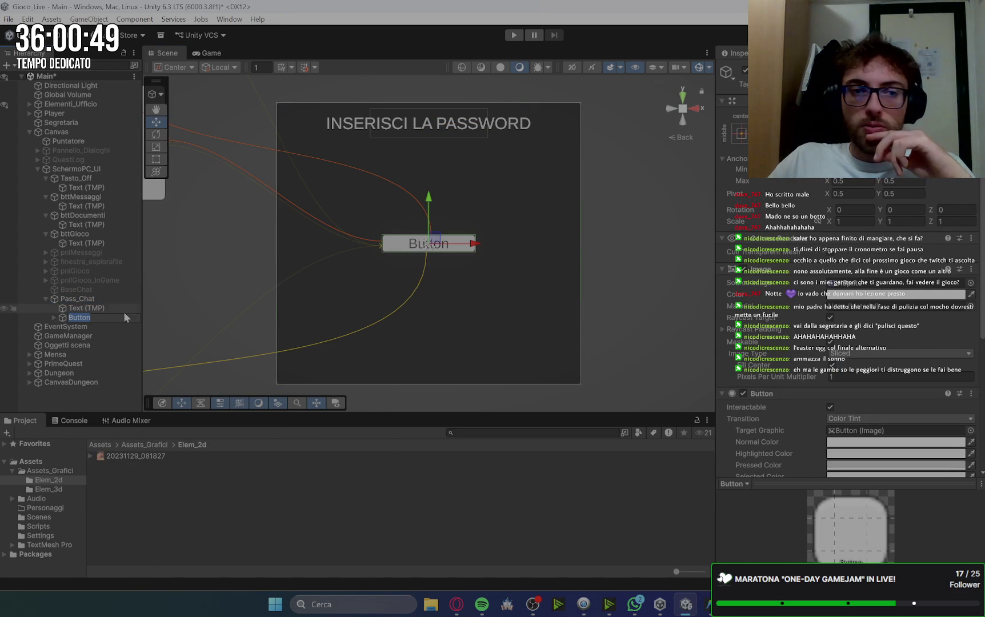
{"action": "key", "text": "Return"}
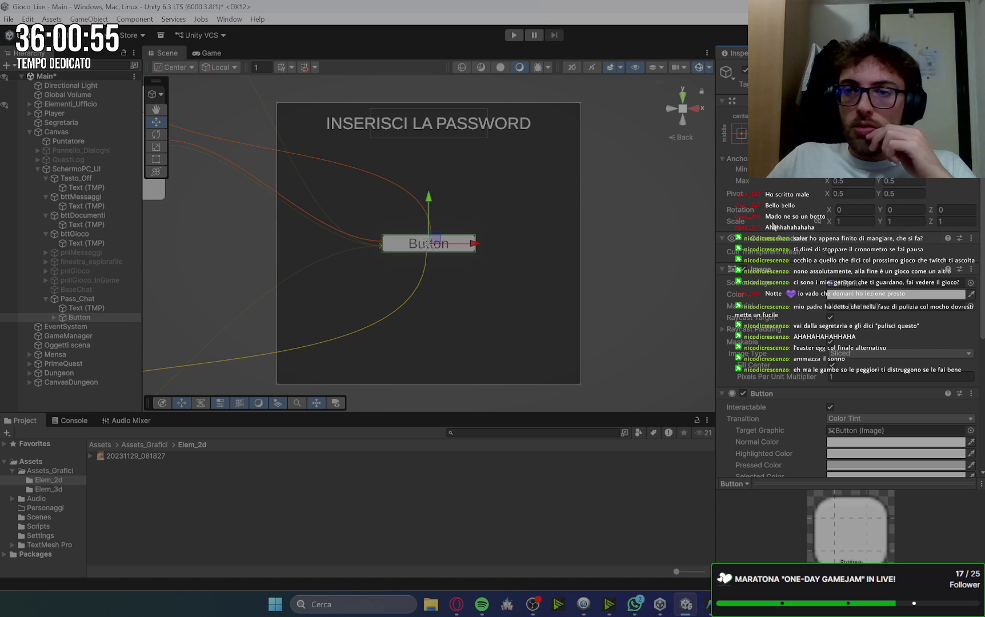
{"action": "left_click", "coordinate": [676, 193]}
{"action": "left_click", "coordinate": [99, 317]}
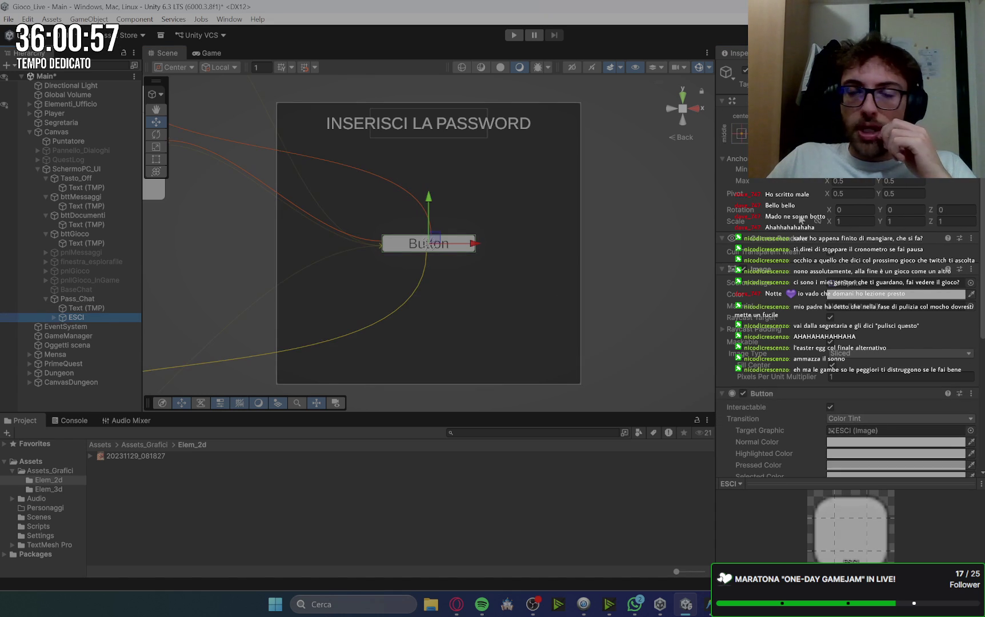
- Anchor the ESCI button to the panel's top-right corner and nudge it right
{"action": "left_click", "coordinate": [740, 134]}
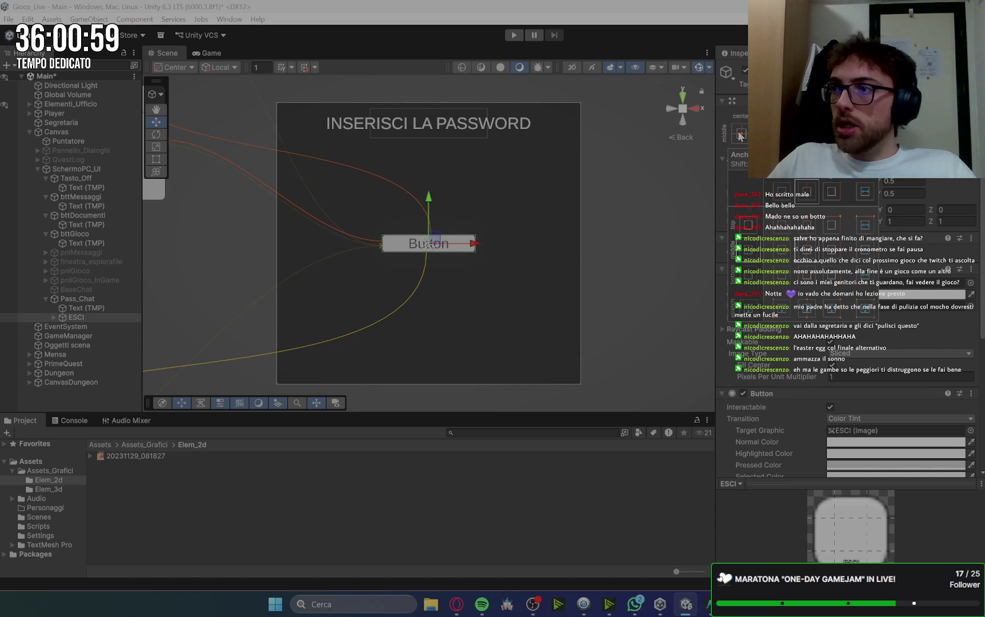
{"action": "left_click", "coordinate": [833, 224], "text": "alt+shift"}
{"action": "key", "text": "Escape"}
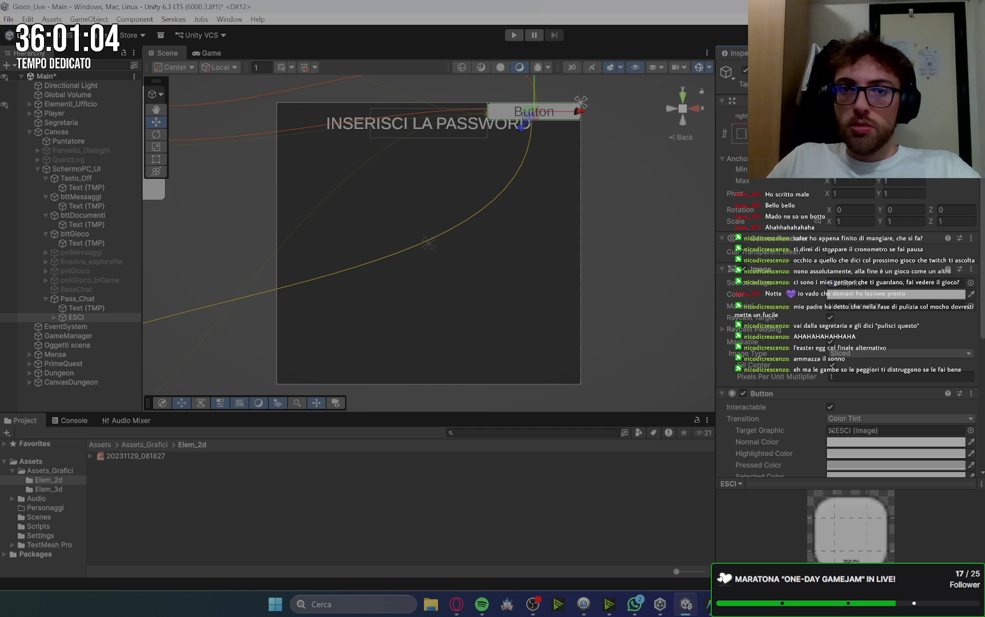
{"action": "left_click_drag", "start_coordinate": [534, 111], "coordinate": [571, 111]}
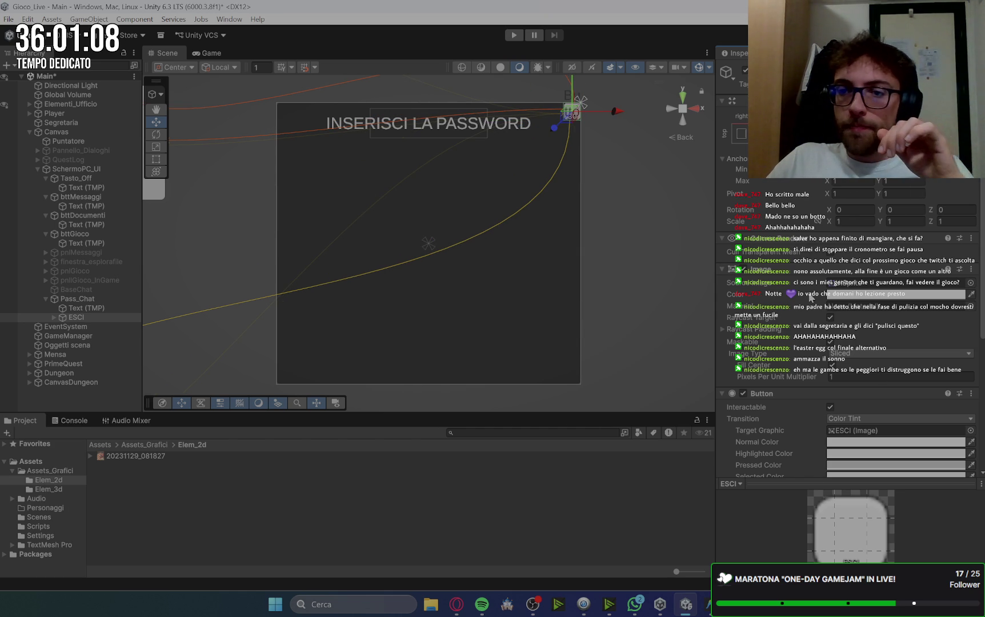
- Change the ESCI button's label text to X
{"action": "left_click", "coordinate": [56, 317]}
{"action": "left_click", "coordinate": [85, 327]}
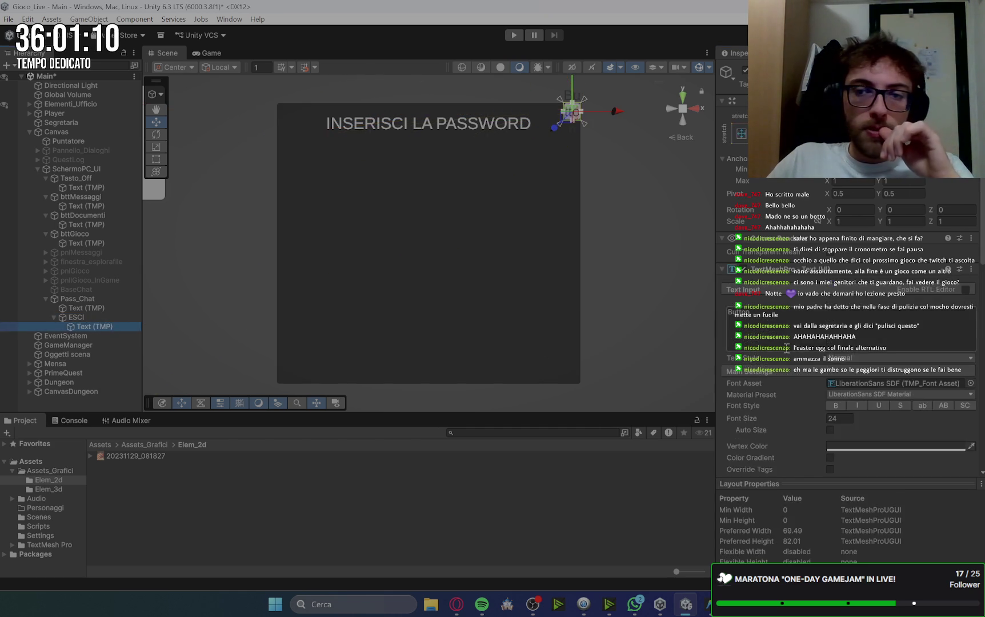
{"action": "left_click", "coordinate": [821, 336]}
{"action": "type", "text": "X"}
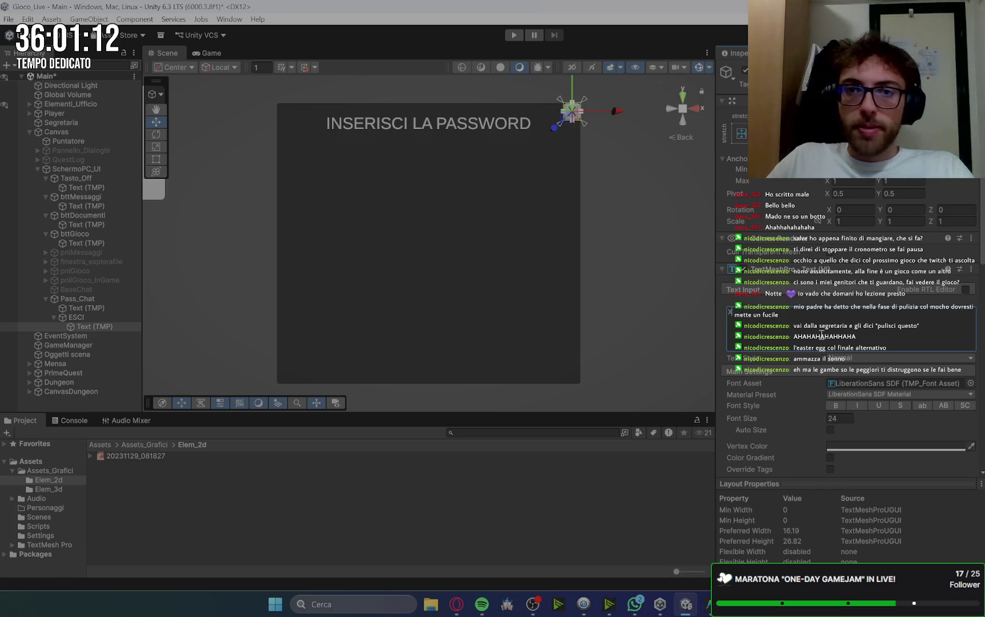
{"action": "left_click", "coordinate": [656, 202]}
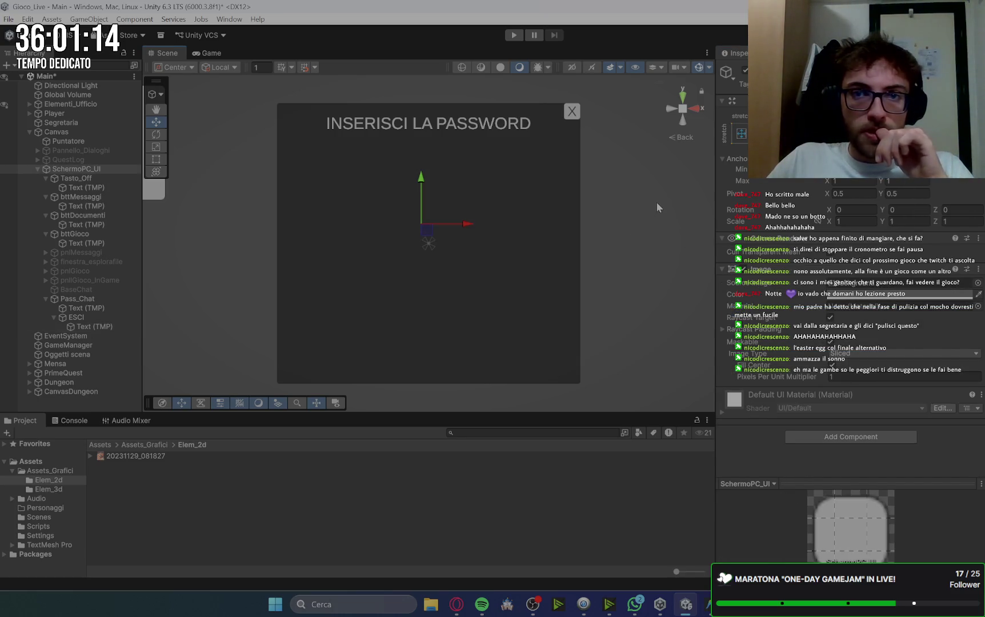
- Resize the ESCI button to 50, nudge it down, and check it in the Game view
{"action": "left_click", "coordinate": [103, 317]}
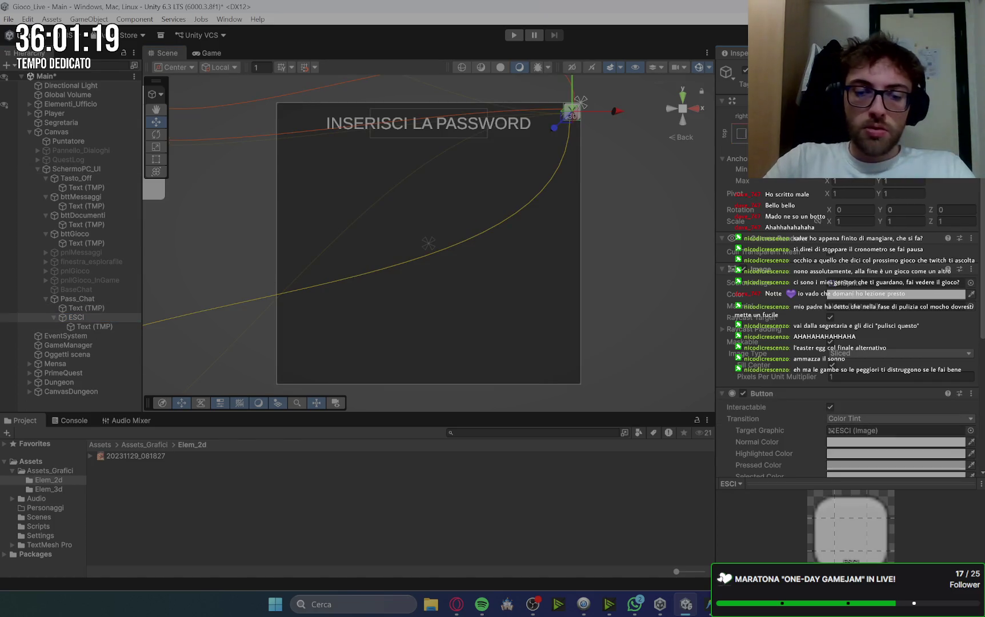
{"action": "left_click_drag", "start_coordinate": [565, 112], "coordinate": [565, 115]}
{"action": "left_click", "coordinate": [650, 192]}
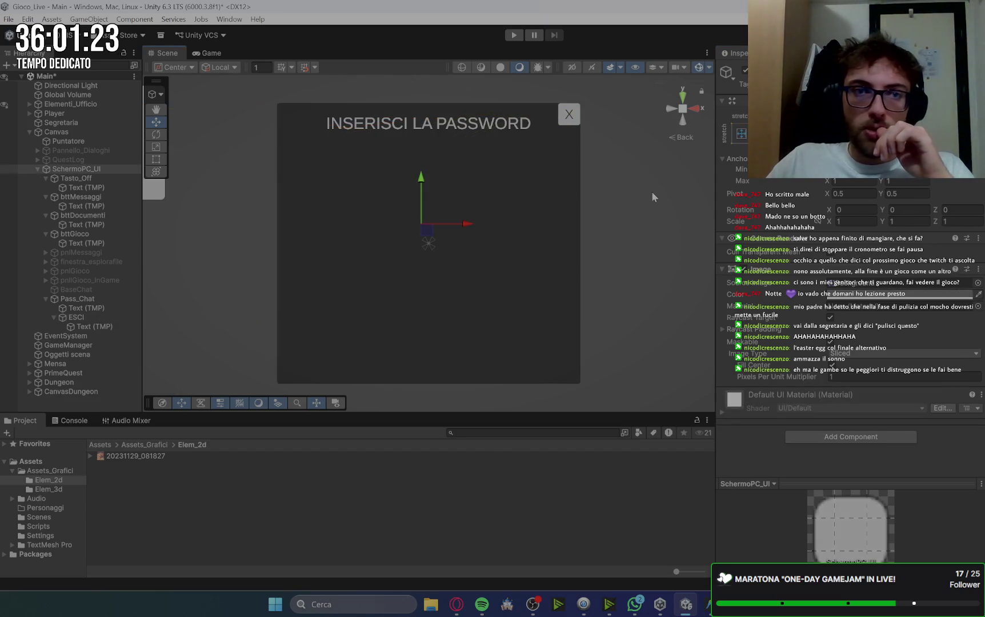
{"action": "left_click", "coordinate": [209, 53]}
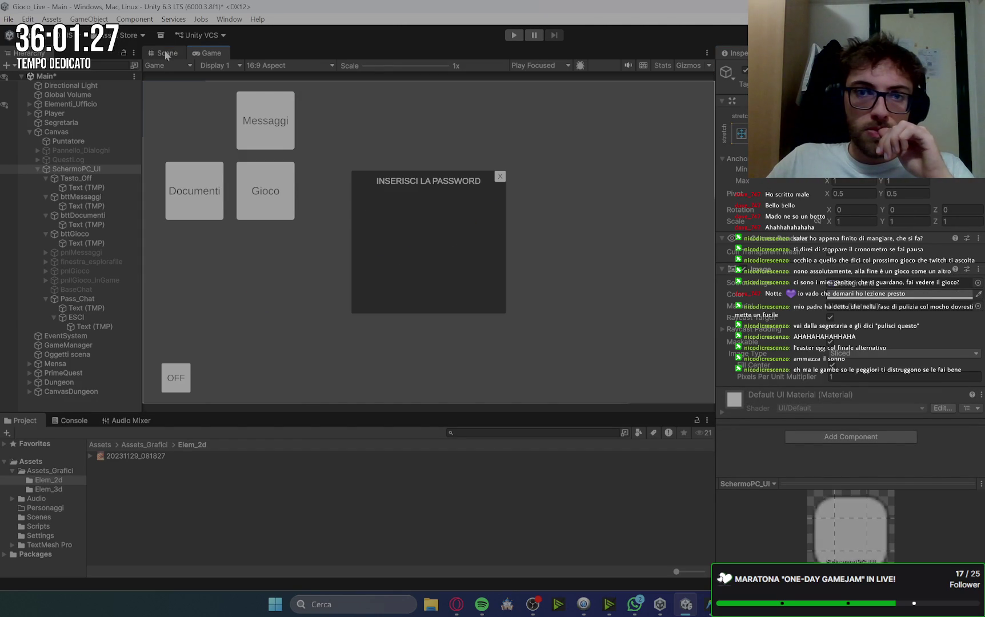
{"action": "left_click", "coordinate": [165, 52]}
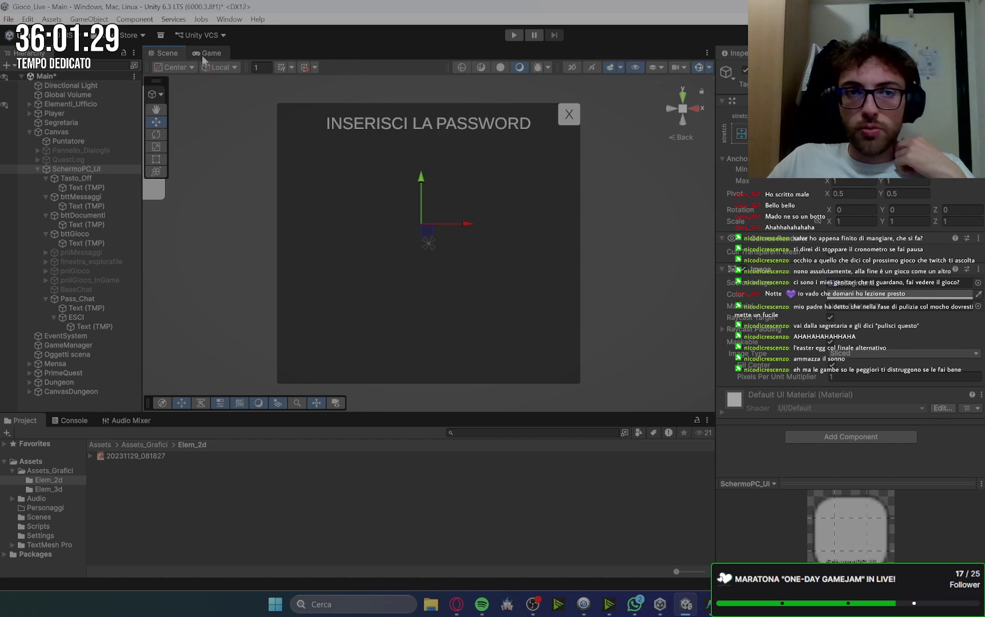
{"action": "left_click", "coordinate": [92, 316]}
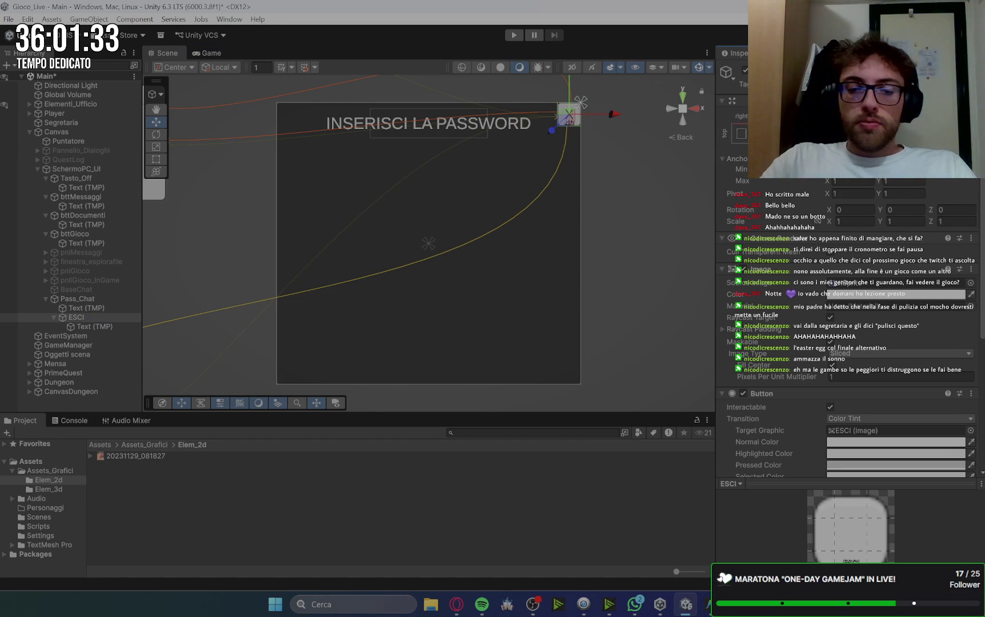
{"action": "type", "text": "50"}
{"action": "left_click_drag", "start_coordinate": [554, 114], "coordinate": [554, 118]}
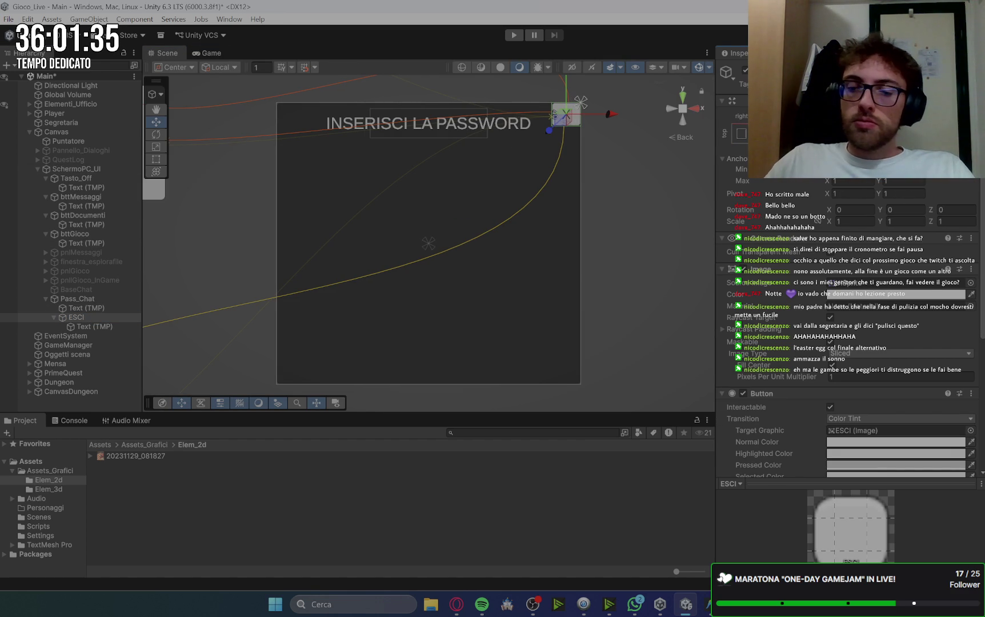
{"action": "scroll", "coordinate": [319, 191], "scroll_direction": "down", "scroll_amount": 5}
{"action": "left_click", "coordinate": [211, 53]}
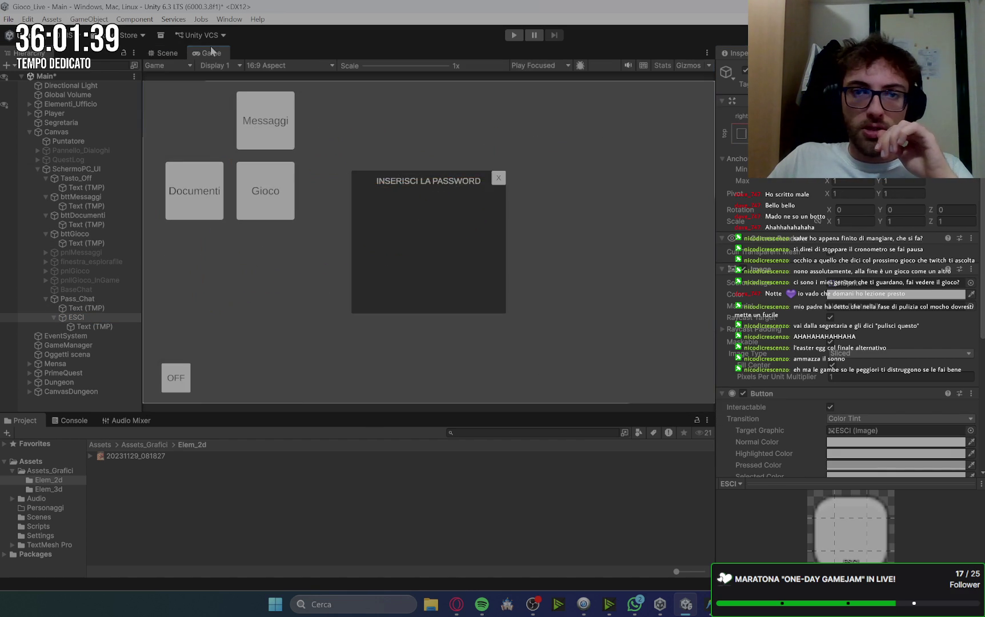
{"action": "left_click", "coordinate": [167, 52]}
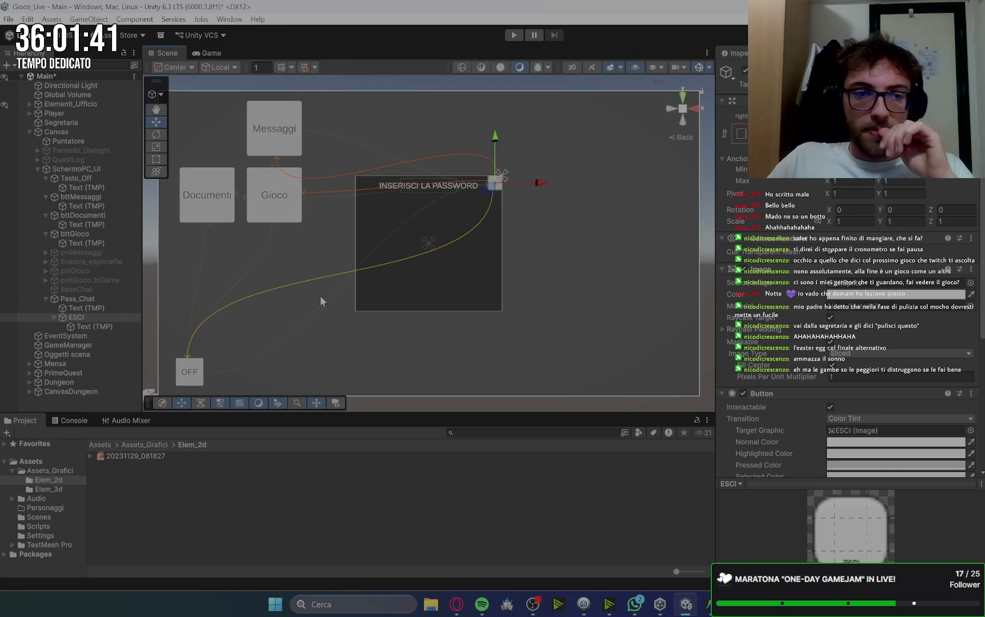
{"action": "scroll", "coordinate": [423, 223], "scroll_direction": "up", "scroll_amount": 2}
{"action": "scroll", "coordinate": [424, 223], "scroll_direction": "up", "scroll_amount": 1}
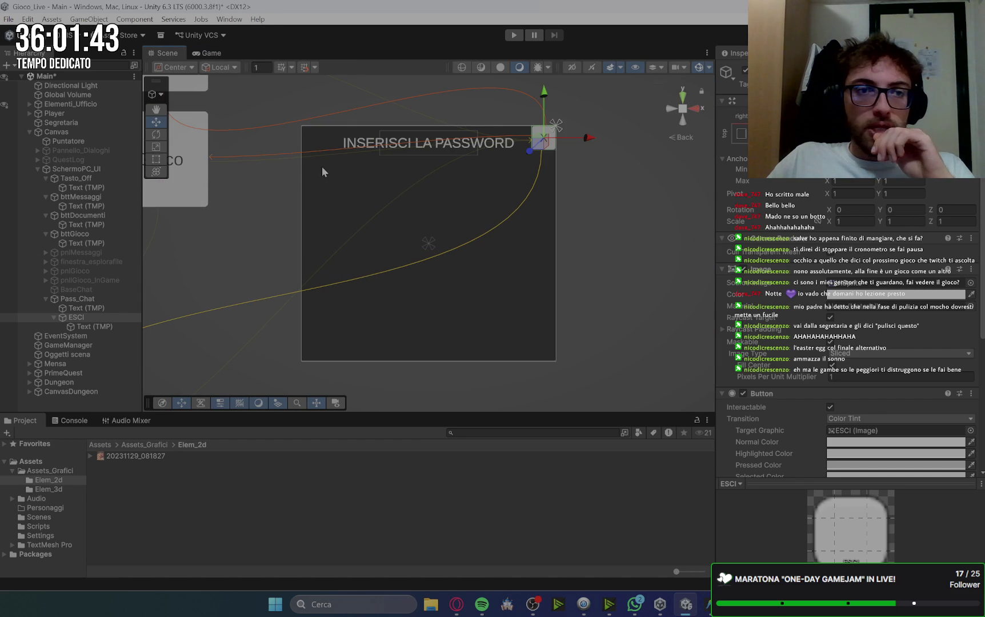
- Move the INSERISCI LA PASSWORD title slightly down
{"action": "left_click", "coordinate": [54, 317]}
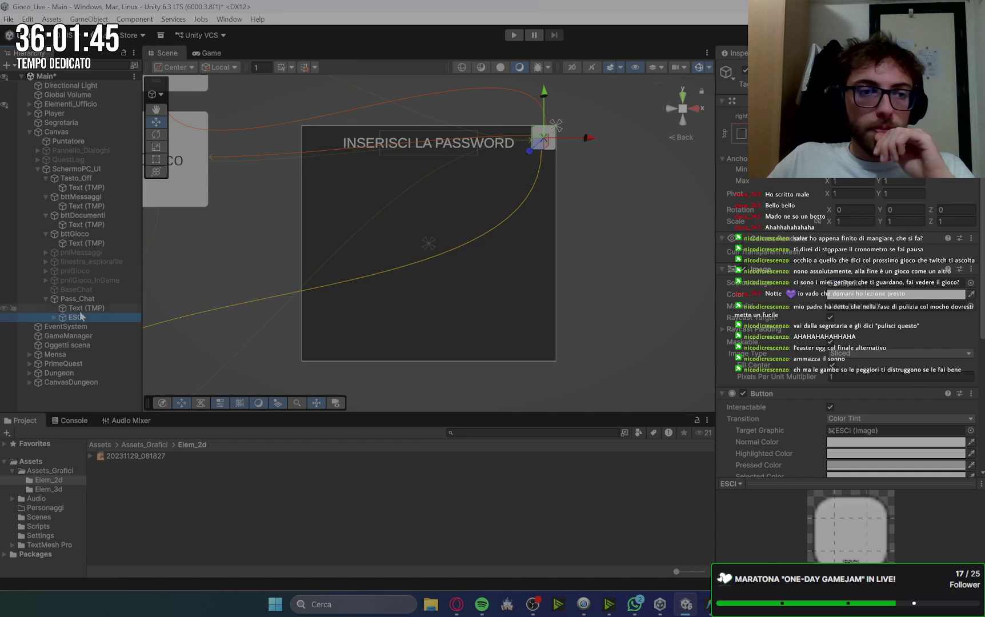
{"action": "left_click", "coordinate": [86, 308]}
{"action": "left_click_drag", "start_coordinate": [429, 101], "coordinate": [428, 115]}
{"action": "left_click", "coordinate": [77, 299]}
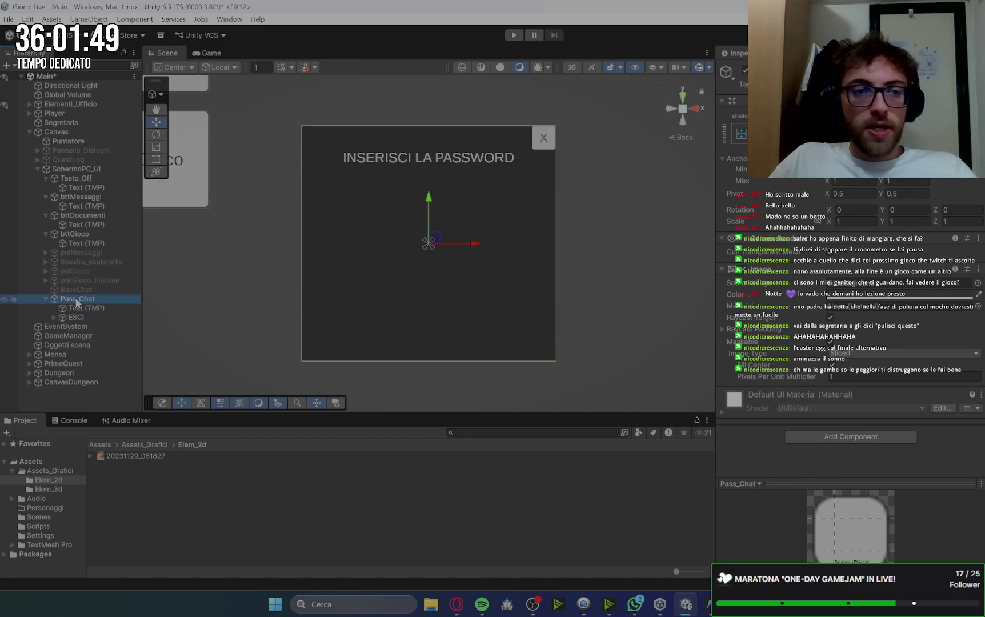
{"action": "right_click", "coordinate": [77, 301]}
- Add an InputField (TMP) to Pass_Chat and raise its height
{"action": "mouse_move", "coordinate": [198, 403]}
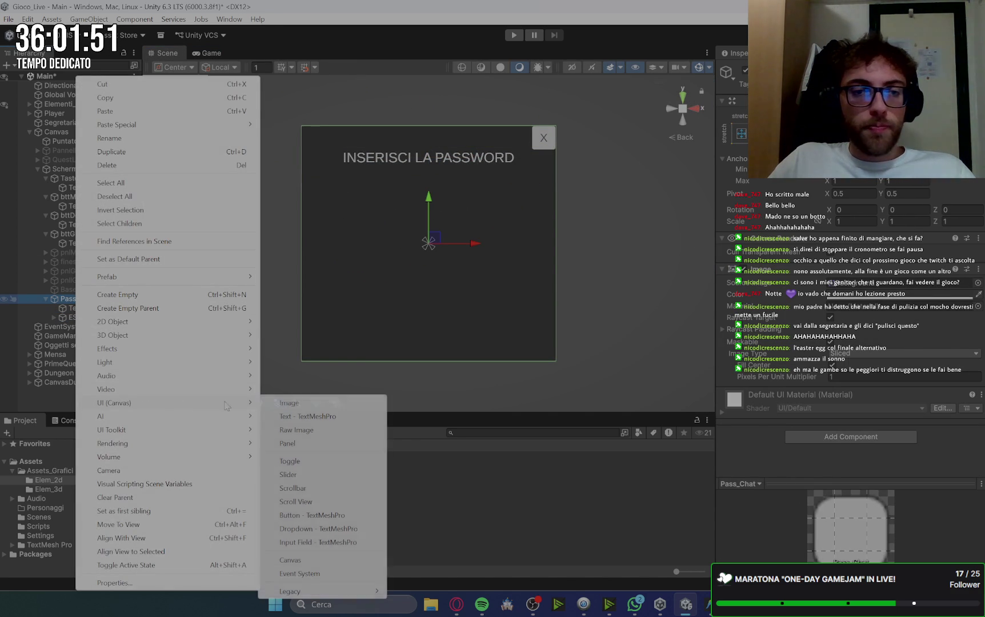
{"action": "left_click", "coordinate": [333, 543]}
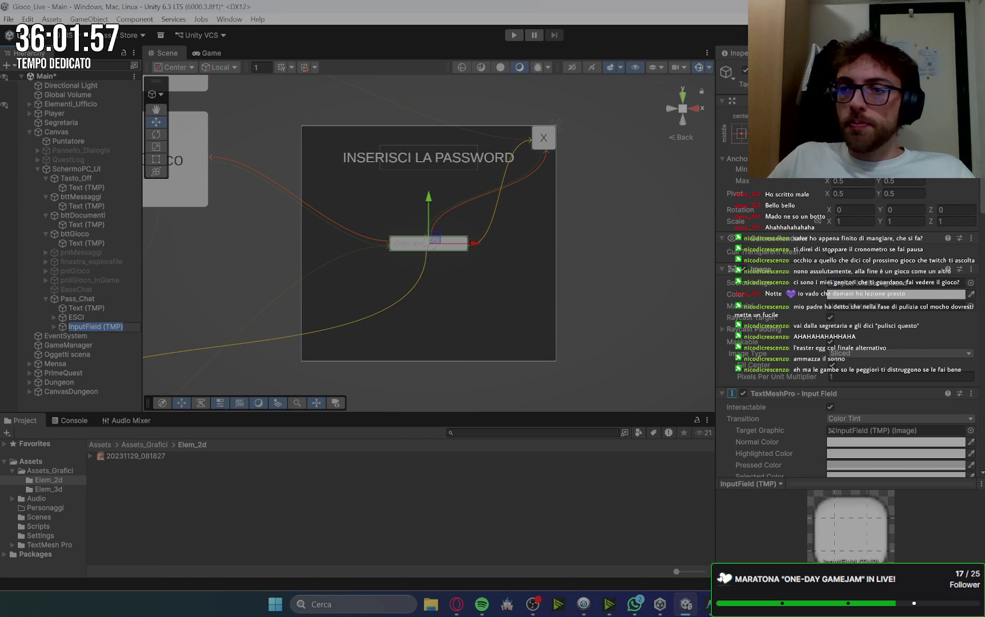
{"action": "key", "text": "Return"}
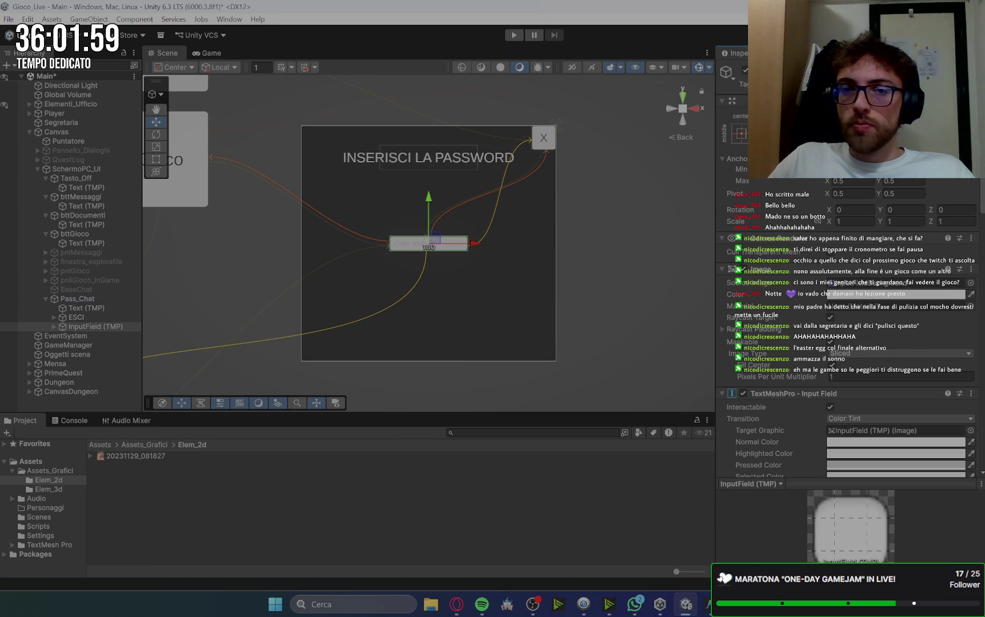
{"action": "type", "text": "5040"}
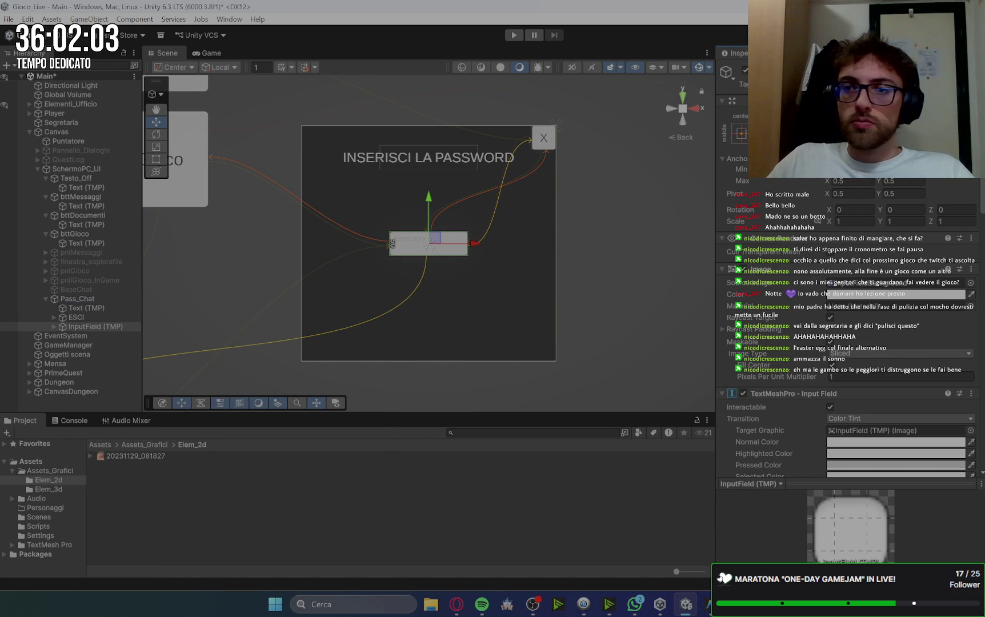
- Centre the input field's typed text and placeholder text alignment
{"action": "left_click", "coordinate": [54, 326]}
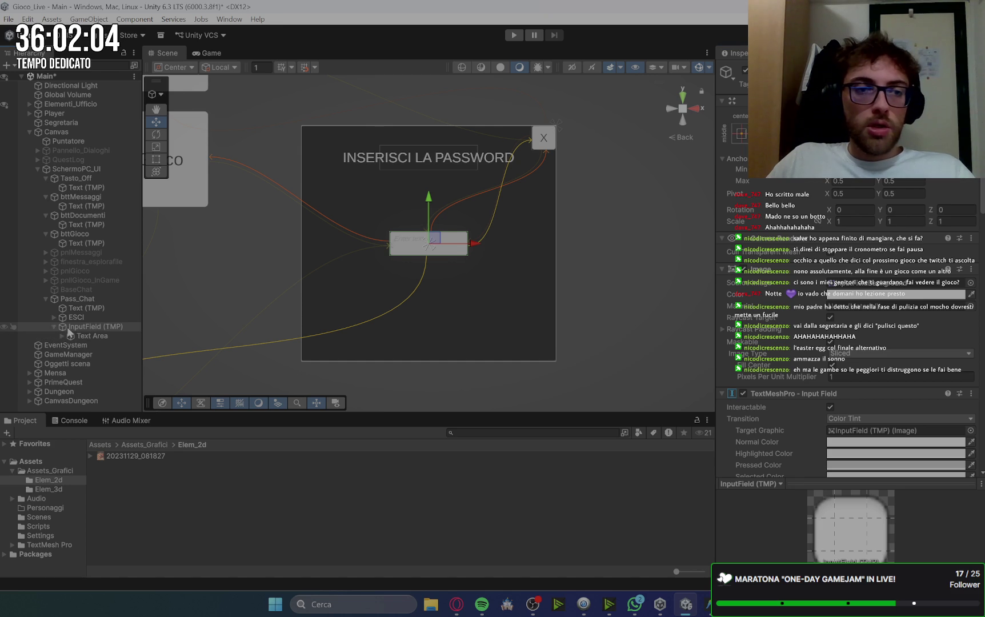
{"action": "left_click", "coordinate": [91, 335]}
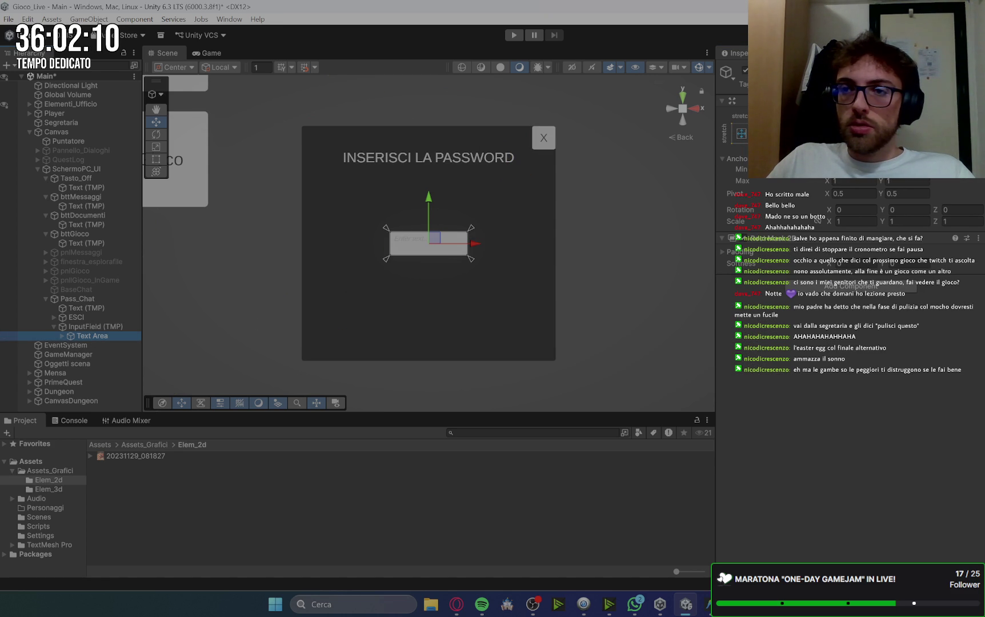
{"action": "left_click", "coordinate": [62, 336]}
{"action": "left_click", "coordinate": [108, 345]}
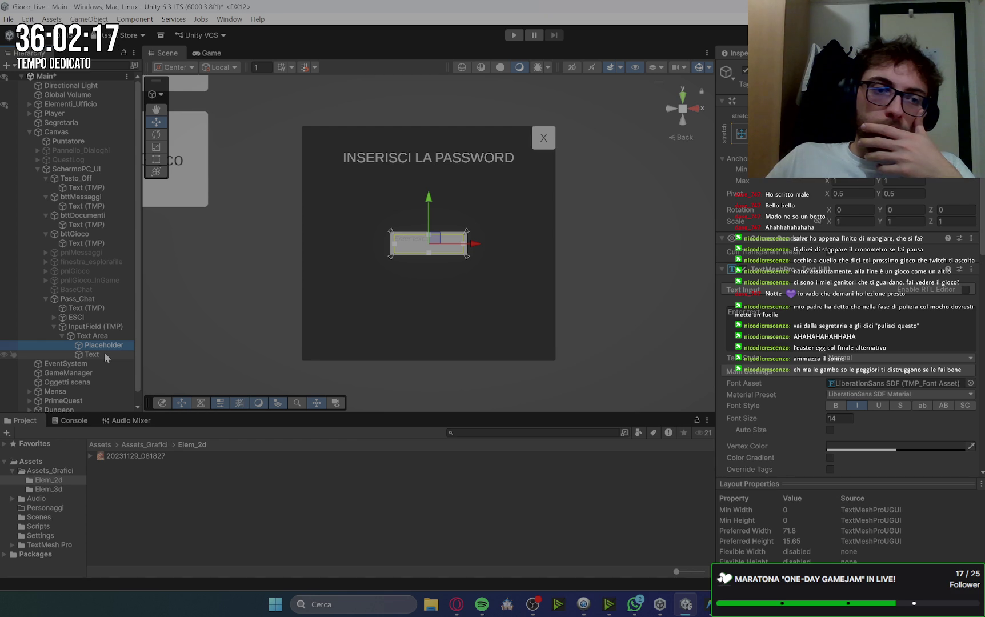
{"action": "left_click", "coordinate": [104, 352]}
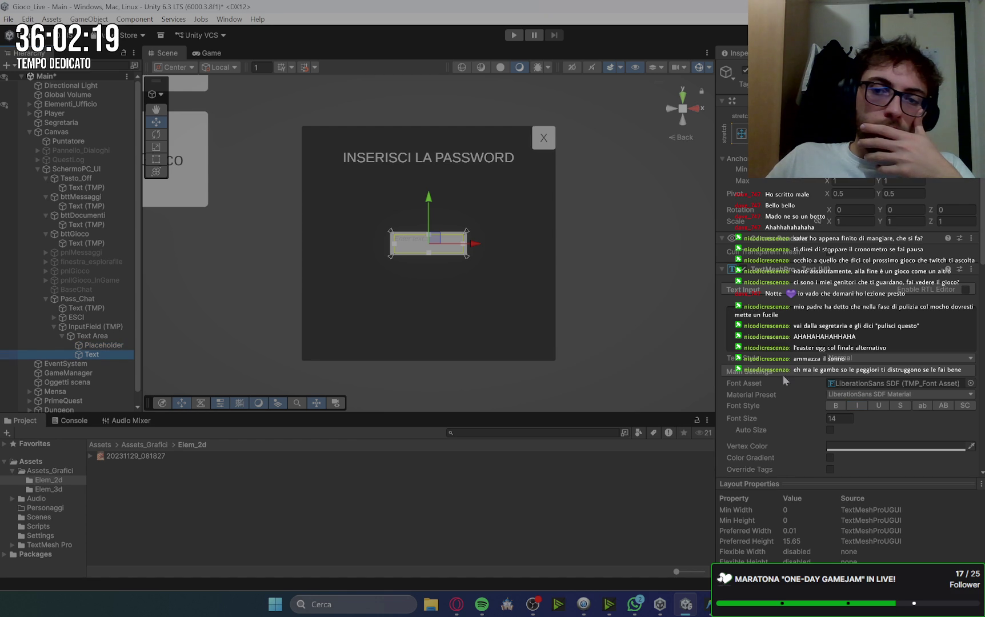
{"action": "scroll", "coordinate": [786, 428], "scroll_direction": "down", "scroll_amount": 5}
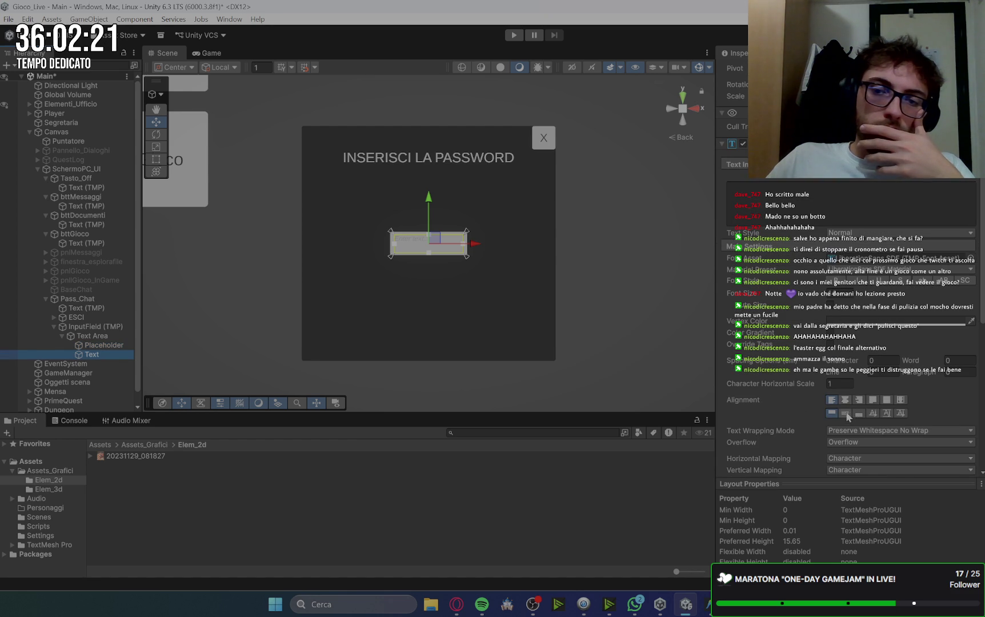
{"action": "left_click", "coordinate": [845, 414]}
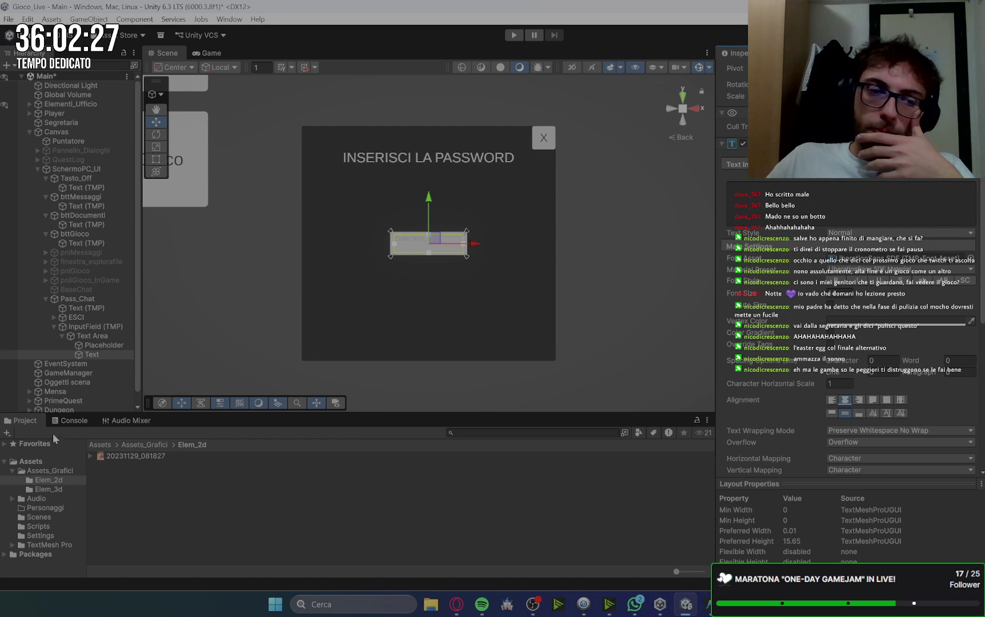
{"action": "left_click", "coordinate": [100, 345]}
{"action": "left_click", "coordinate": [845, 413]}
{"action": "left_click", "coordinate": [845, 400]}
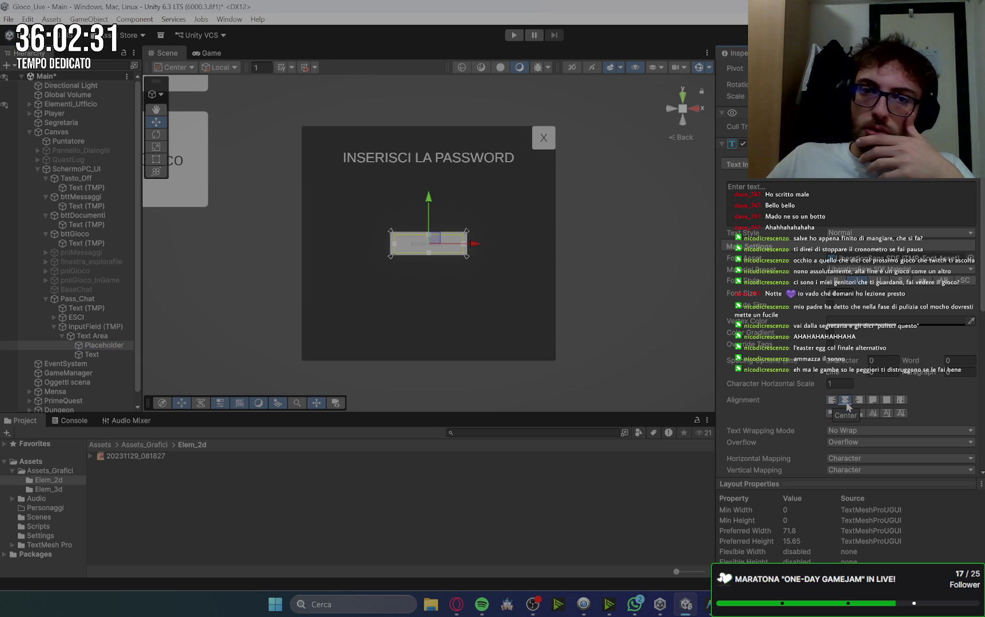
- Set the font size of both the placeholder and typed text to 20
{"action": "left_click", "coordinate": [668, 261]}
{"action": "left_click", "coordinate": [666, 259]}
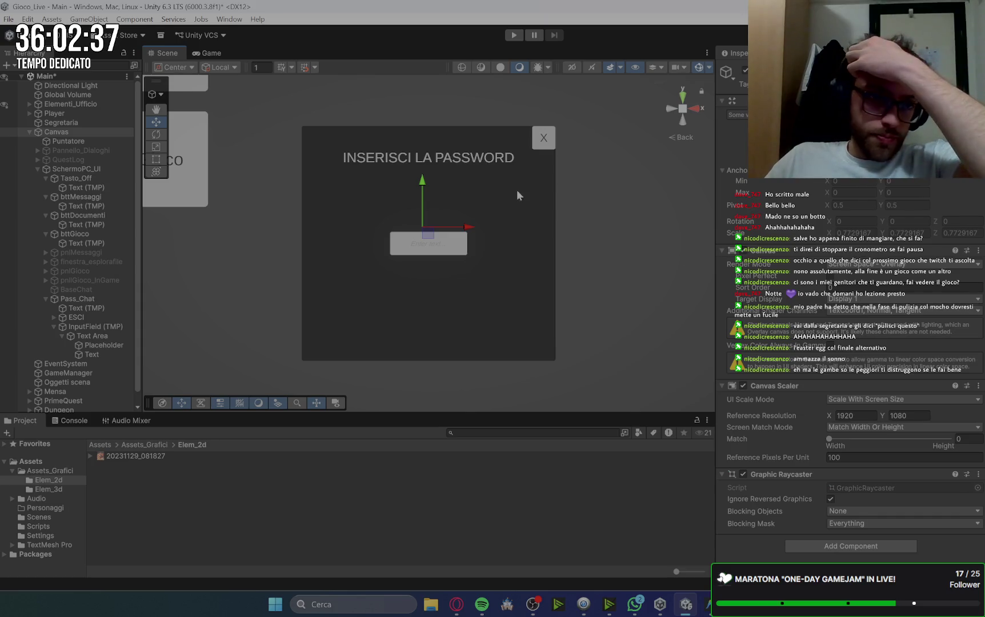
{"action": "left_click", "coordinate": [99, 344]}
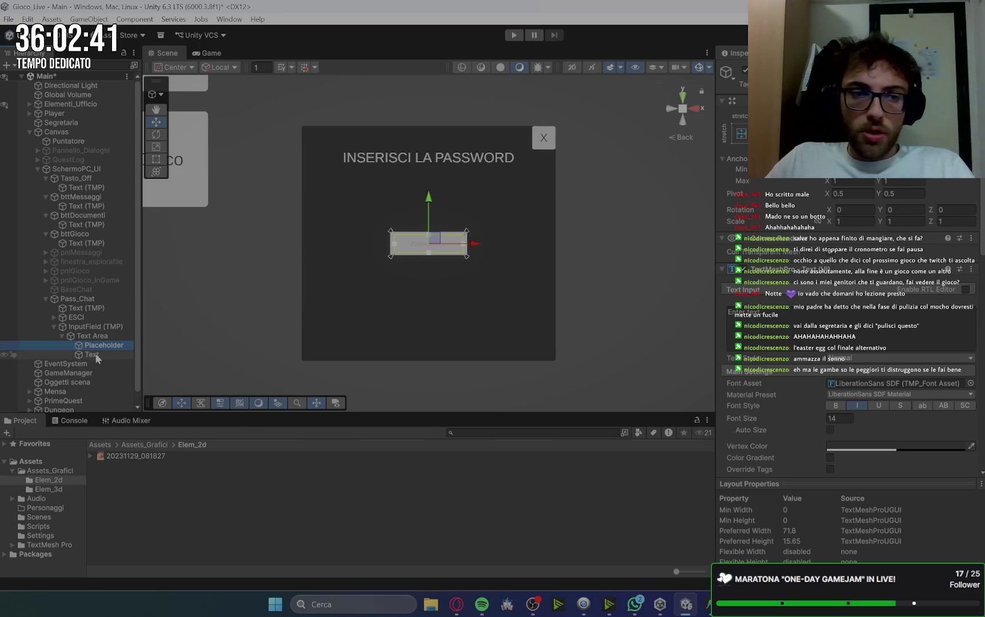
{"action": "left_click", "coordinate": [105, 352]}
{"action": "left_click", "coordinate": [106, 346], "text": "ctrl"}
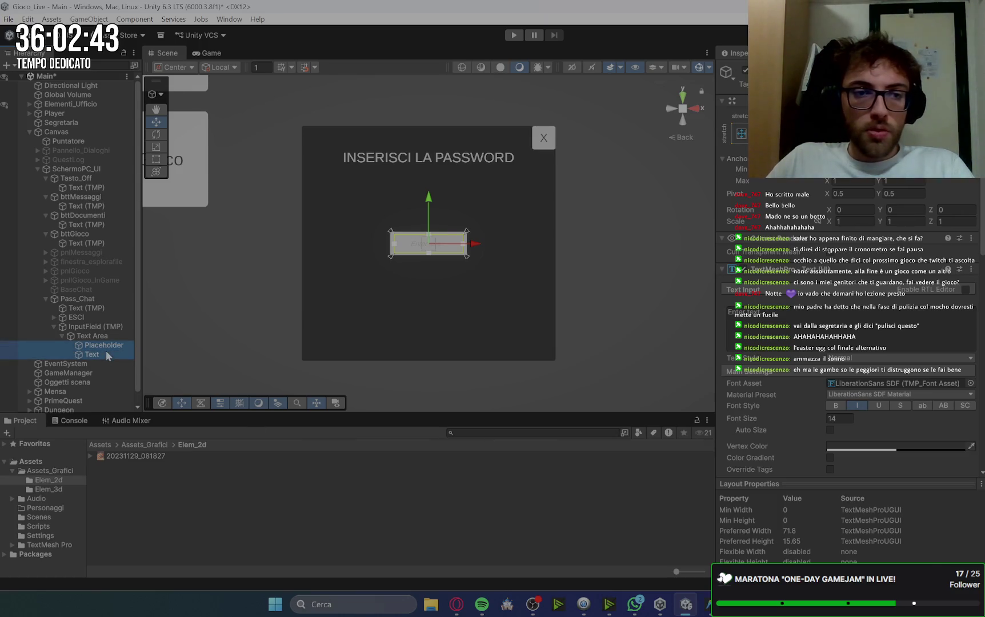
{"action": "left_click_drag", "start_coordinate": [822, 419], "coordinate": [833, 421]}
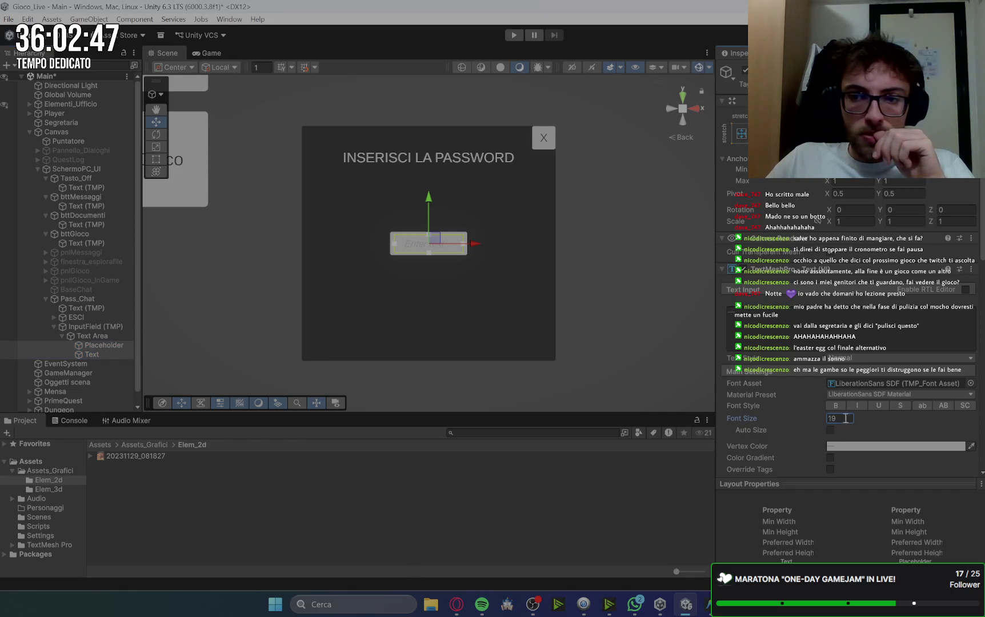
{"action": "double_click", "coordinate": [843, 418]}
{"action": "type", "text": "20"}
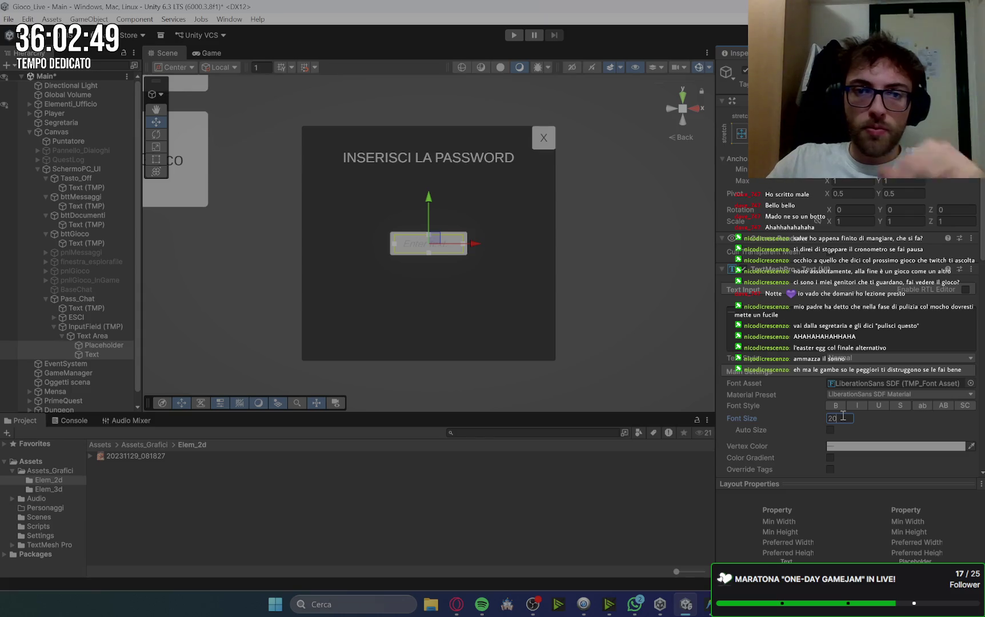
- Preview the password panel with its input field in the Game view
{"action": "left_click", "coordinate": [271, 127]}
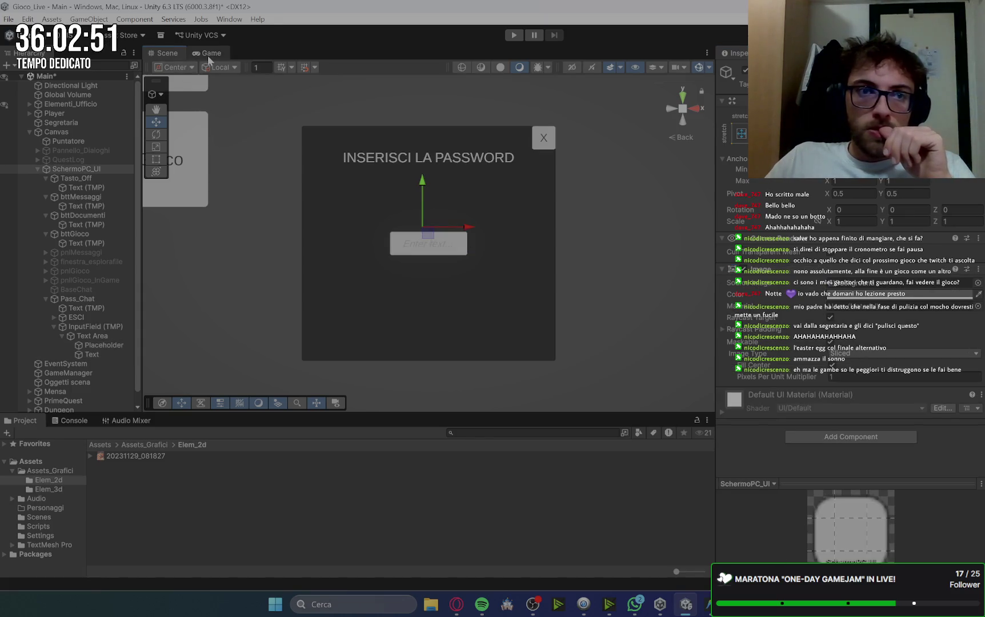
{"action": "left_click", "coordinate": [208, 56]}
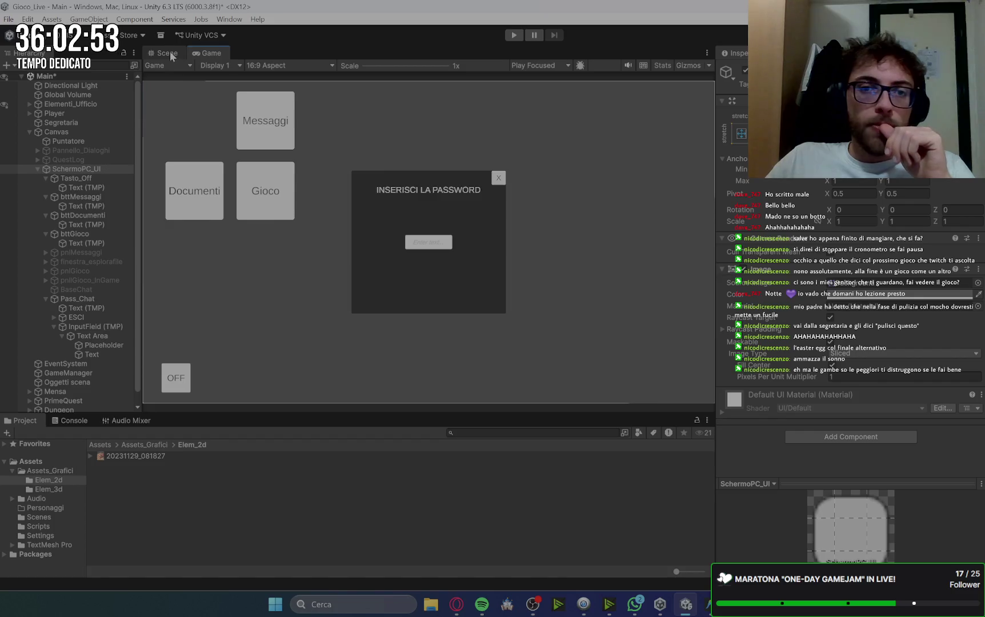
{"action": "left_click", "coordinate": [170, 52]}
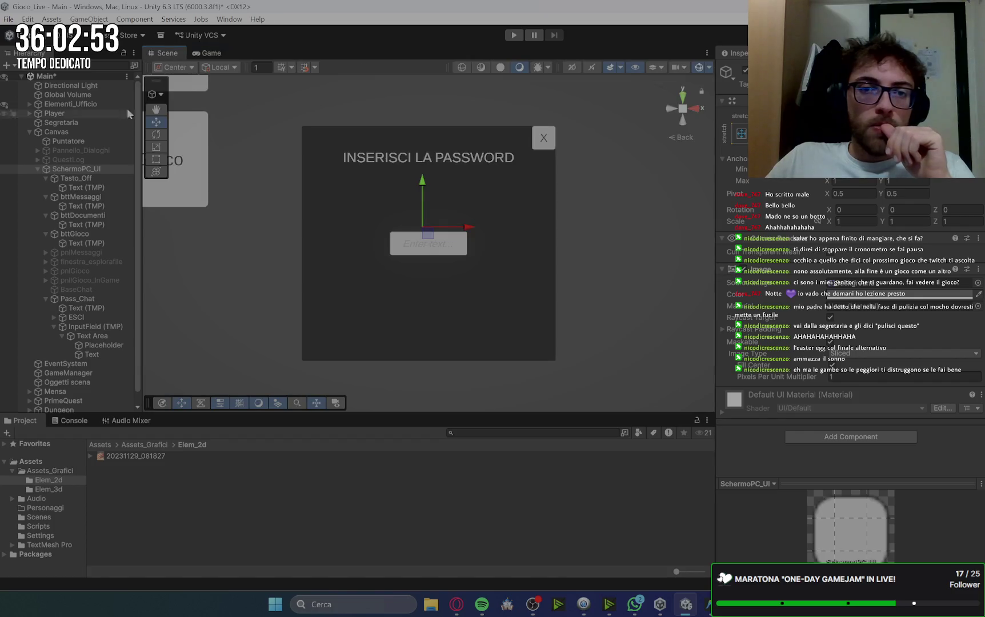
{"action": "left_click", "coordinate": [54, 326]}
{"action": "right_click", "coordinate": [85, 298]}
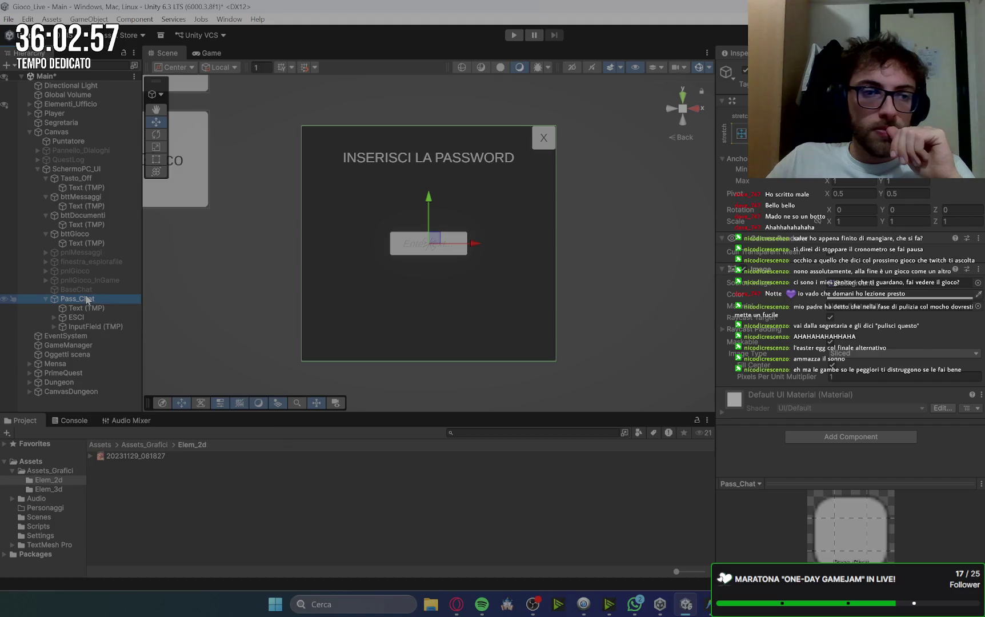
- Add a button named Accedi to Pass_Chat below the input field
{"action": "mouse_move", "coordinate": [146, 407]}
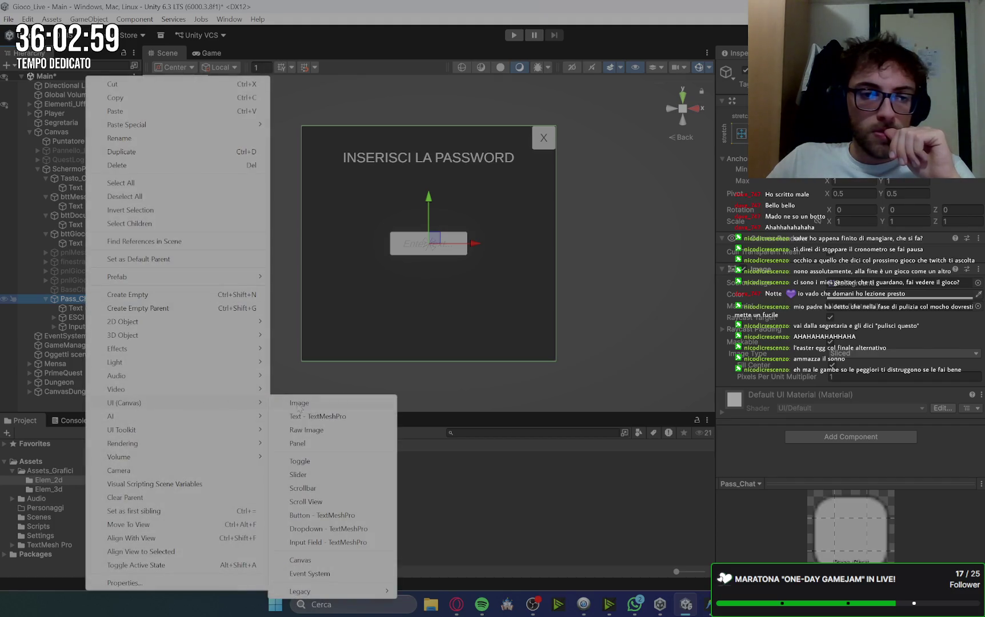
{"action": "left_click", "coordinate": [336, 516]}
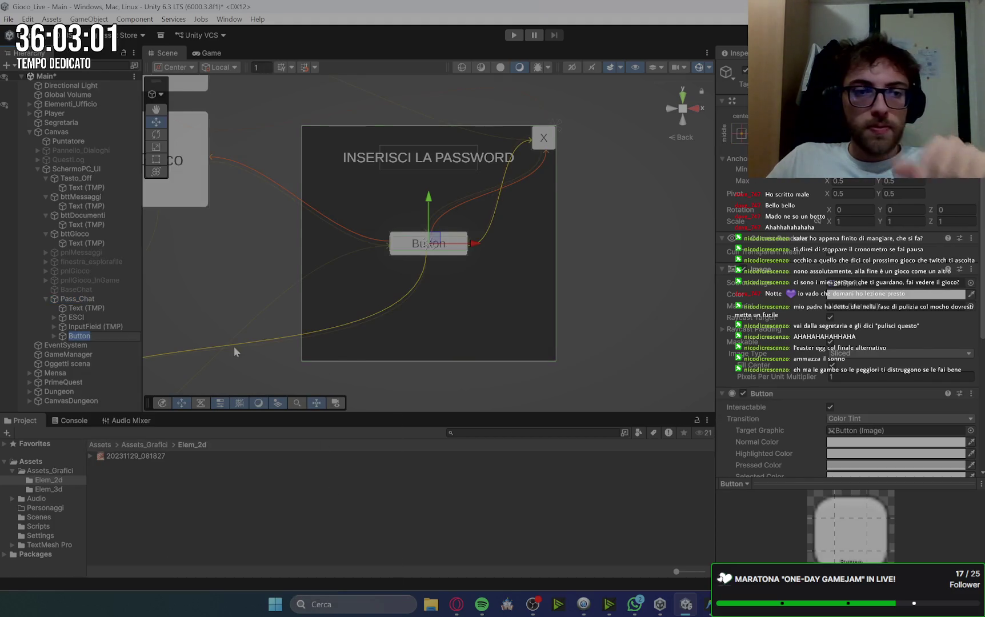
{"action": "type", "text": "Accedi"}
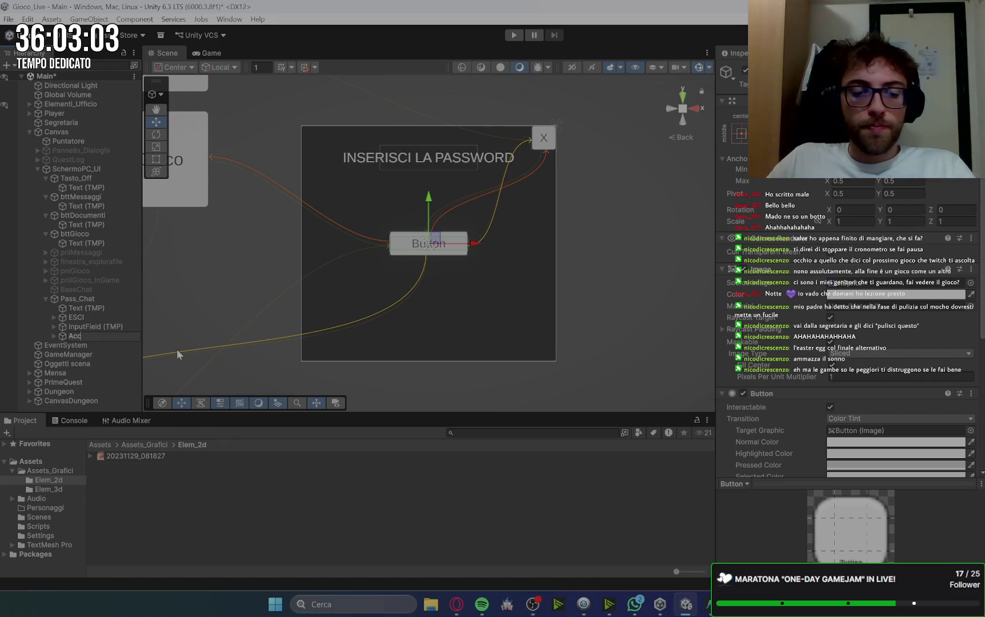
{"action": "key", "text": "Return"}
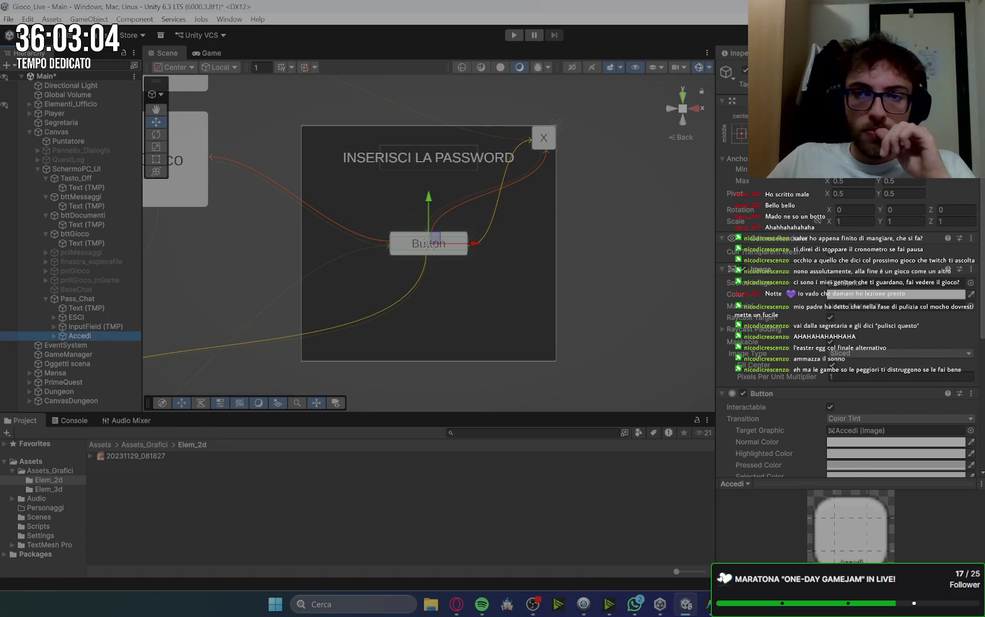
{"action": "left_click_drag", "start_coordinate": [429, 199], "coordinate": [428, 240]}
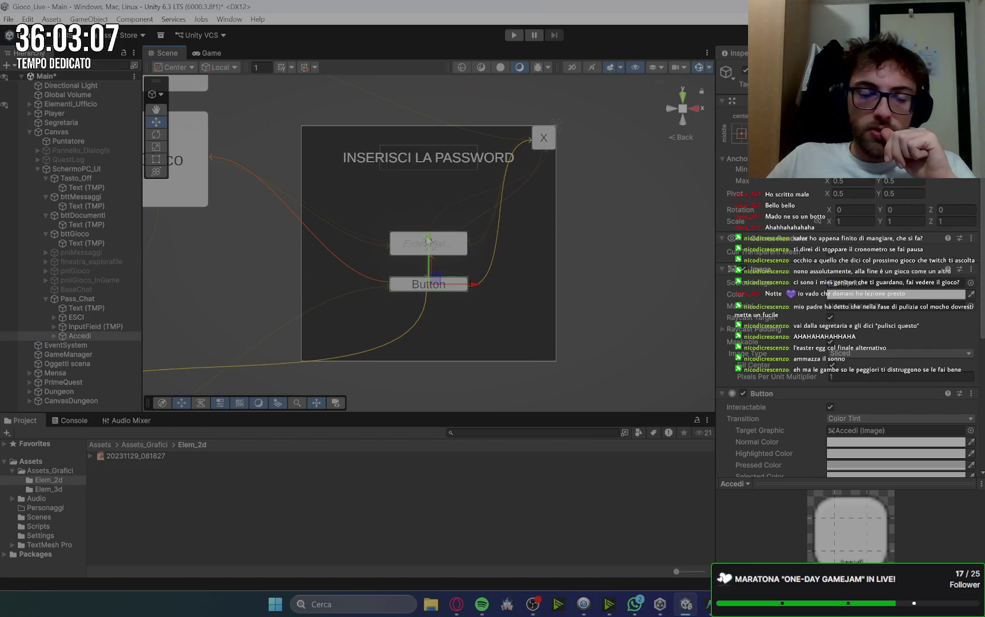
- Set the Accedi button's label to 'ACCEDI' and move the button further down
{"action": "left_click", "coordinate": [53, 336]}
{"action": "left_click", "coordinate": [86, 345]}
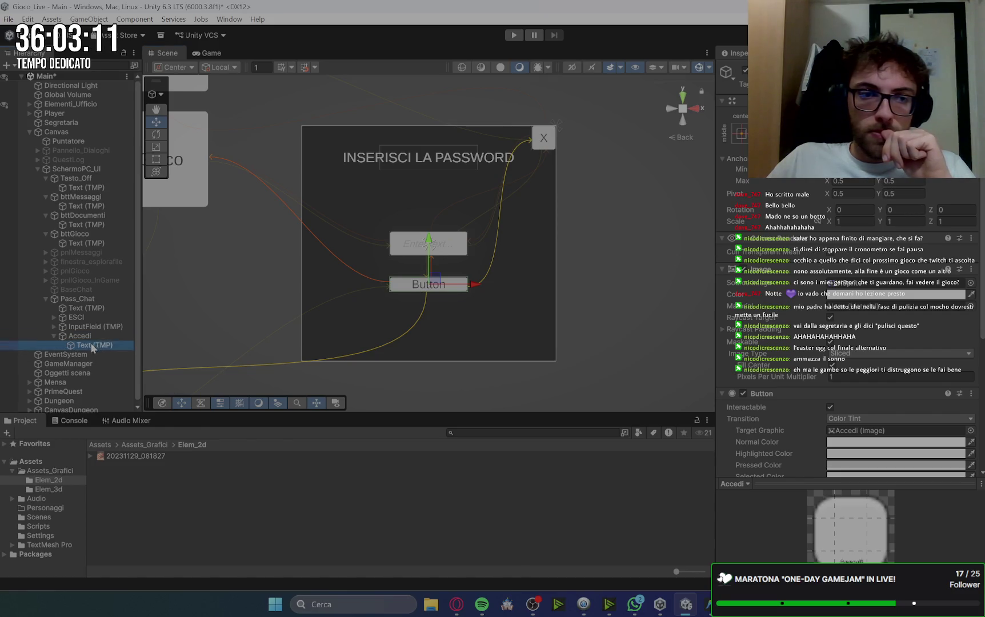
{"action": "left_click", "coordinate": [876, 320]}
{"action": "type", "text": "ACCEDI"}
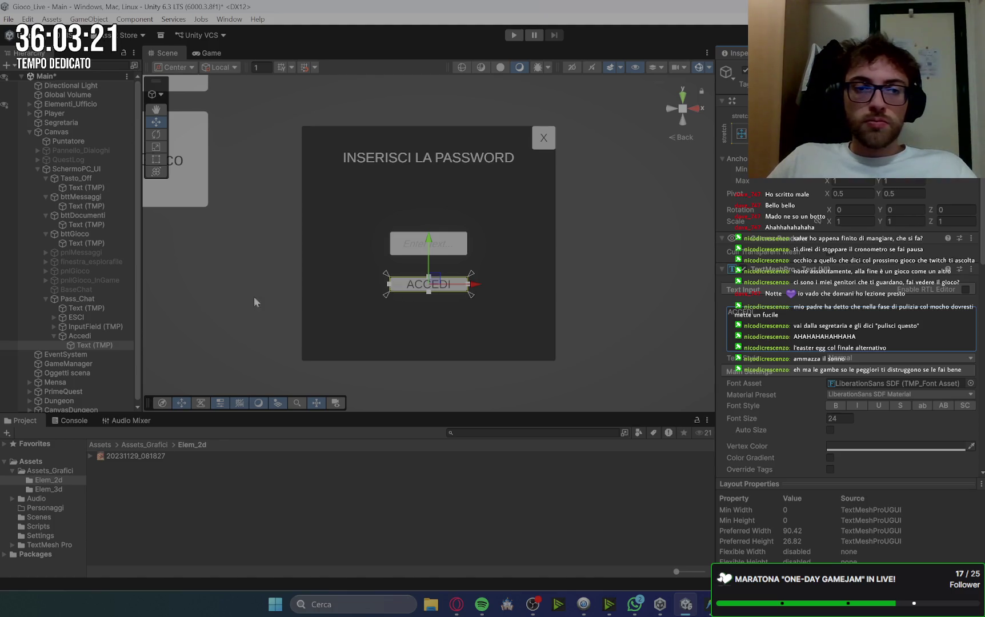
{"action": "left_click", "coordinate": [82, 336]}
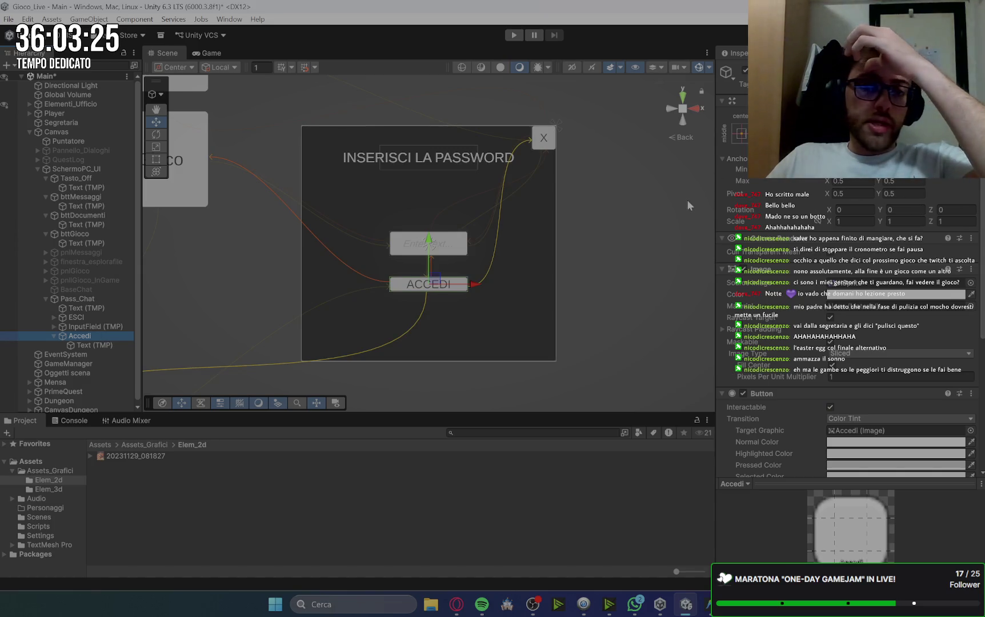
{"action": "left_click_drag", "start_coordinate": [428, 284], "coordinate": [429, 300]}
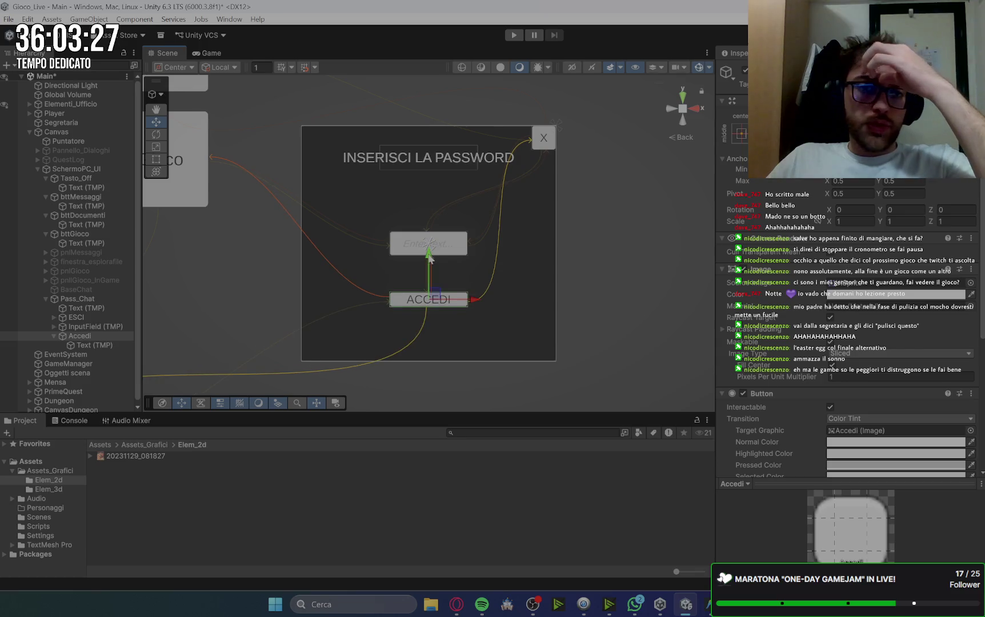
- Lower the INSERISCI LA PASSWORD title slightly and preview the panel in game
{"action": "left_click", "coordinate": [440, 162]}
{"action": "left_click_drag", "start_coordinate": [431, 114], "coordinate": [432, 121]}
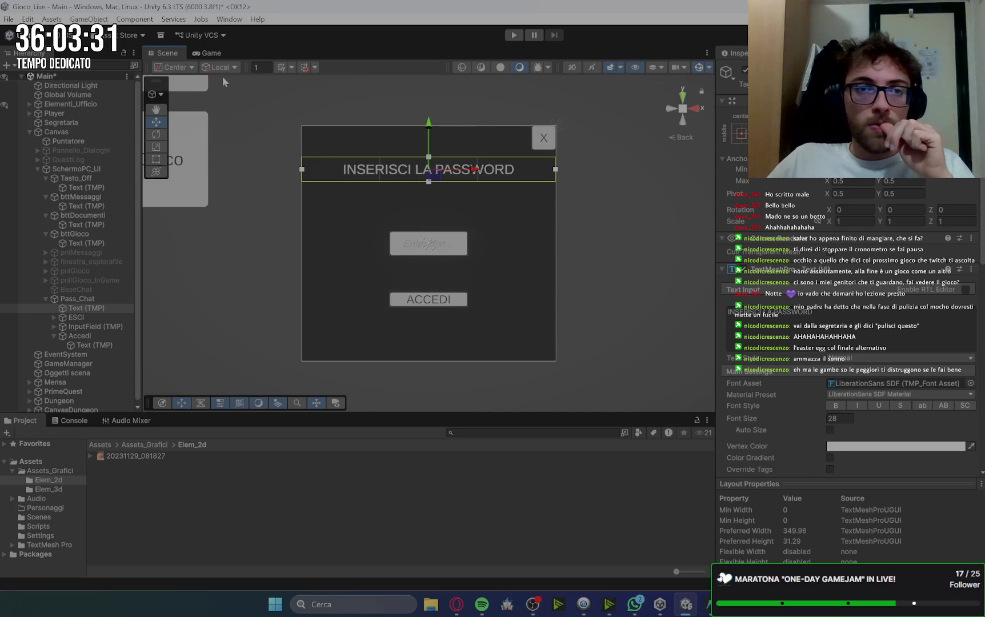
{"action": "left_click", "coordinate": [220, 55]}
{"action": "left_click", "coordinate": [168, 53]}
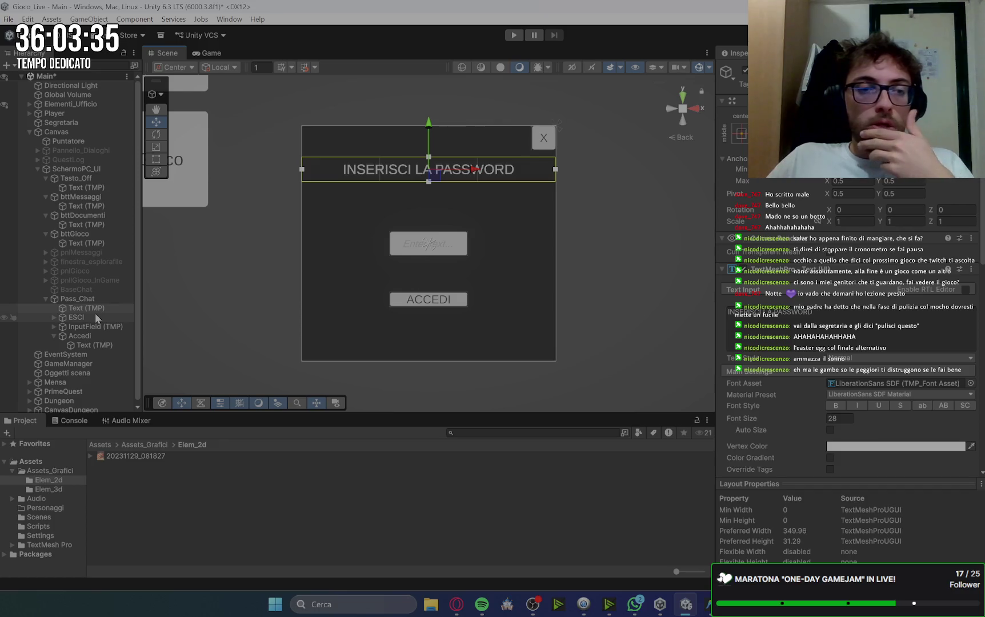
- Deactivate the Pass_Chat password panel
{"action": "left_click", "coordinate": [54, 336]}
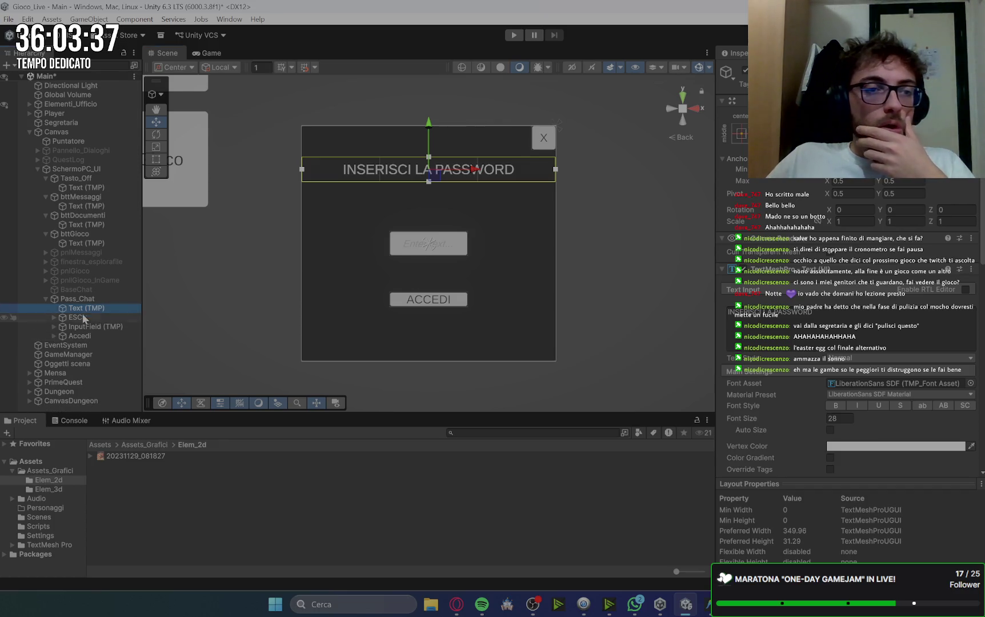
{"action": "left_click", "coordinate": [74, 299]}
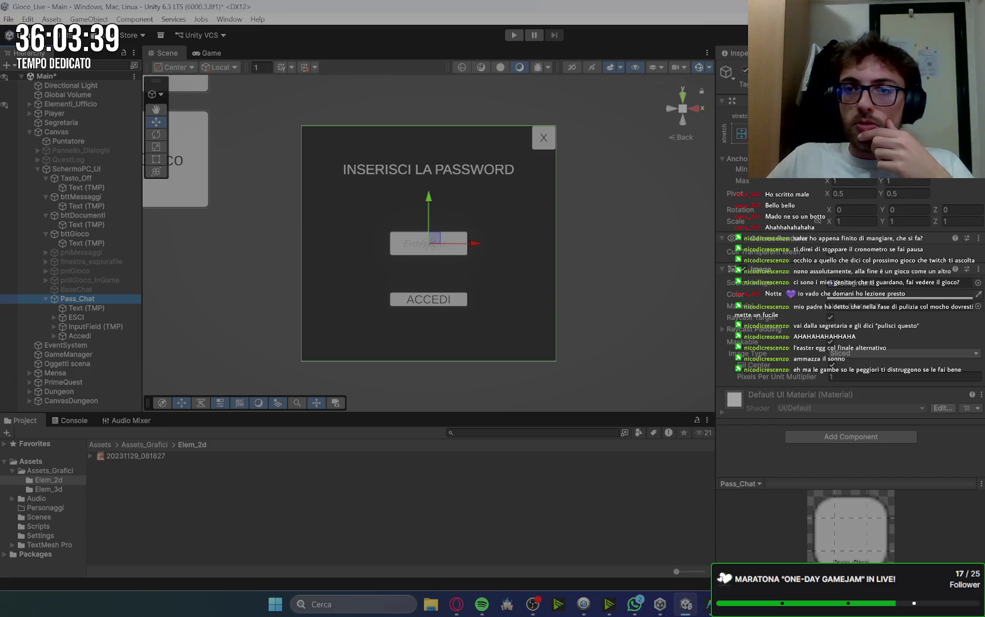
{"action": "left_click", "coordinate": [744, 70]}
{"action": "left_click", "coordinate": [76, 290]}
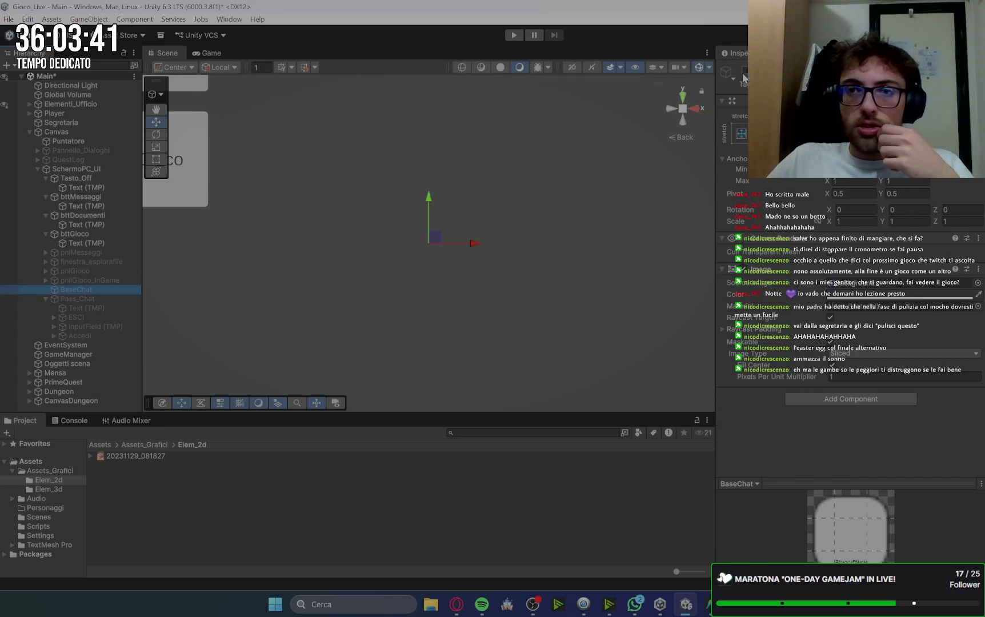
- Activate BaseChat and create a new Panel inside it
{"action": "left_click", "coordinate": [745, 71]}
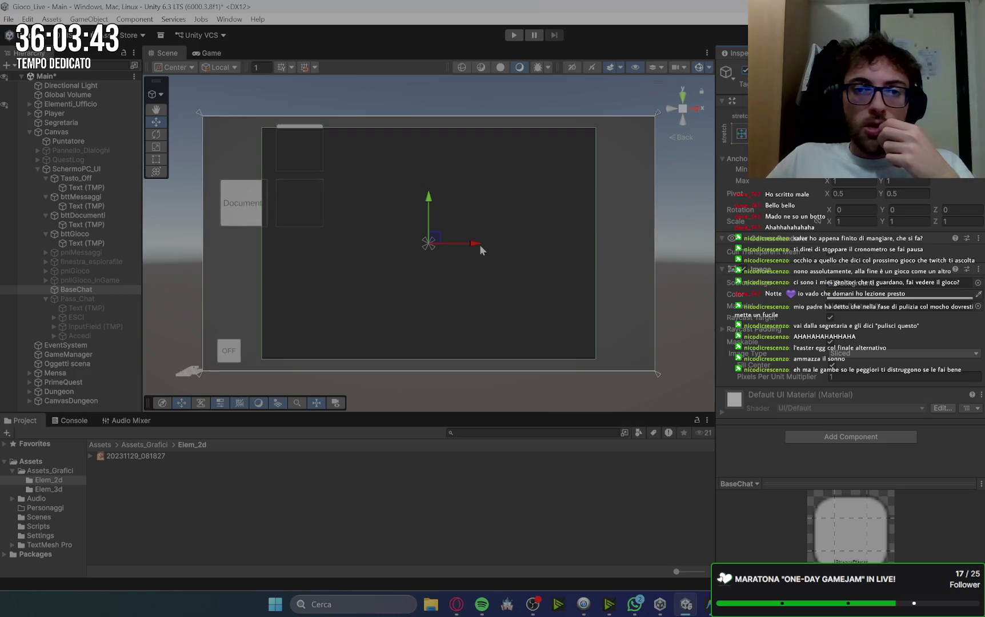
{"action": "scroll", "coordinate": [479, 244], "scroll_direction": "up", "scroll_amount": 2}
{"action": "left_click", "coordinate": [108, 287]}
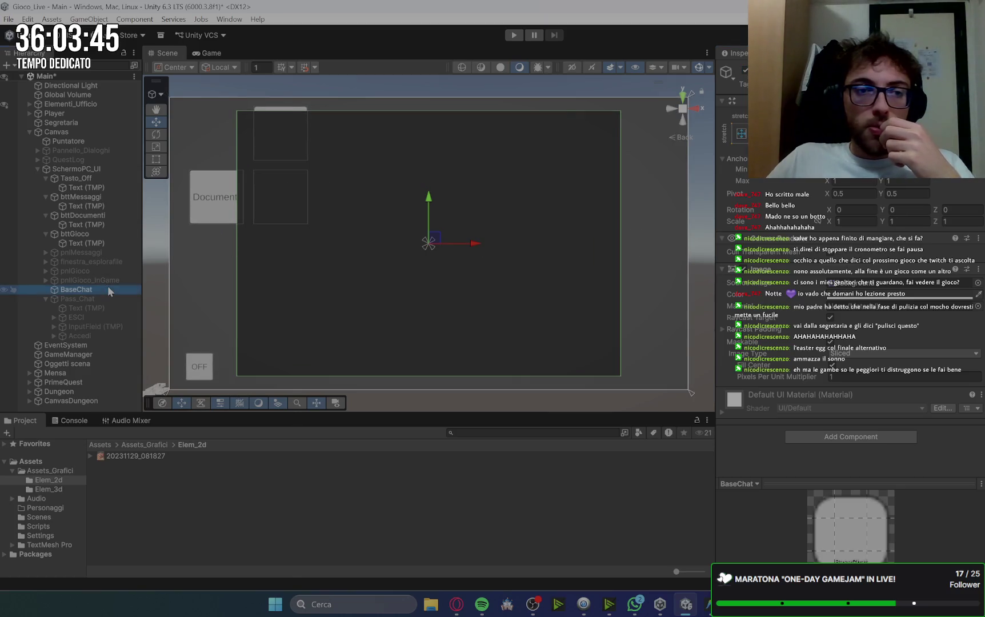
{"action": "right_click", "coordinate": [109, 291]}
{"action": "mouse_move", "coordinate": [240, 390]}
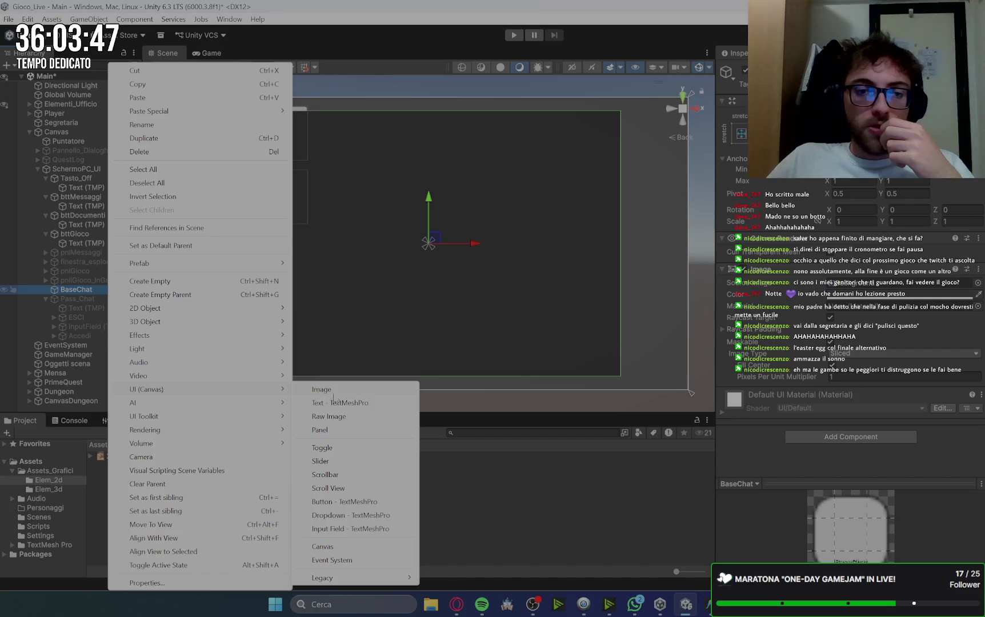
{"action": "left_click", "coordinate": [336, 433]}
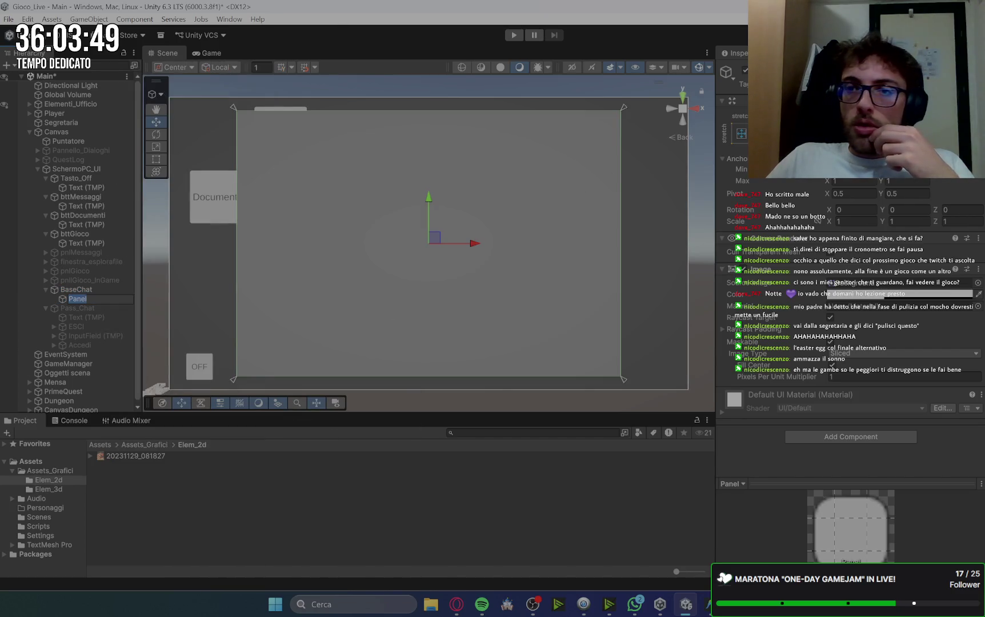
- Anchor the Panel left-middle and narrow it into a left-side column
{"action": "left_click", "coordinate": [728, 133]}
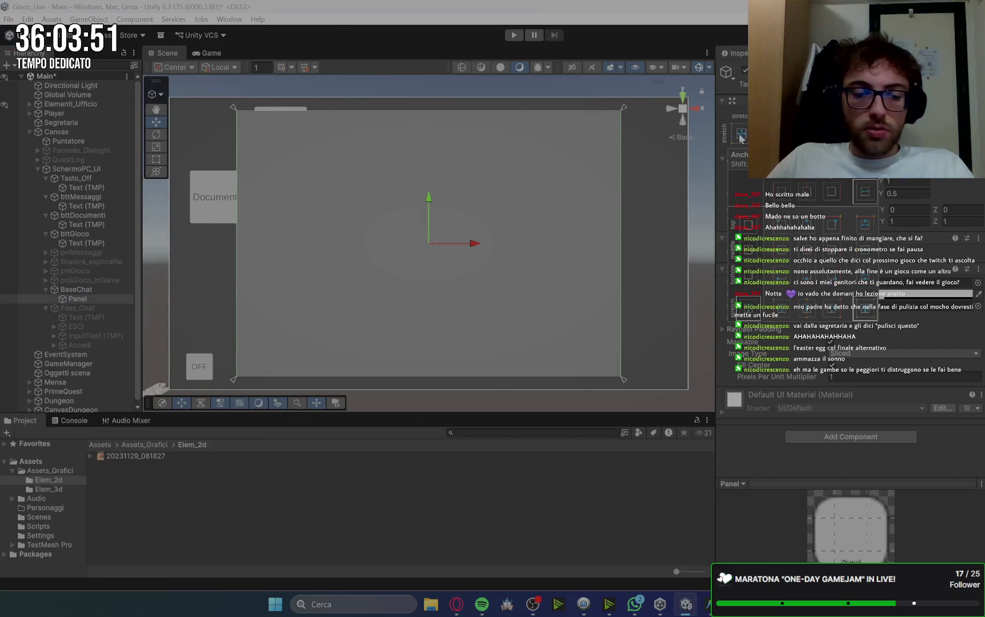
{"action": "left_click", "coordinate": [786, 251]}
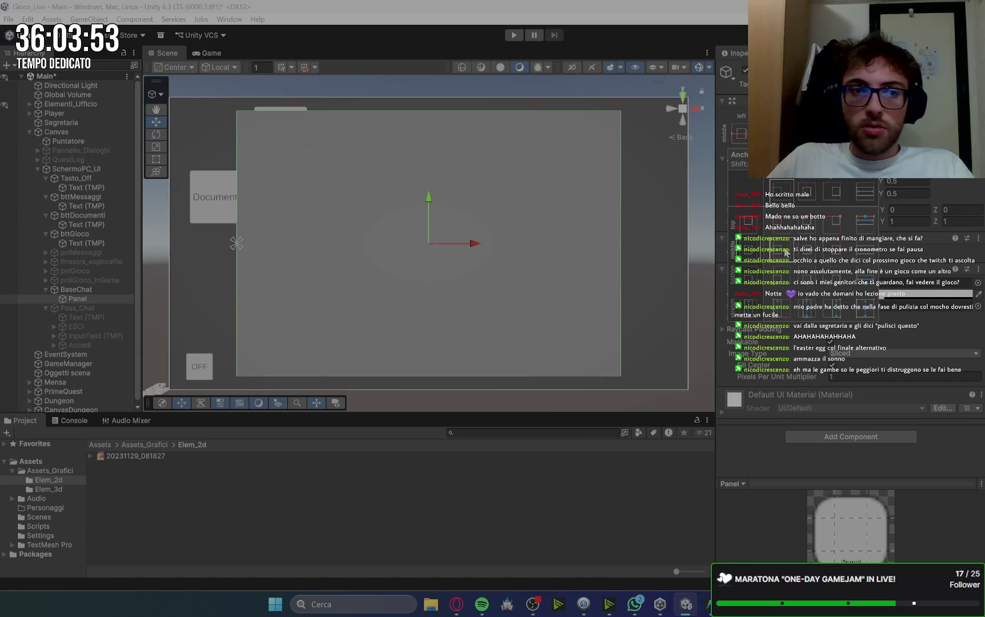
{"action": "left_click", "coordinate": [864, 309]}
{"action": "key", "text": "Escape"}
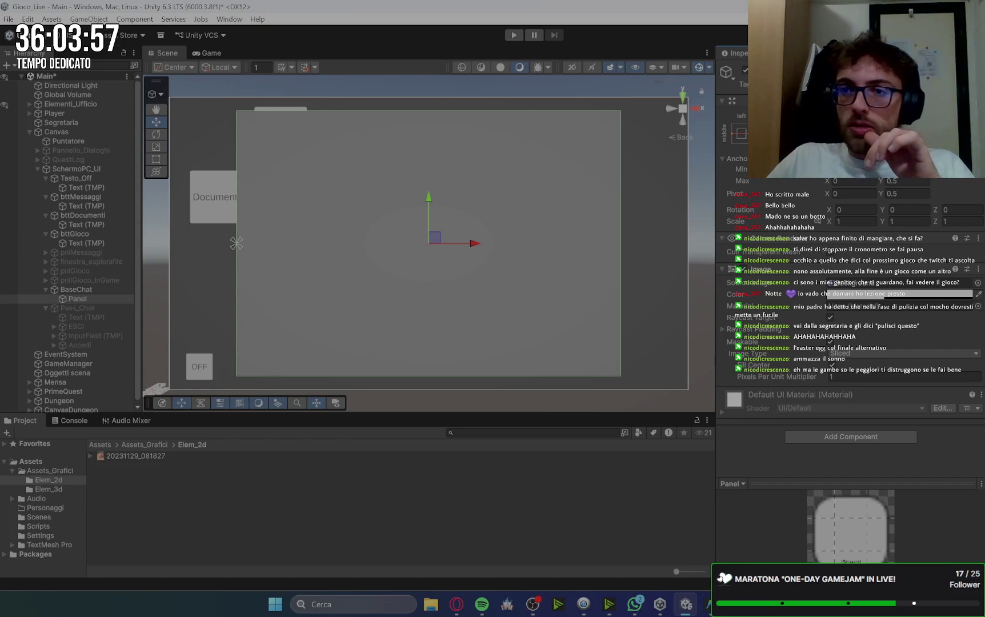
{"action": "mouse_move", "coordinate": [621, 154]}
{"action": "left_mouse_down"}
{"action": "mouse_move", "coordinate": [482, 154]}
{"action": "mouse_move", "coordinate": [291, 177]}
{"action": "left_mouse_up"}
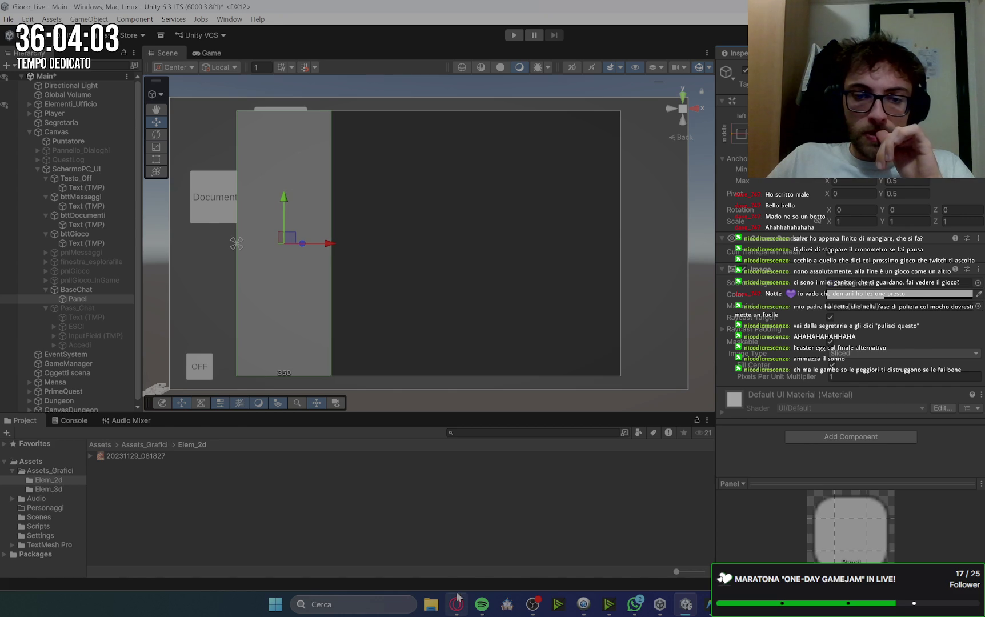
{"action": "left_click", "coordinate": [456, 600]}
{"action": "scroll", "coordinate": [772, 349], "scroll_direction": "up", "scroll_amount": 2}
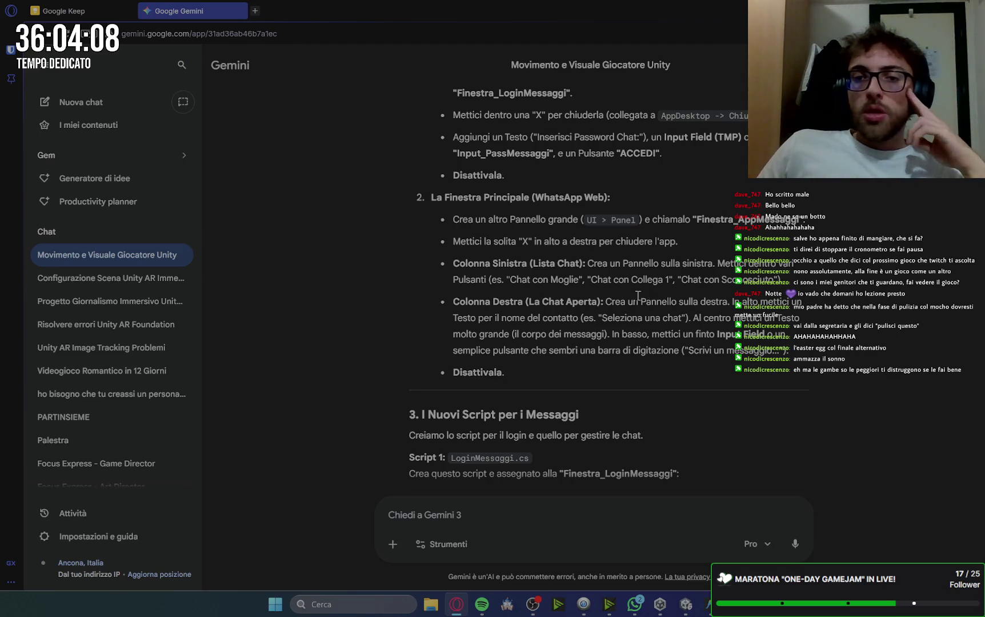
- Read Gemini's instructions for the chat-list and open-chat columns, then return to Unity
{"action": "scroll", "coordinate": [626, 278], "scroll_direction": "up", "scroll_amount": 4}
{"action": "scroll", "coordinate": [626, 278], "scroll_direction": "down", "scroll_amount": 3}
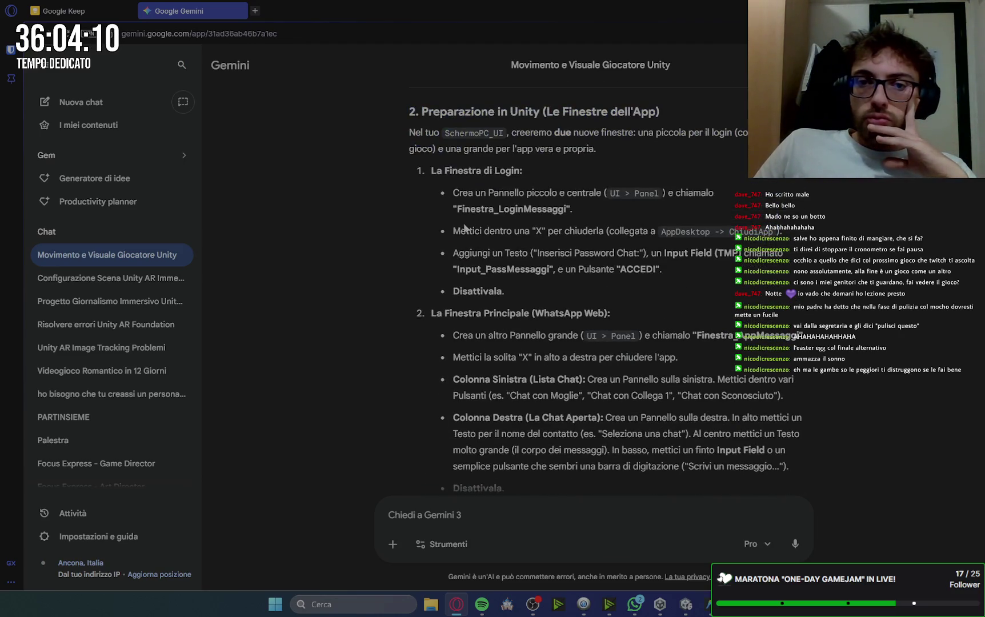
{"action": "scroll", "coordinate": [557, 274], "scroll_direction": "down", "scroll_amount": 1}
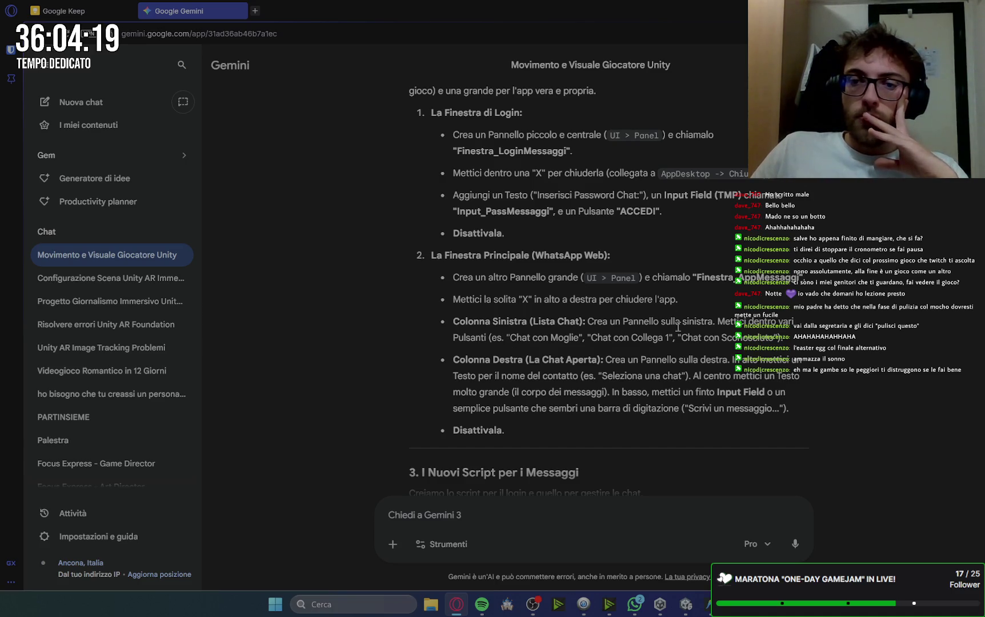
{"action": "scroll", "coordinate": [658, 405], "scroll_direction": "down", "scroll_amount": 1}
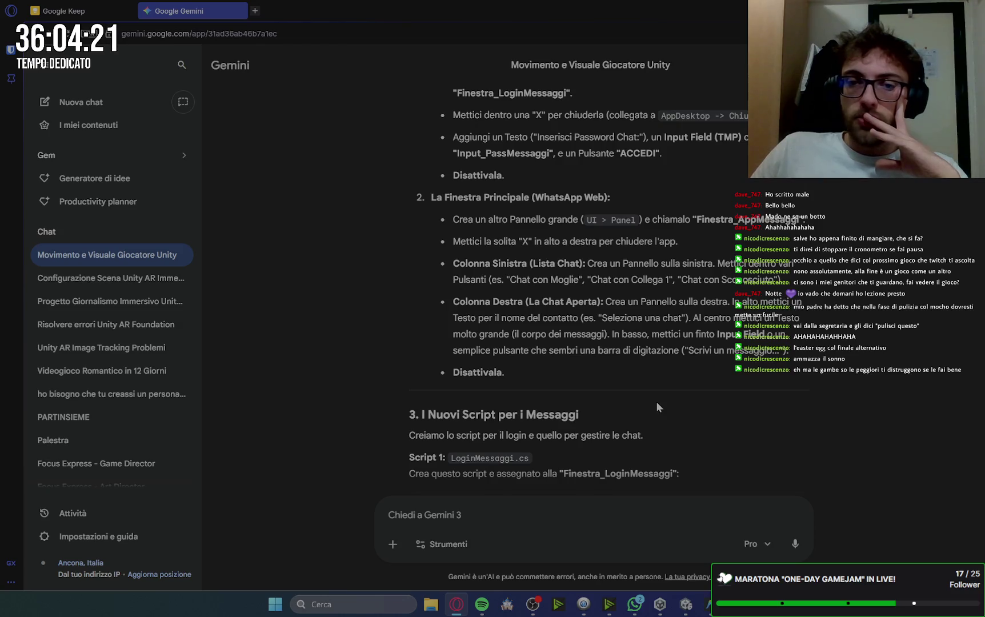
{"action": "key", "text": "alt+Tab"}
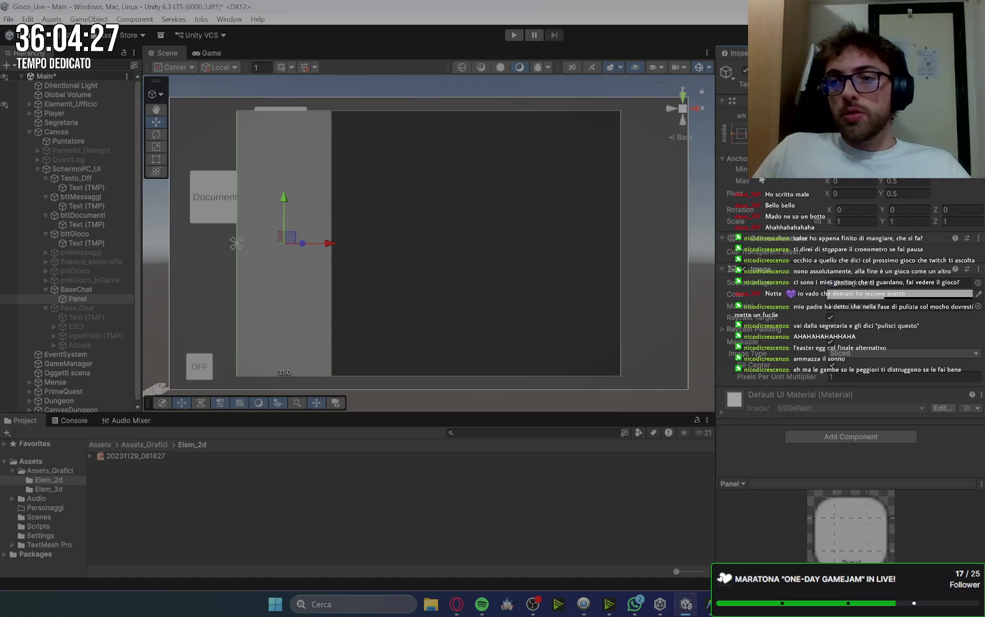
- Duplicate the Panel column and name the copy Chat_aperta
{"action": "left_click", "coordinate": [102, 298]}
{"action": "left_click", "coordinate": [93, 289]}
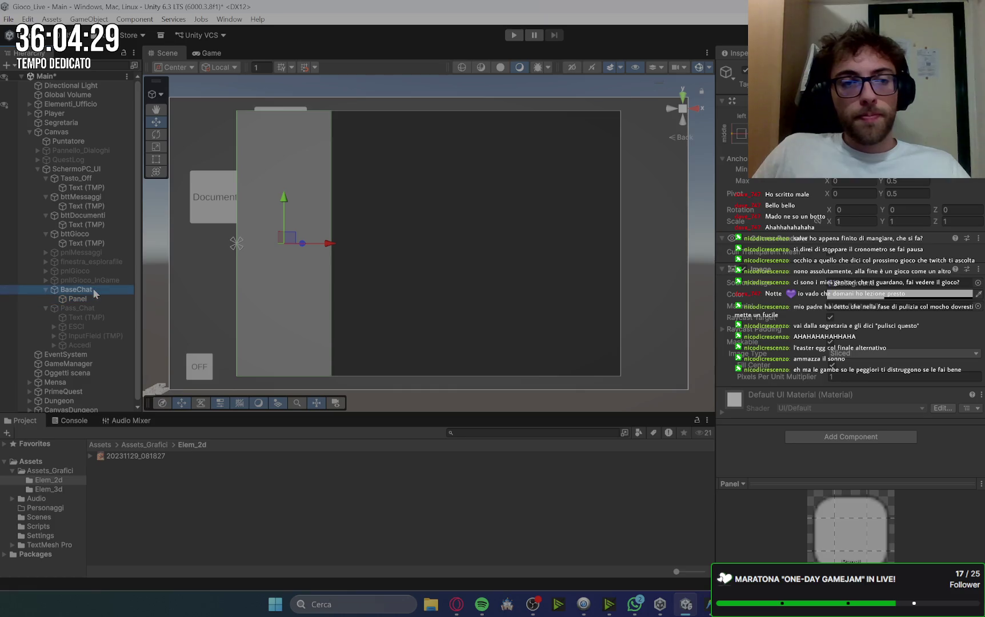
{"action": "left_click", "coordinate": [93, 299]}
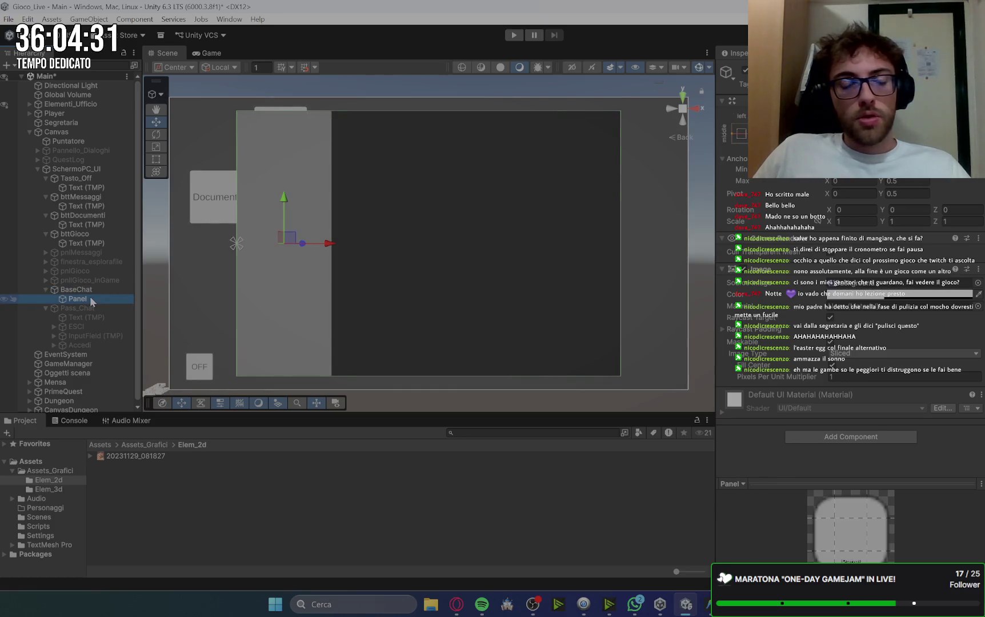
{"action": "key", "text": "ctrl+d"}
{"action": "left_click", "coordinate": [92, 309]}
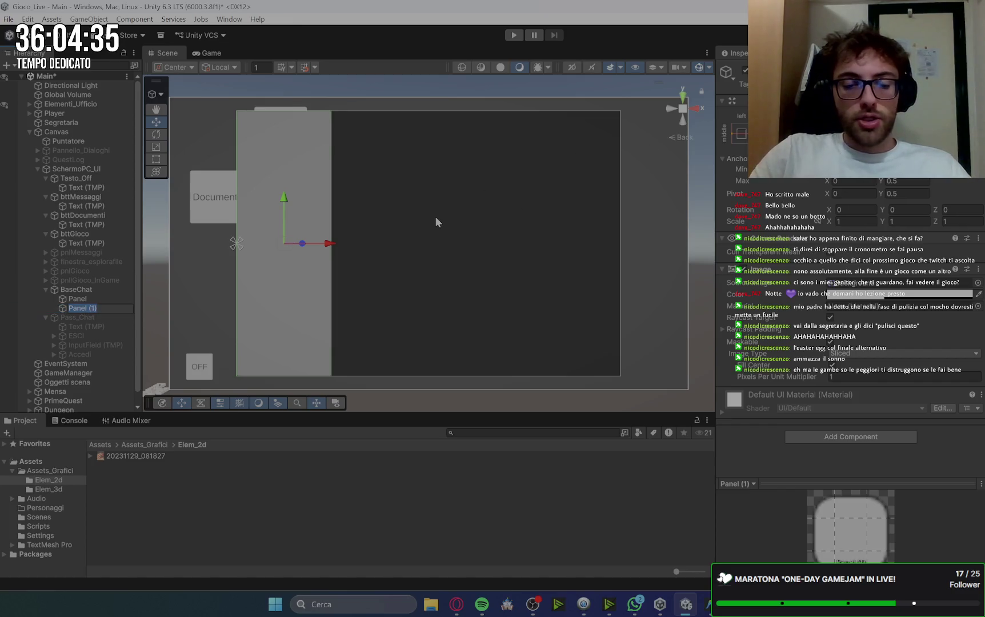
{"action": "type", "text": "cHAT"}
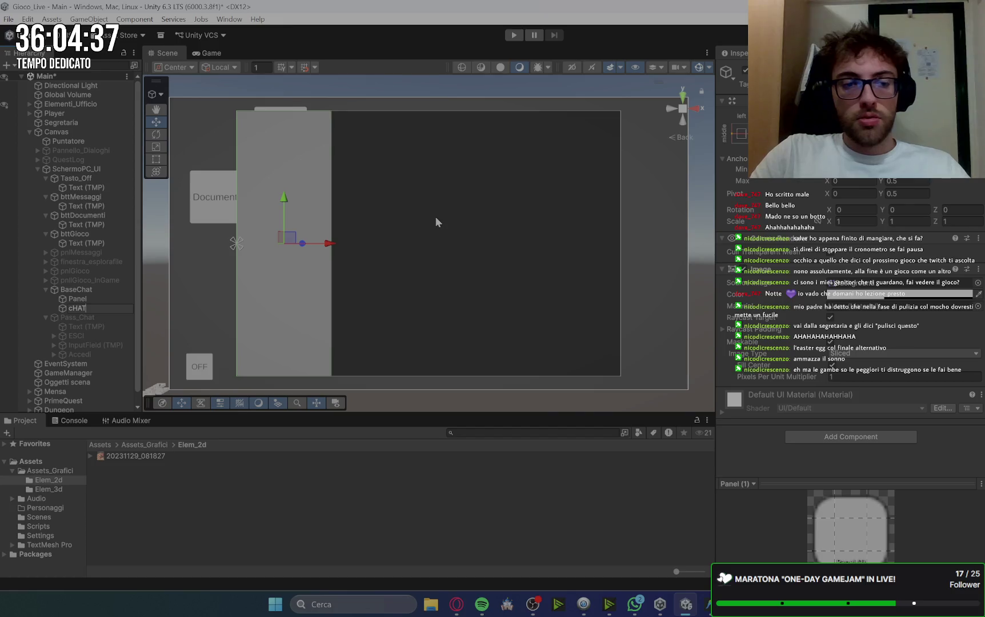
{"action": "key", "text": "BackSpace"}
{"action": "key", "text": "BackSpace"}
{"action": "key", "text": "BackSpace"}
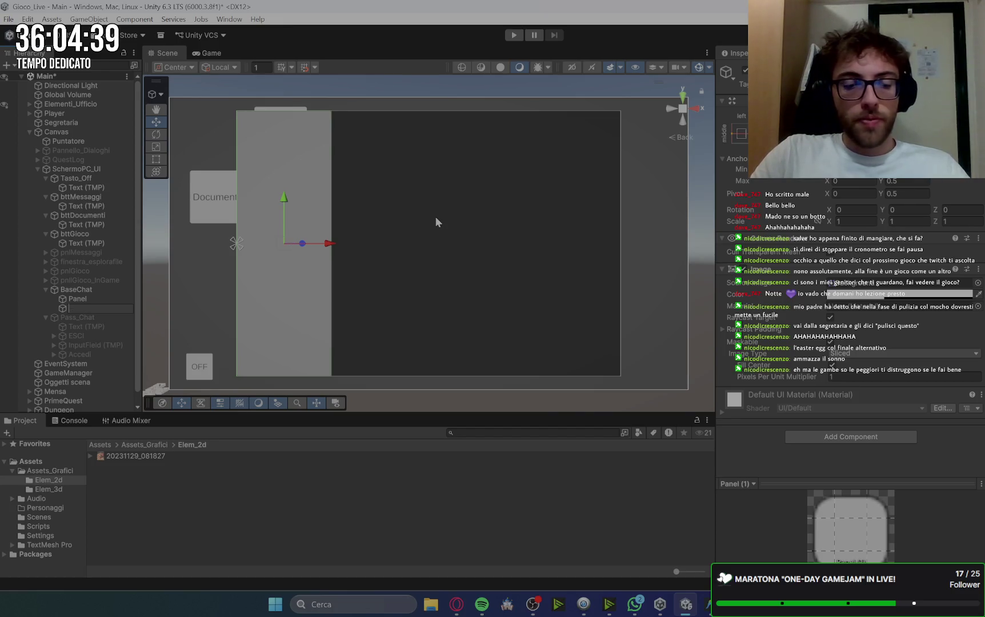
{"action": "type", "text": "Chat"}
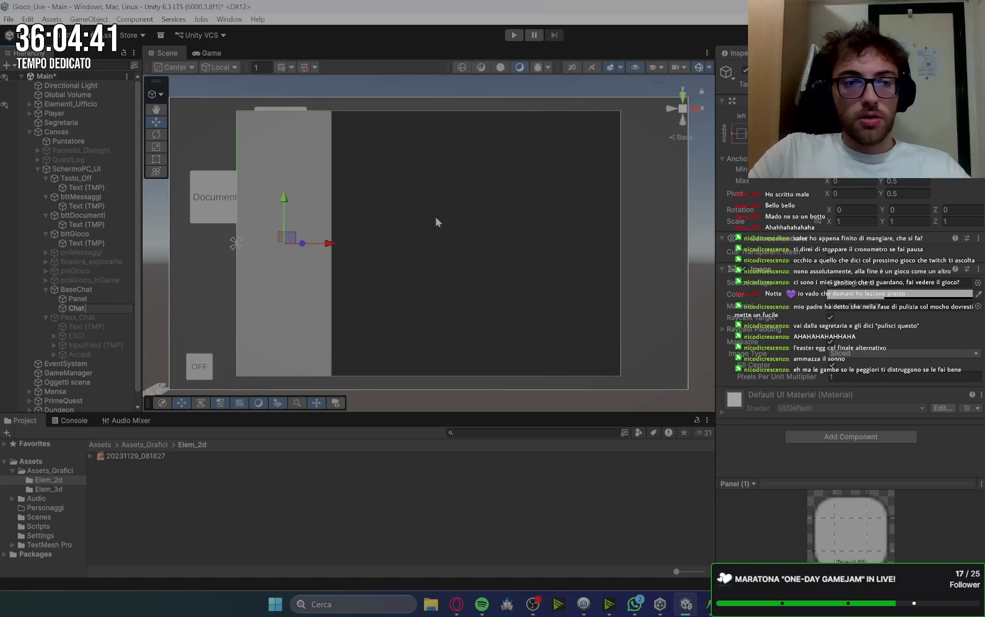
{"action": "type", "text": "_aperta"}
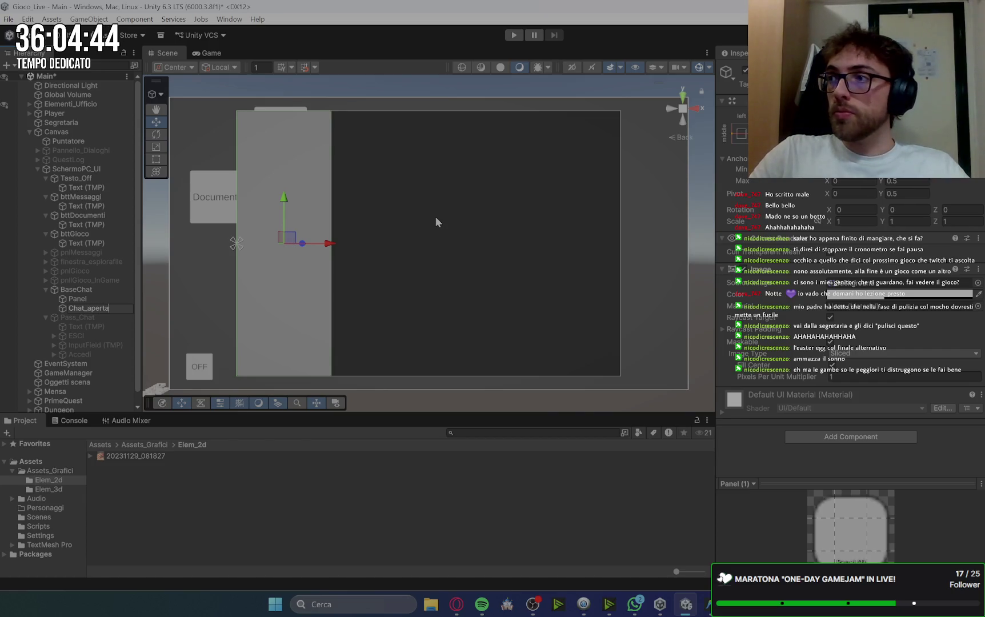
{"action": "key", "text": "Return"}
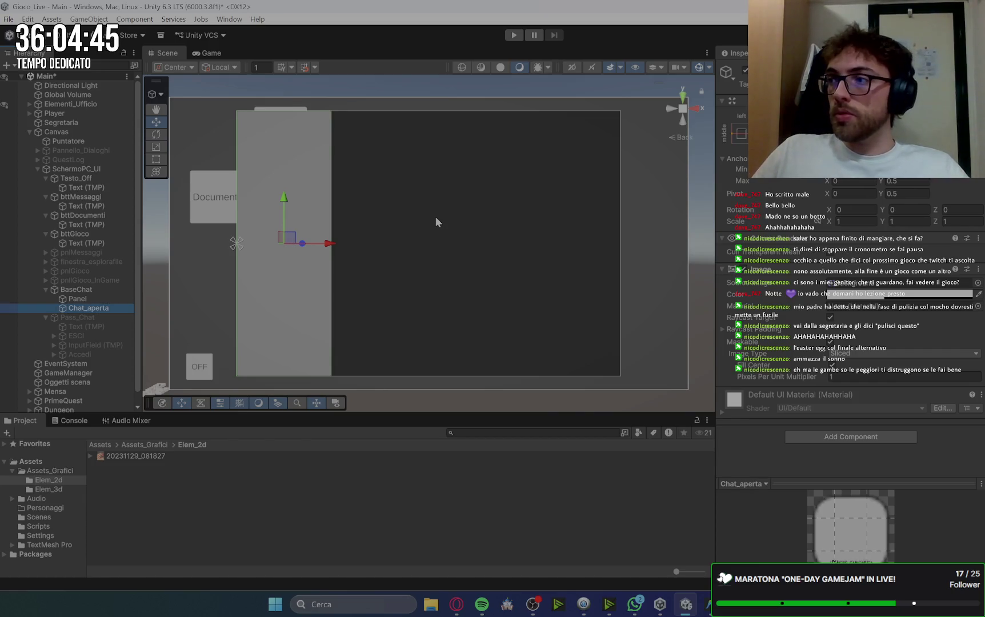
- Rename the original Panel to lista_chat
{"action": "left_click", "coordinate": [82, 298]}
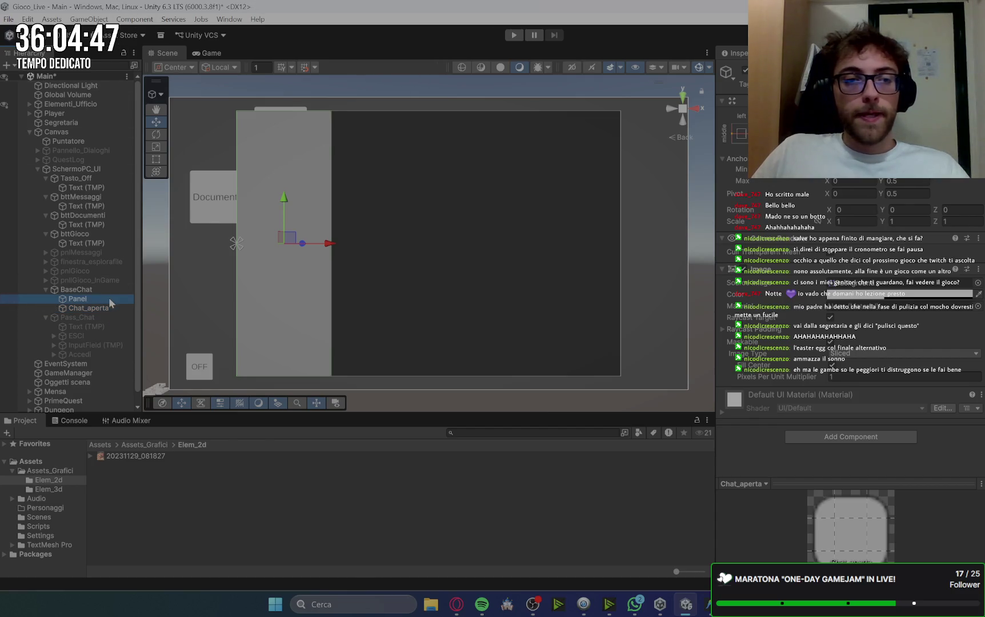
{"action": "left_click", "coordinate": [80, 299]}
{"action": "key", "text": "BackSpace"}
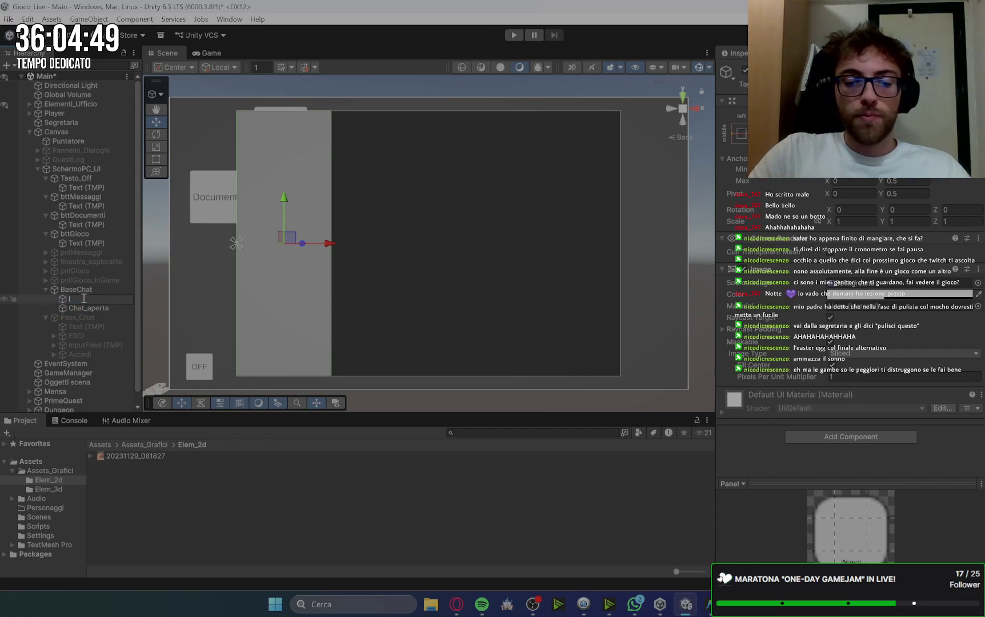
{"action": "type", "text": "a_chat"}
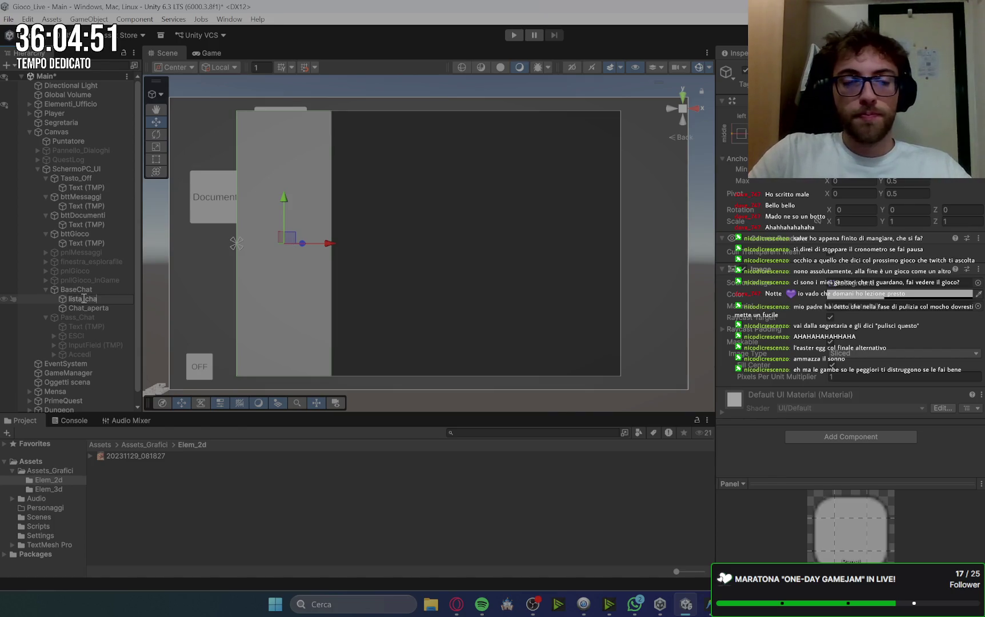
{"action": "key", "text": "Return"}
- Anchor Chat_aperta to the right-middle so it fills the right side
{"action": "left_click", "coordinate": [91, 308]}
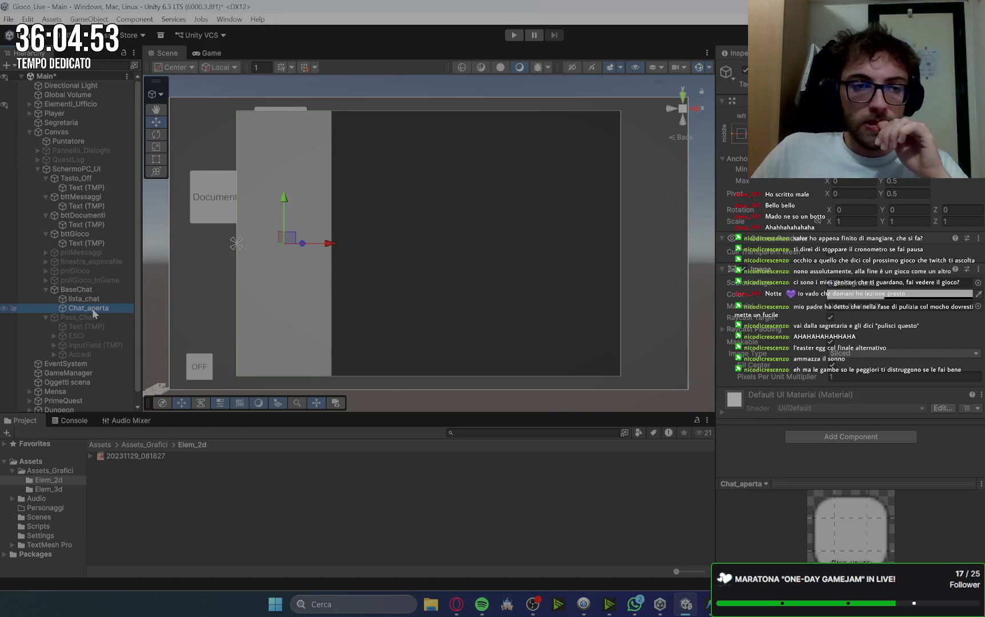
{"action": "left_click", "coordinate": [741, 134]}
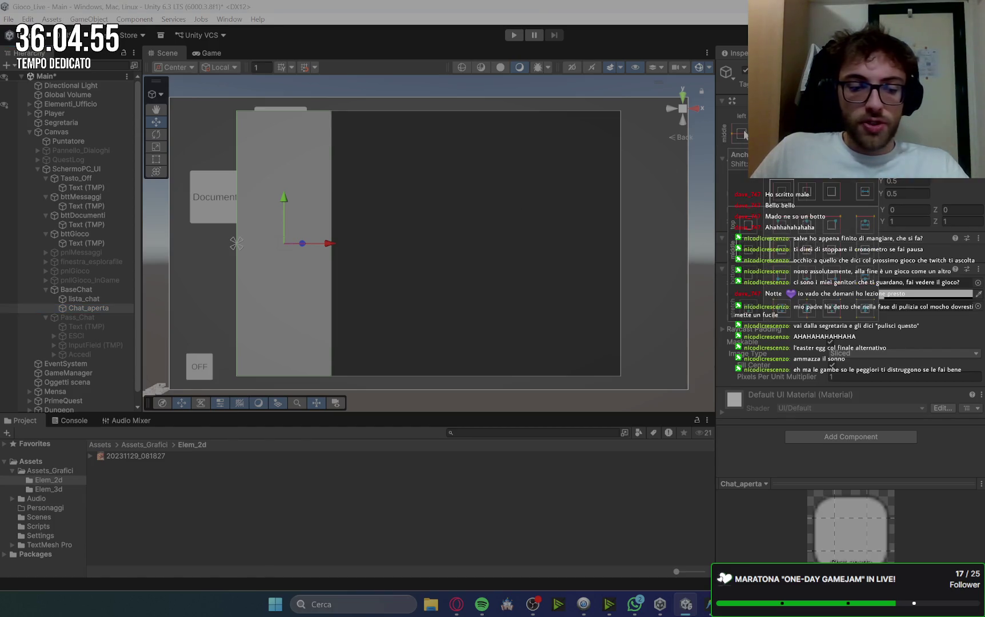
{"action": "left_click", "coordinate": [831, 193], "text": "alt+shift"}
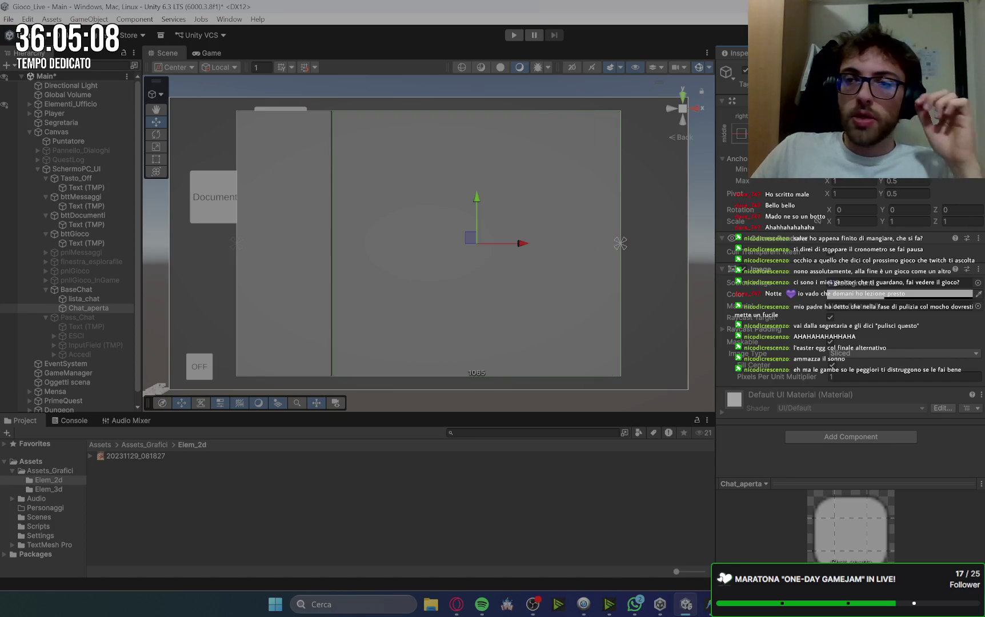
{"action": "left_click", "coordinate": [703, 160]}
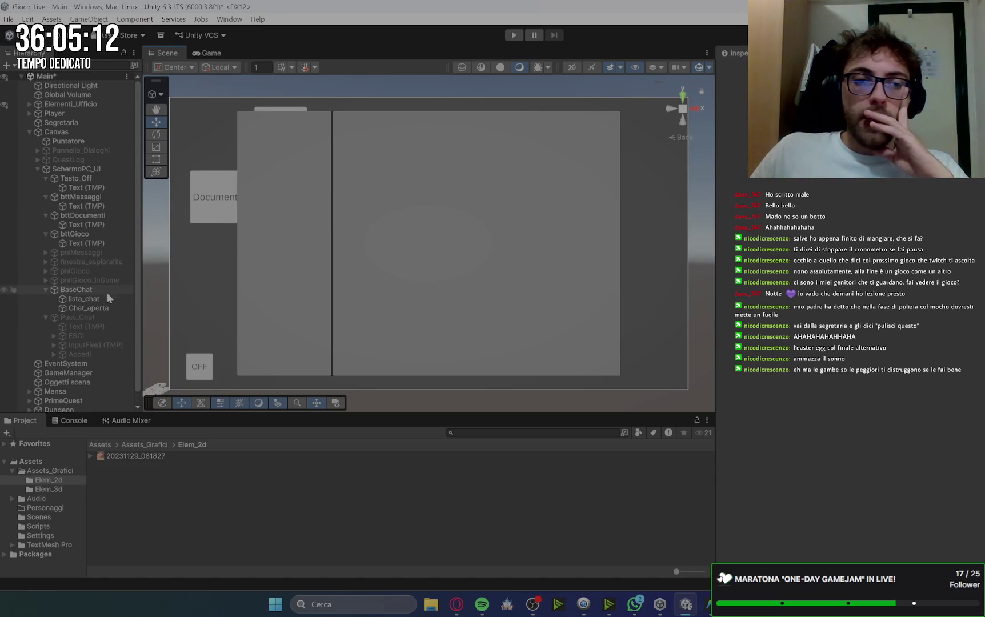
{"action": "left_click", "coordinate": [457, 604]}
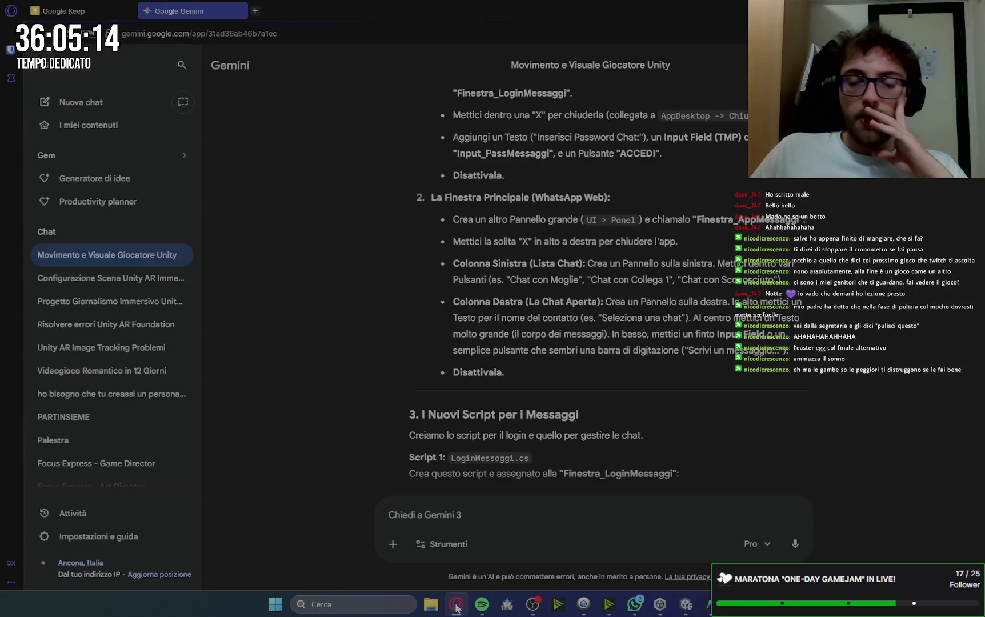
{"action": "scroll", "coordinate": [788, 261], "scroll_direction": "up", "scroll_amount": 2}
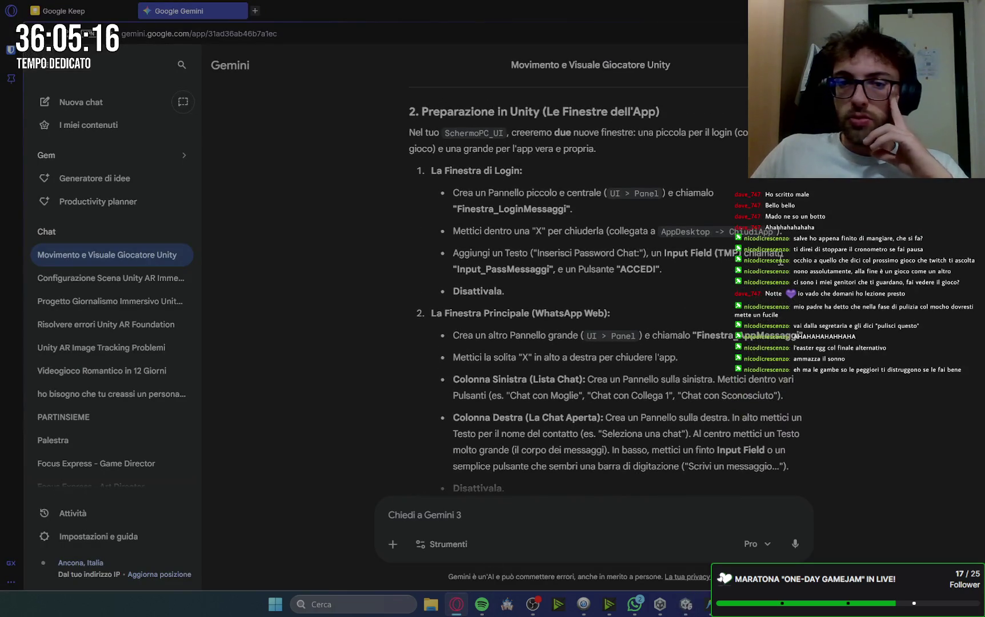
{"action": "scroll", "coordinate": [717, 272], "scroll_direction": "down", "scroll_amount": 1}
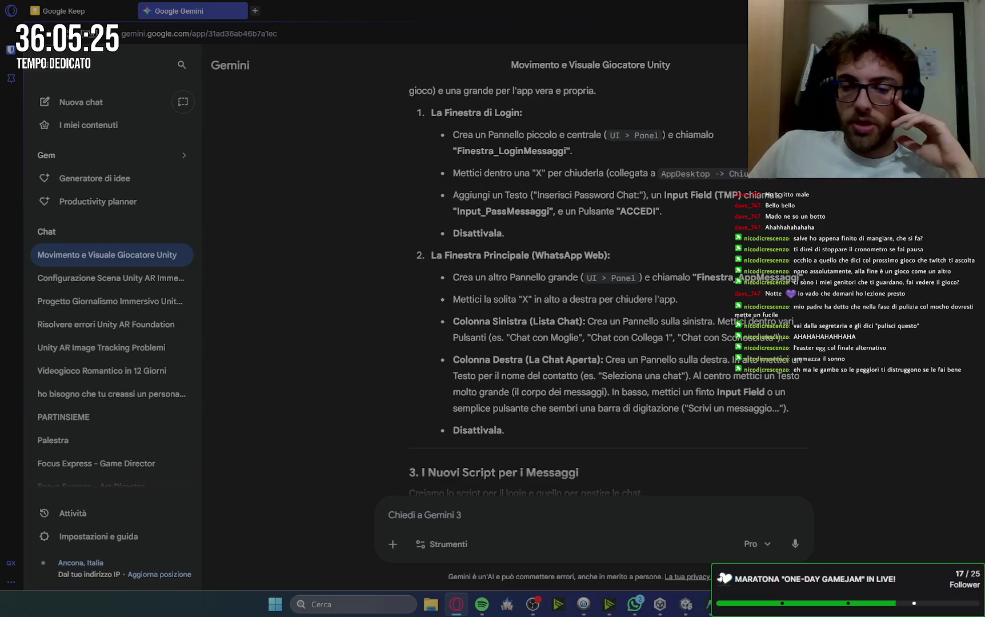
{"action": "left_click", "coordinate": [685, 603]}
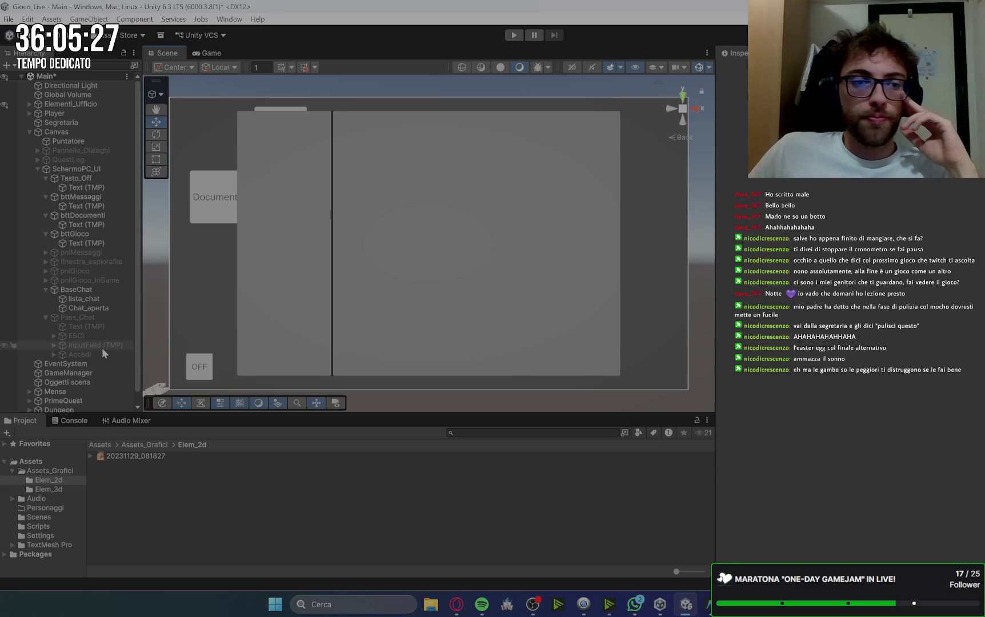
- Add a TextMeshPro Button inside lista_chat and anchor it to stretch horizontally across the panel
{"action": "left_click", "coordinate": [86, 299]}
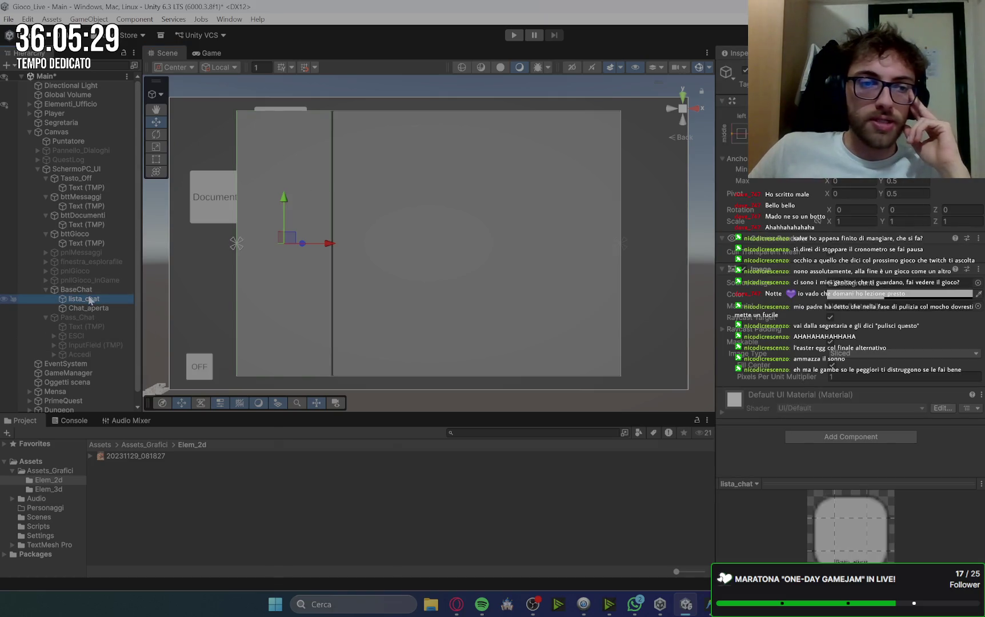
{"action": "right_click", "coordinate": [89, 300]}
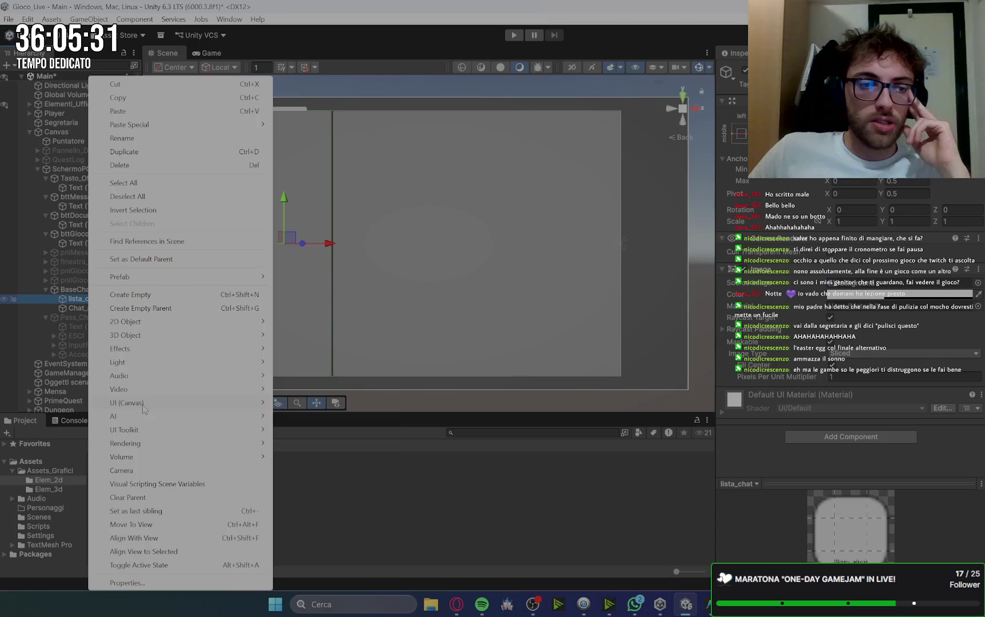
{"action": "mouse_move", "coordinate": [143, 407]}
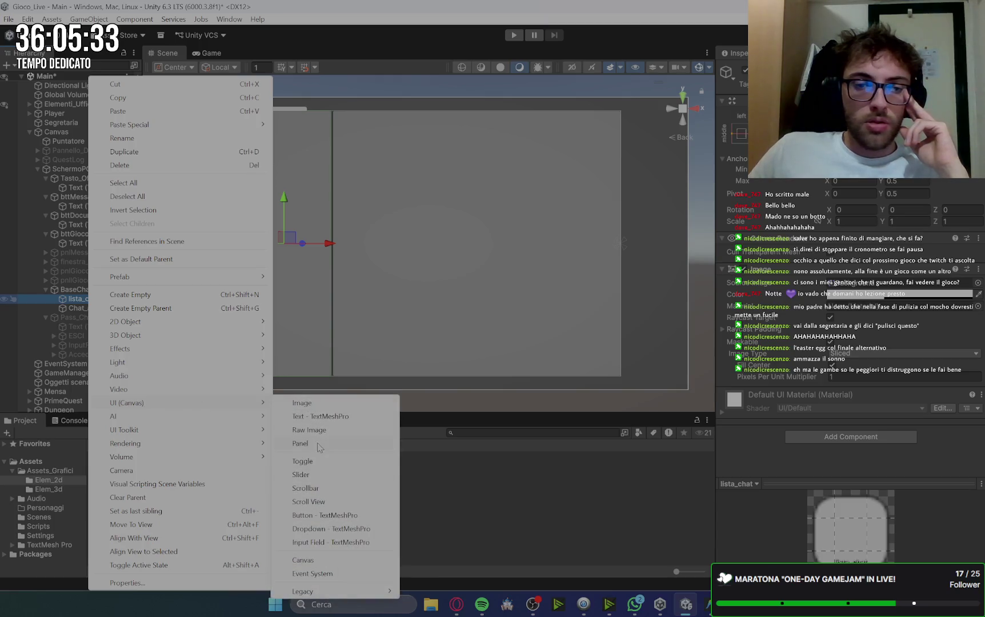
{"action": "left_click", "coordinate": [323, 515]}
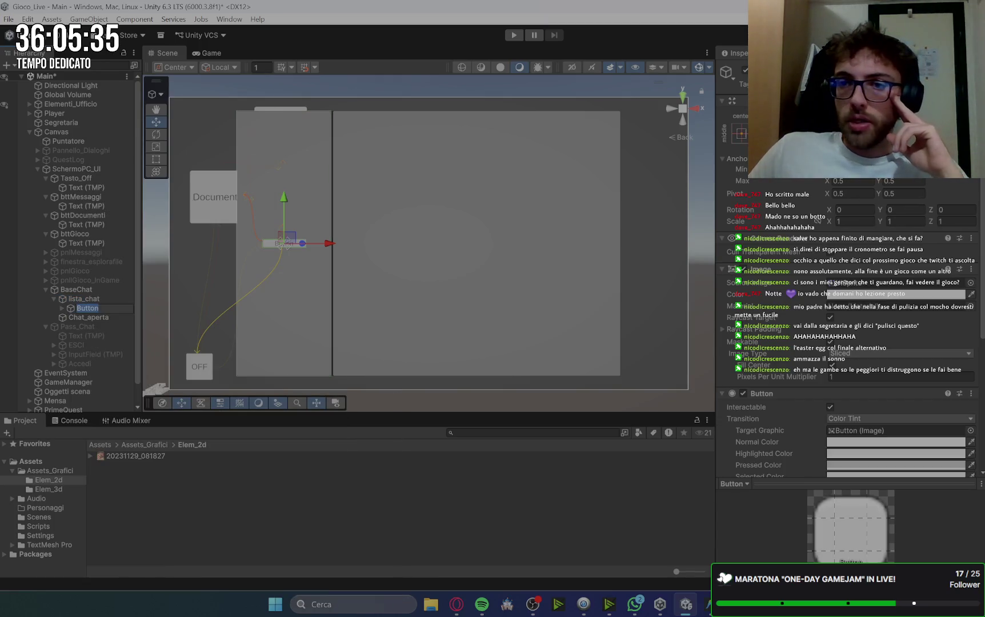
{"action": "left_click", "coordinate": [741, 133]}
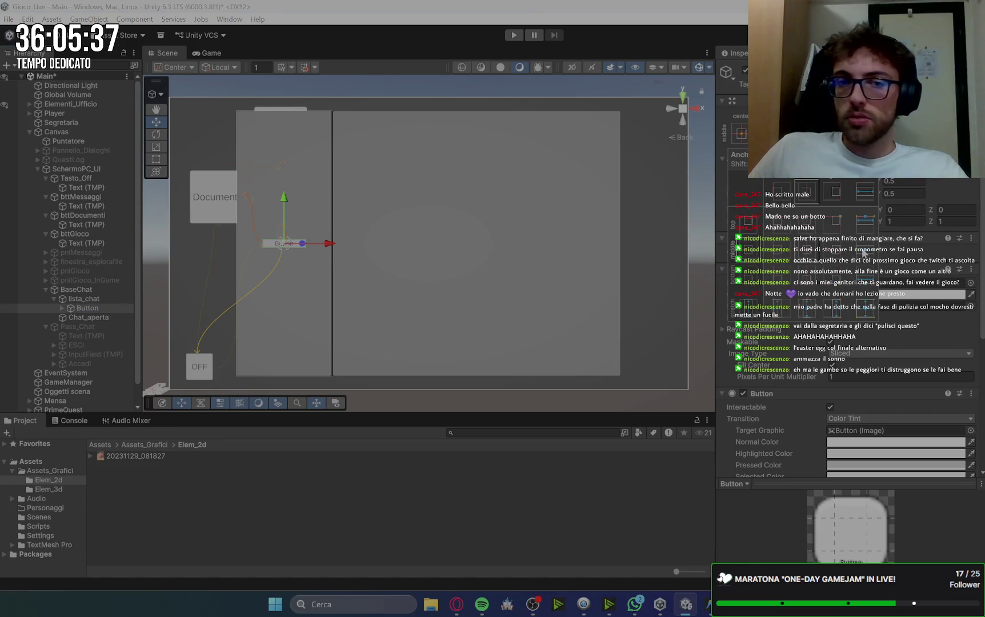
{"action": "left_click", "coordinate": [864, 251]}
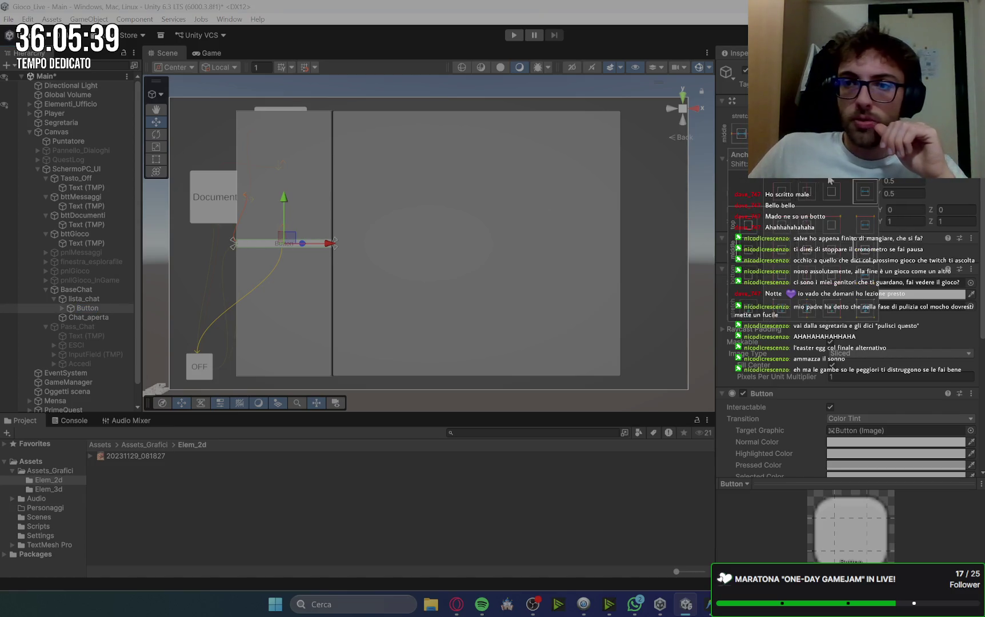
{"action": "key", "text": "Escape"}
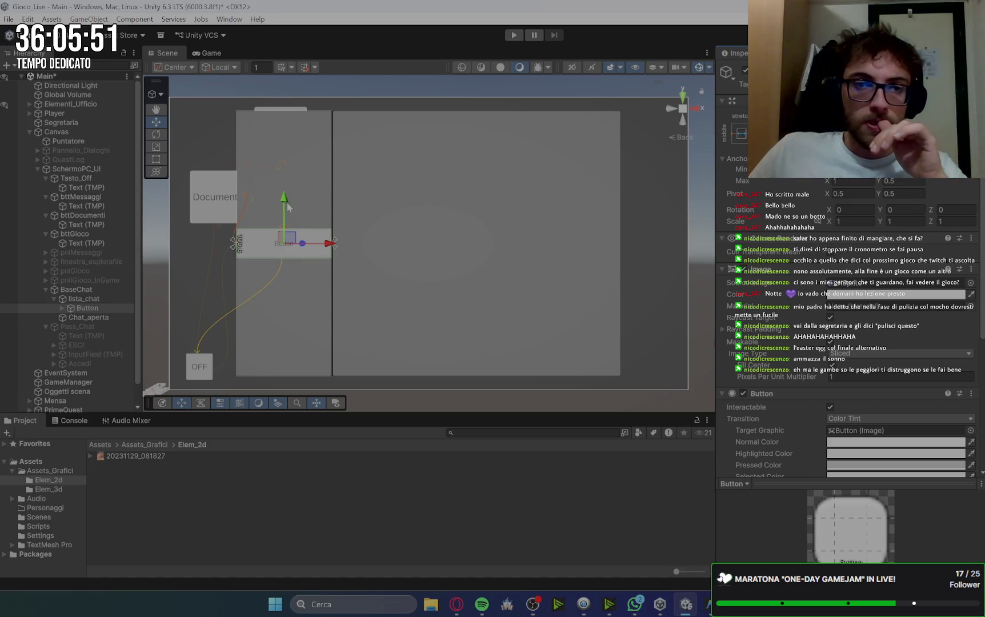
- Move the button up near the chat list's top and select its Text (TMP) label
{"action": "left_click_drag", "start_coordinate": [292, 208], "coordinate": [291, 138]}
{"action": "scroll", "coordinate": [355, 340], "scroll_direction": "down", "scroll_amount": 1}
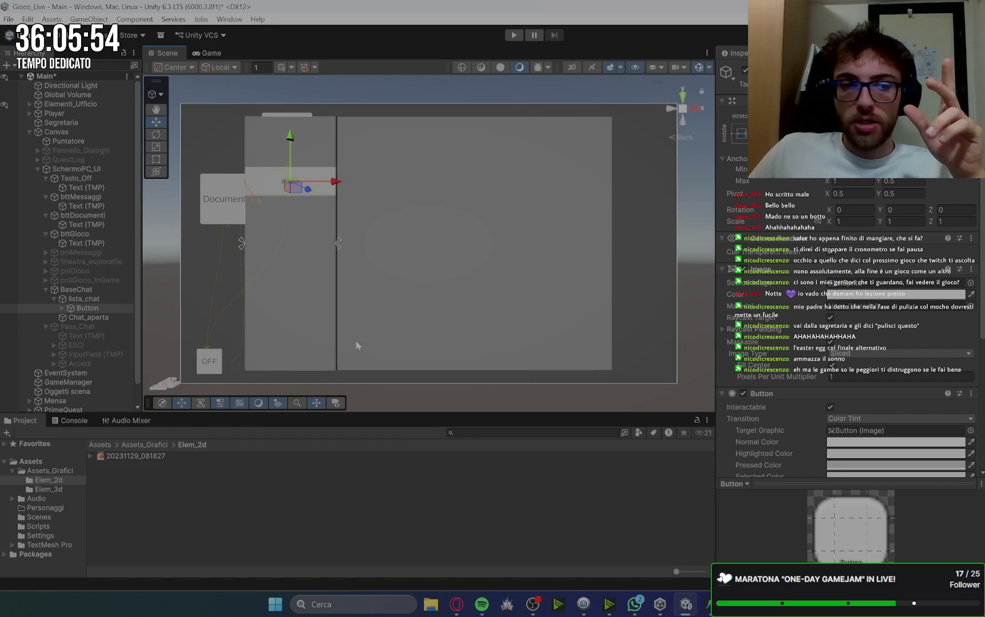
{"action": "left_click", "coordinate": [62, 307]}
{"action": "left_click", "coordinate": [94, 317]}
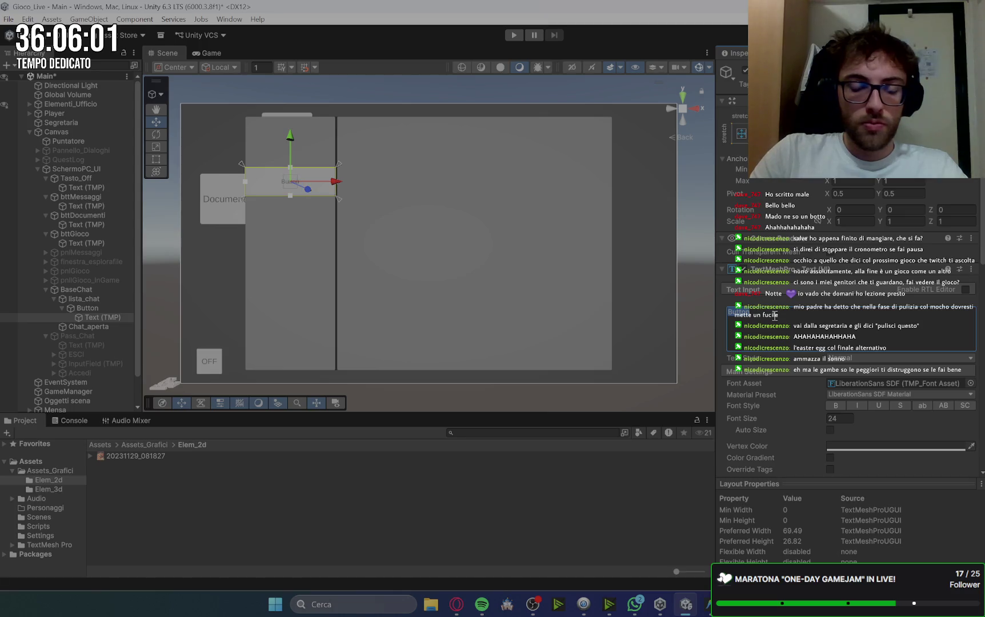
- Give the button a left-aligned 'Cattivo' label text
{"action": "type", "text": "Chiudi"}
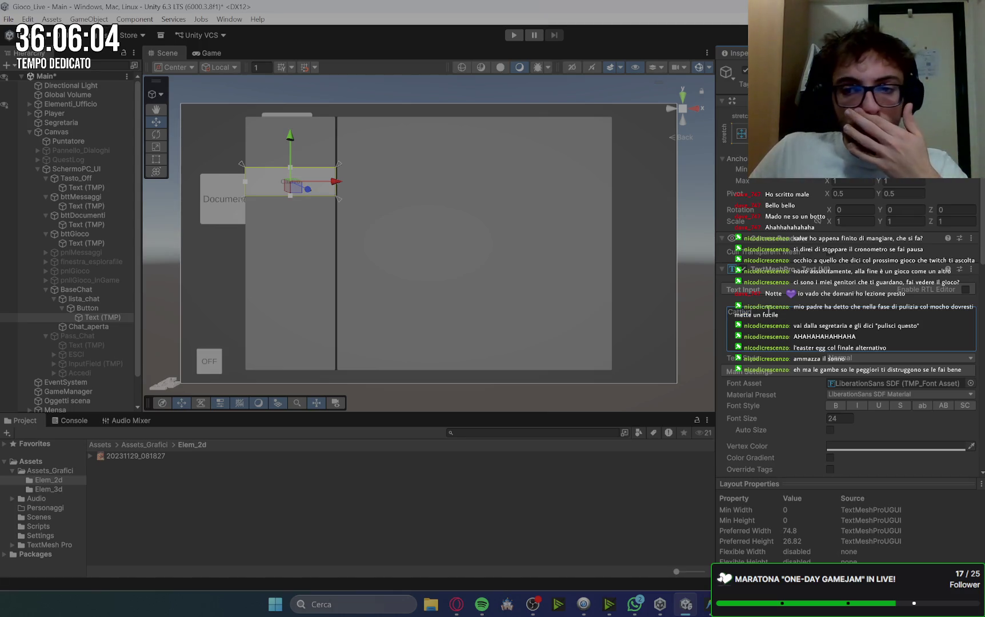
{"action": "scroll", "coordinate": [740, 439], "scroll_direction": "down", "scroll_amount": 5}
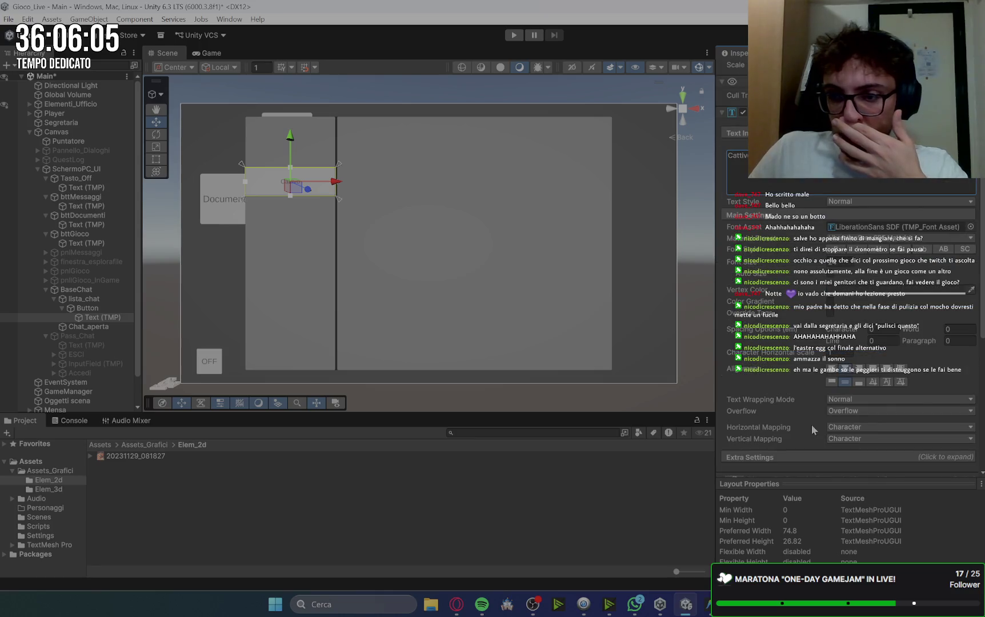
{"action": "left_click", "coordinate": [831, 370]}
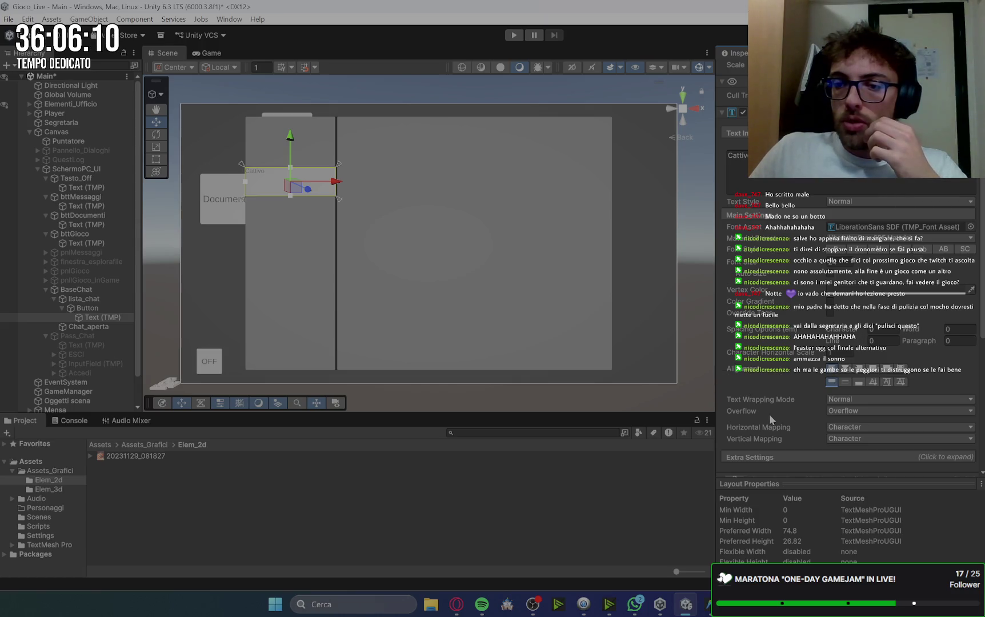
{"action": "scroll", "coordinate": [769, 415], "scroll_direction": "down", "scroll_amount": 5}
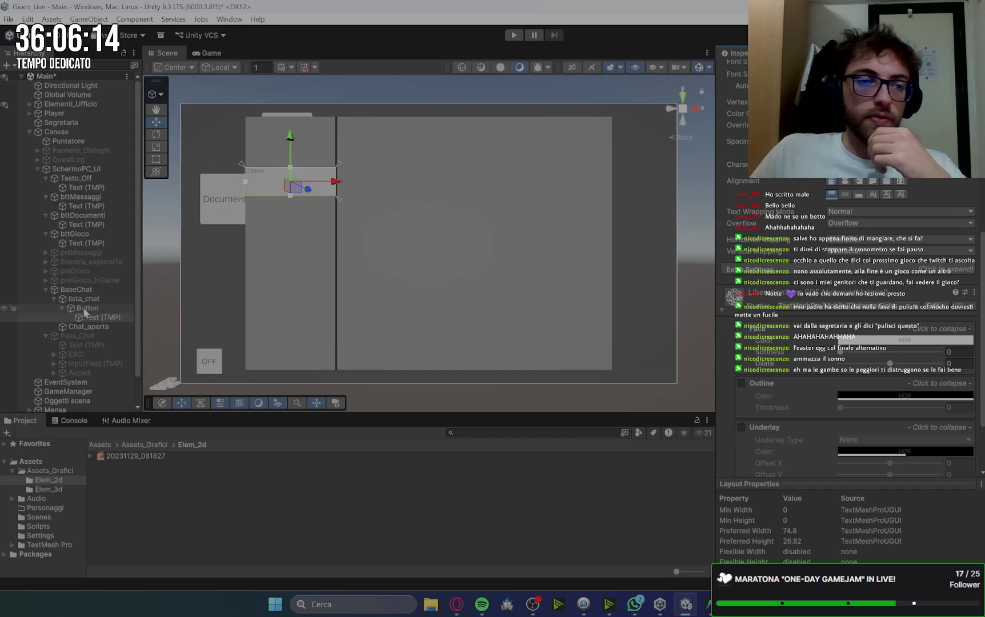
- Rename the button to cattivo, collapse lista_chat in the hierarchy, and return to the Gemini guide
{"action": "left_click", "coordinate": [106, 313]}
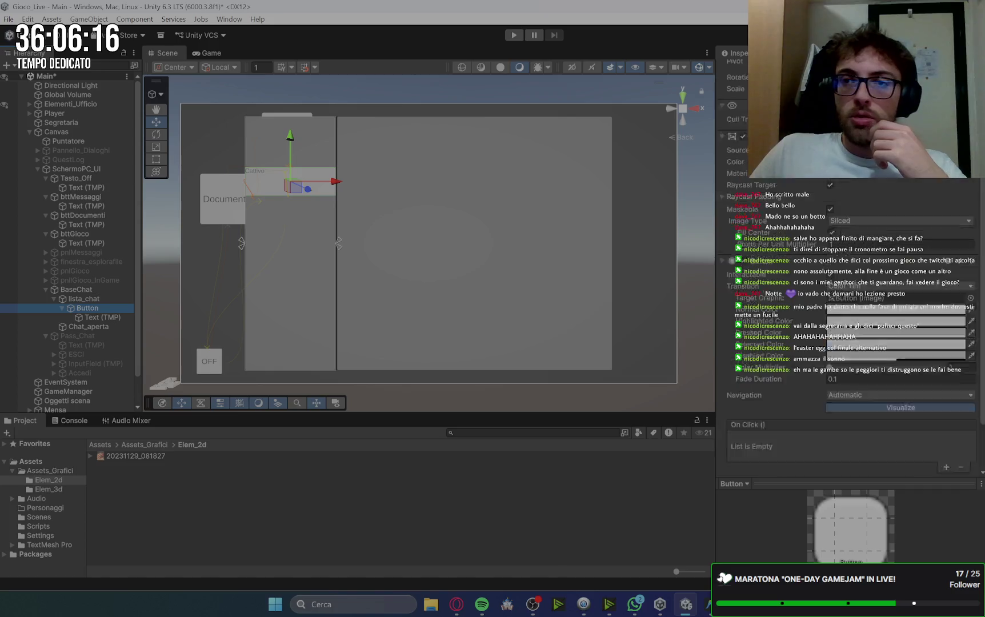
{"action": "scroll", "coordinate": [846, 331], "scroll_direction": "up", "scroll_amount": 3}
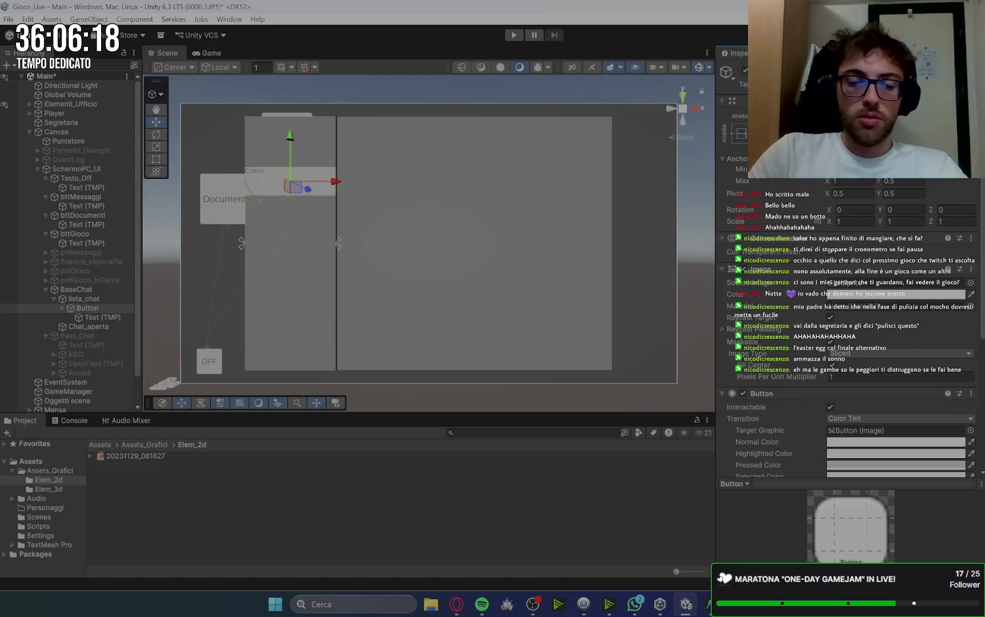
{"action": "type", "text": "cattiv"}
{"action": "key", "text": "Return"}
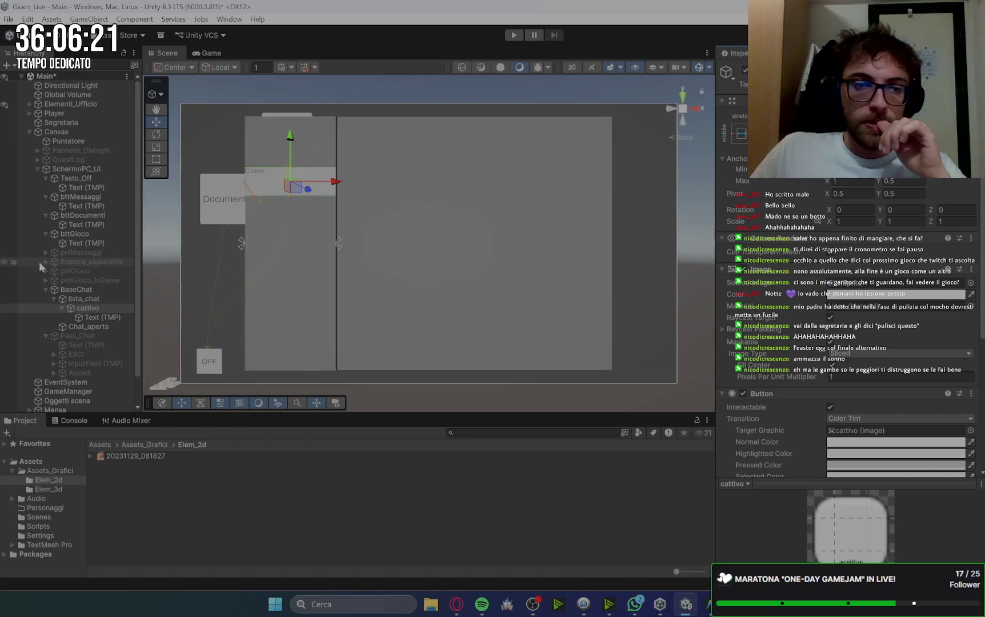
{"action": "left_click", "coordinate": [61, 308]}
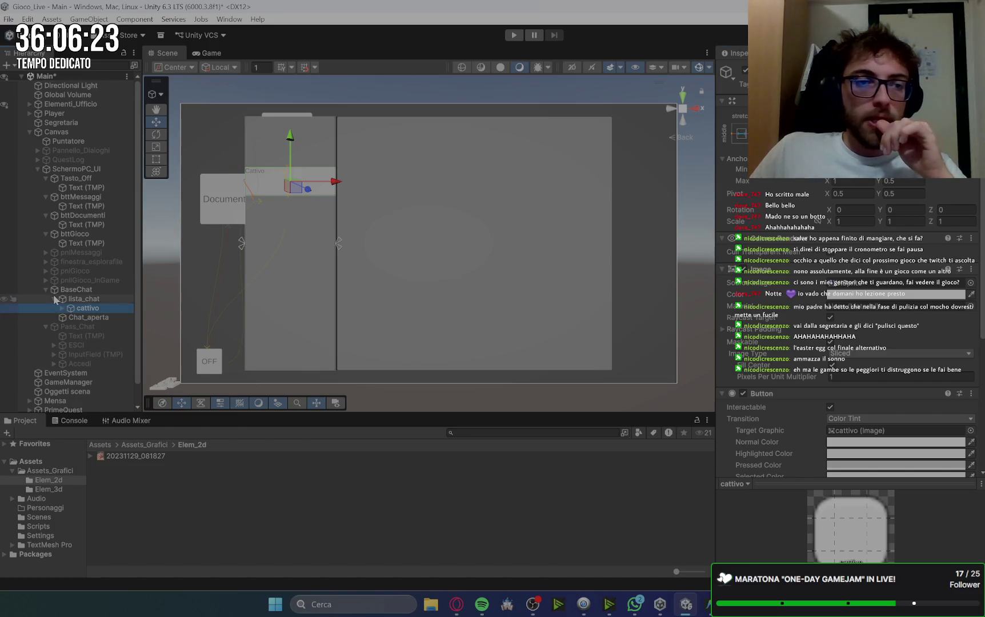
{"action": "left_click", "coordinate": [55, 299]}
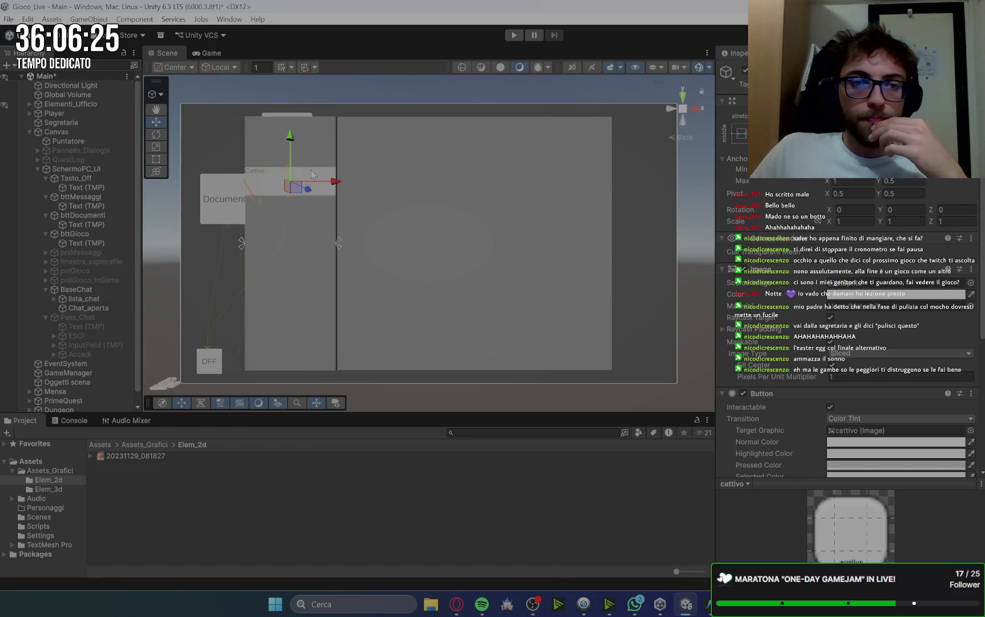
{"action": "left_click", "coordinate": [107, 308]}
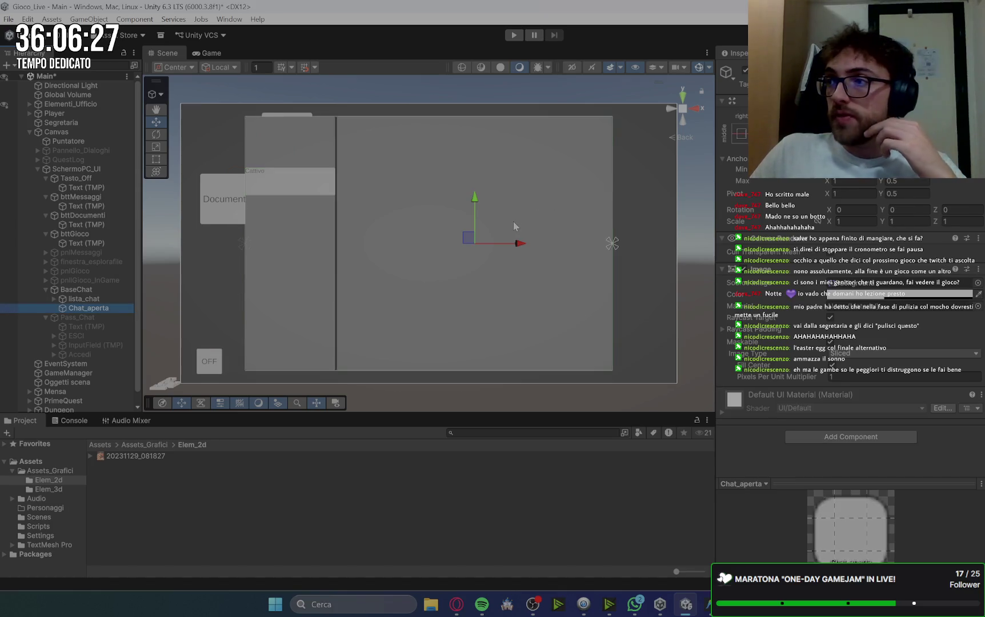
{"action": "left_click", "coordinate": [464, 603]}
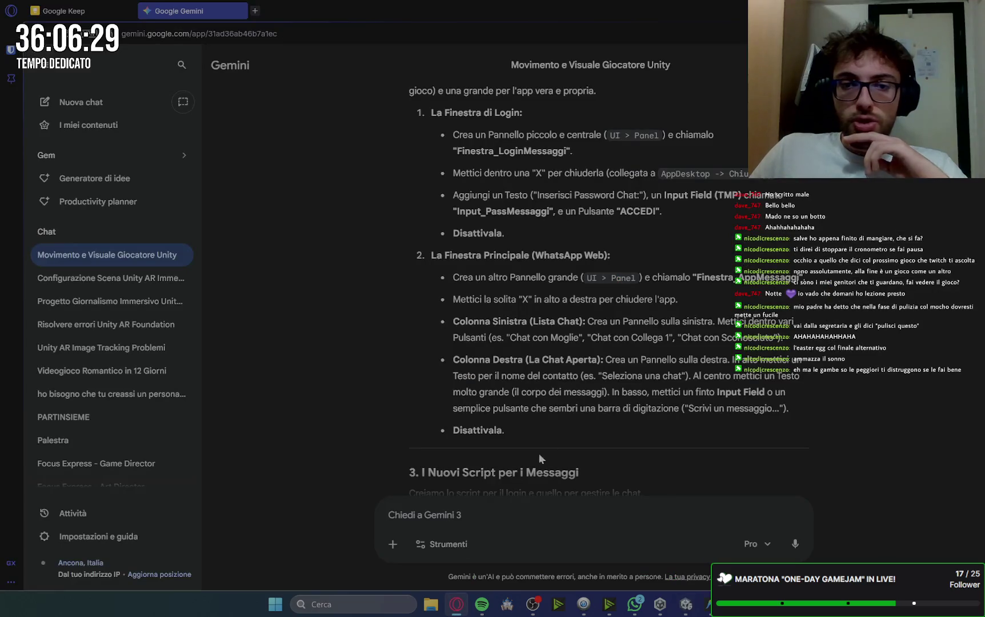
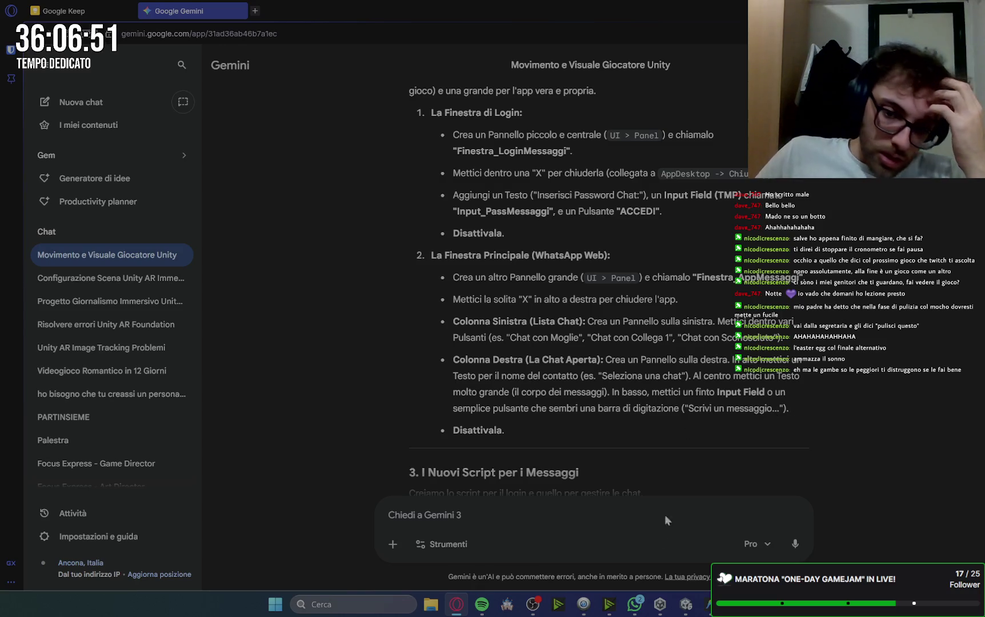
- Review Gemini's login and WhatsApp-style window instructions, then bring the Unity editor forward
{"action": "mouse_move", "coordinate": [706, 612]}
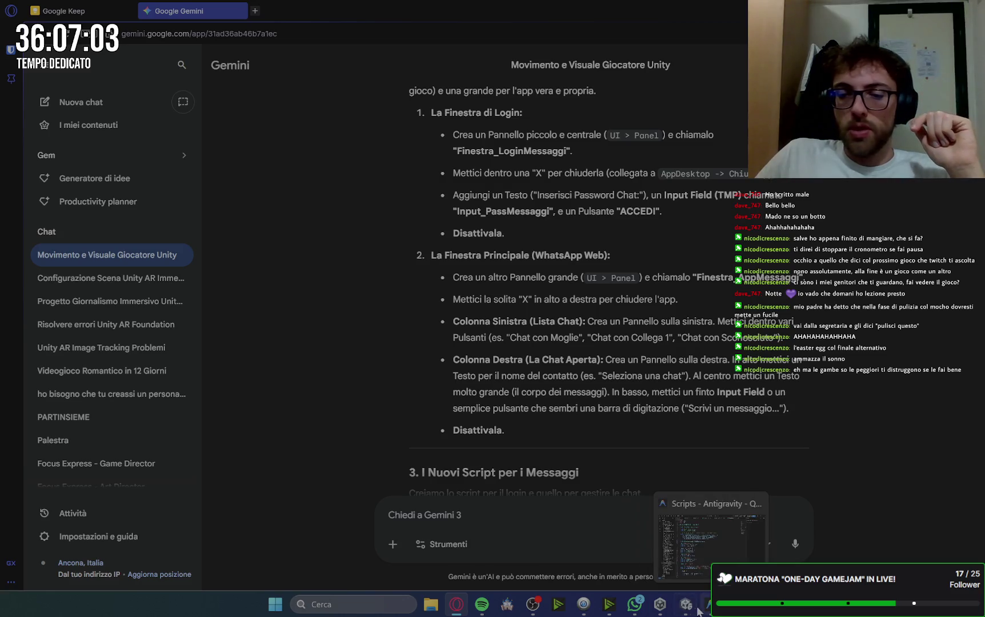
{"action": "left_click", "coordinate": [686, 604]}
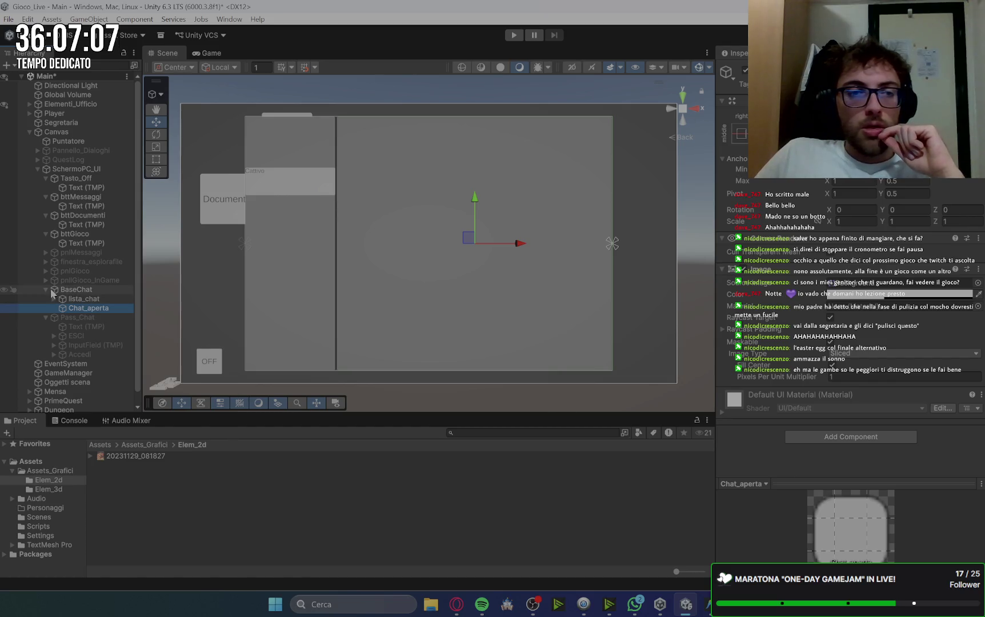
- Add a centre-aligned TextMeshPro text reading 'Cattivo' under Chat_aperta
{"action": "left_click", "coordinate": [84, 296]}
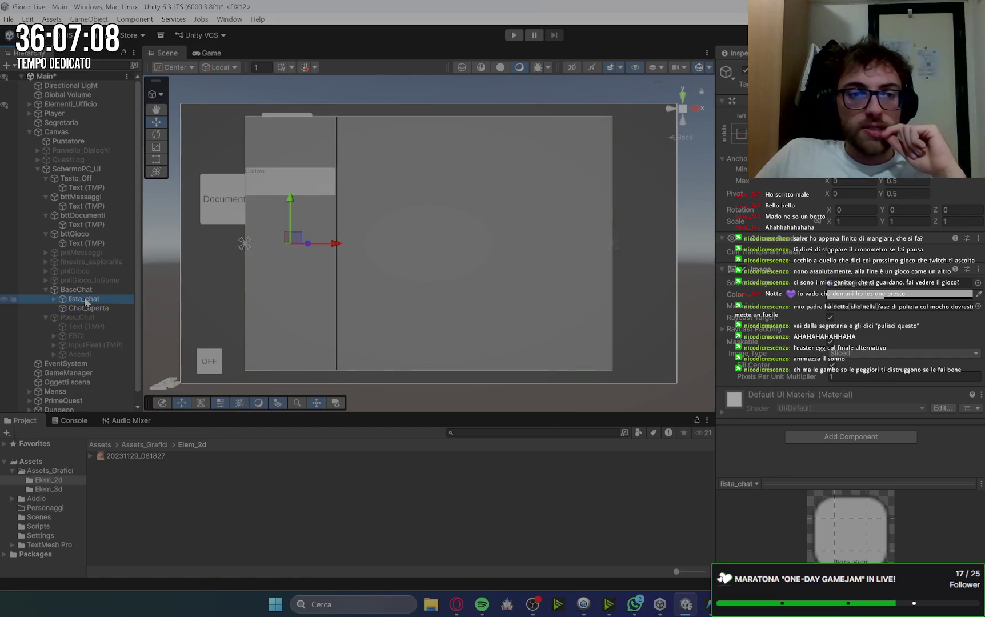
{"action": "left_click", "coordinate": [97, 311]}
{"action": "right_click", "coordinate": [98, 313]}
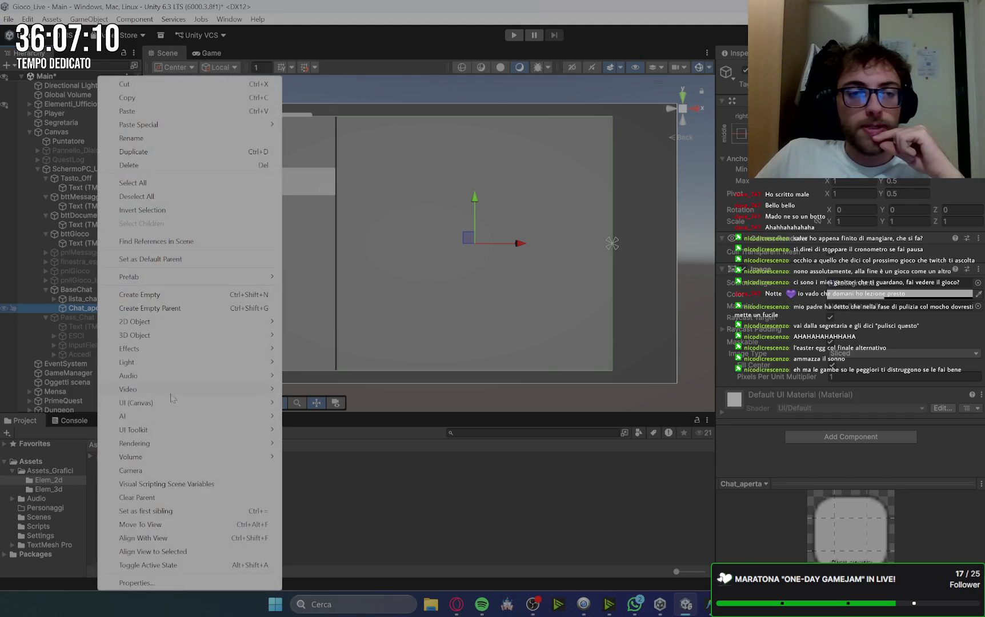
{"action": "mouse_move", "coordinate": [159, 407]}
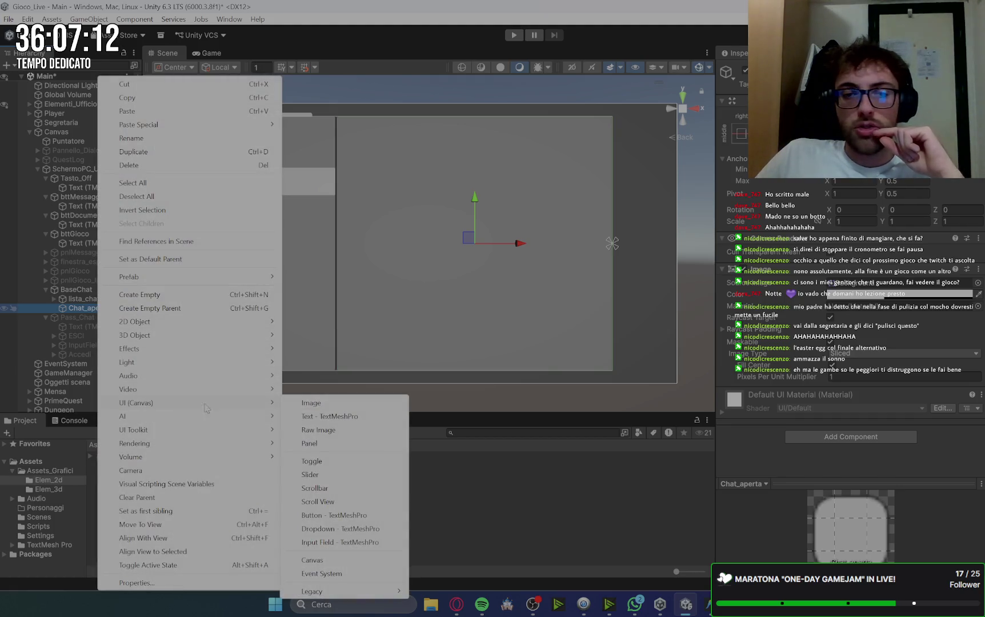
{"action": "left_click", "coordinate": [323, 417]}
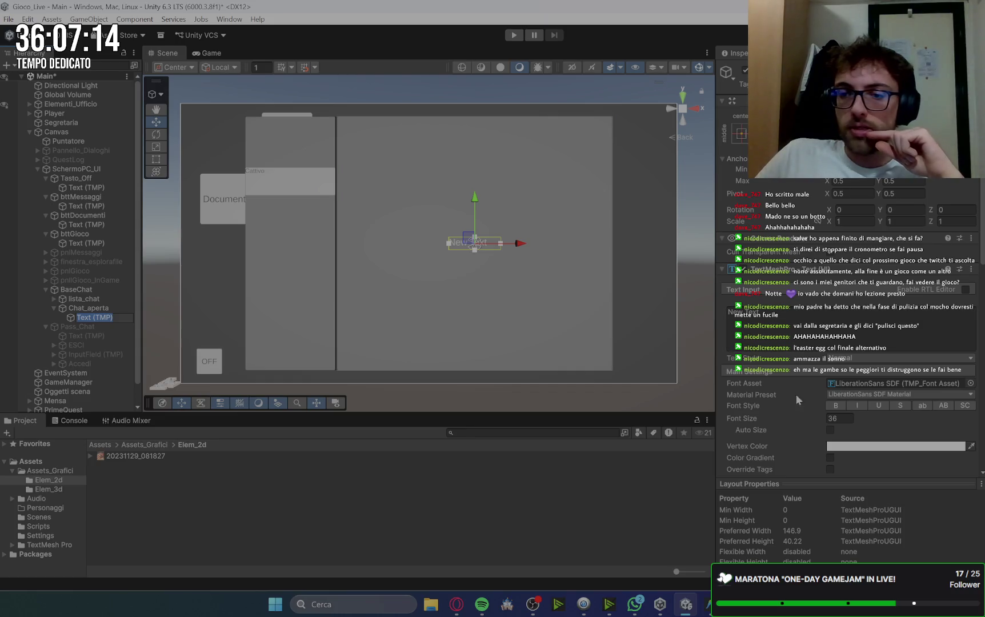
{"action": "left_click", "coordinate": [783, 324]}
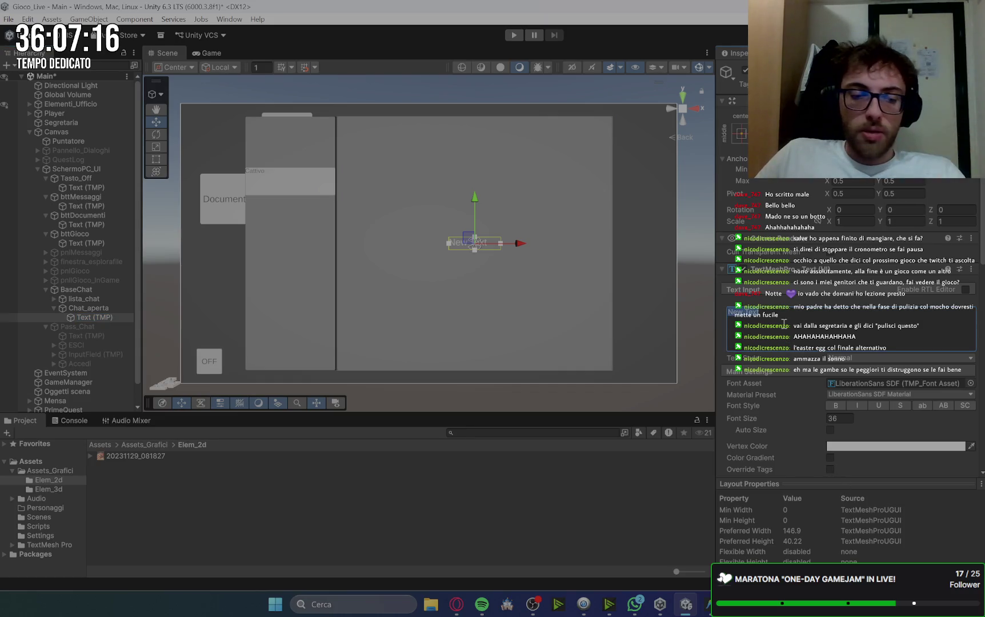
{"action": "type", "text": "Catt"}
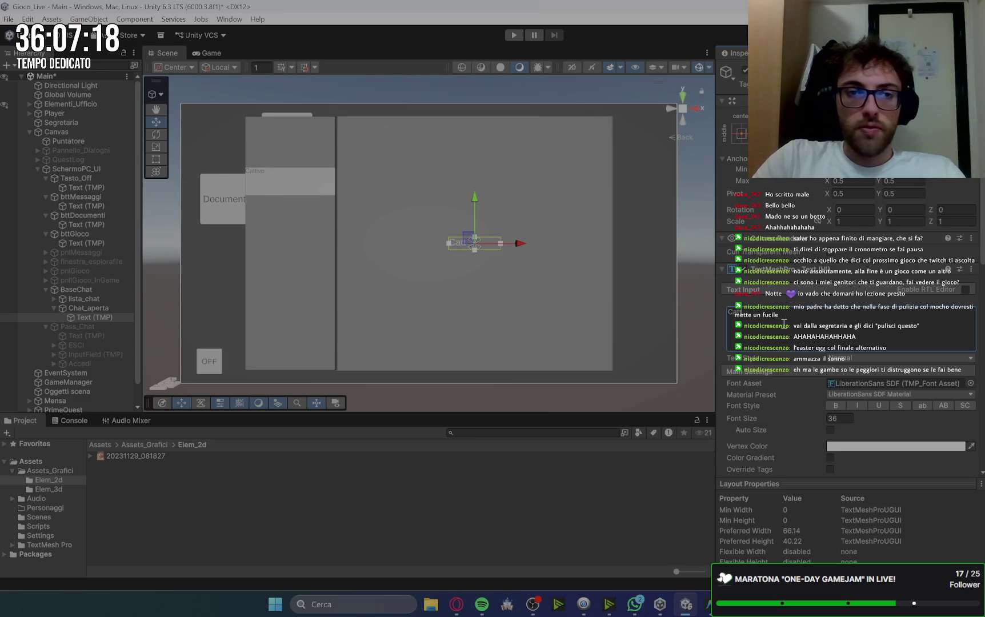
{"action": "type", "text": "ivo"}
{"action": "scroll", "coordinate": [786, 342], "scroll_direction": "down", "scroll_amount": 3}
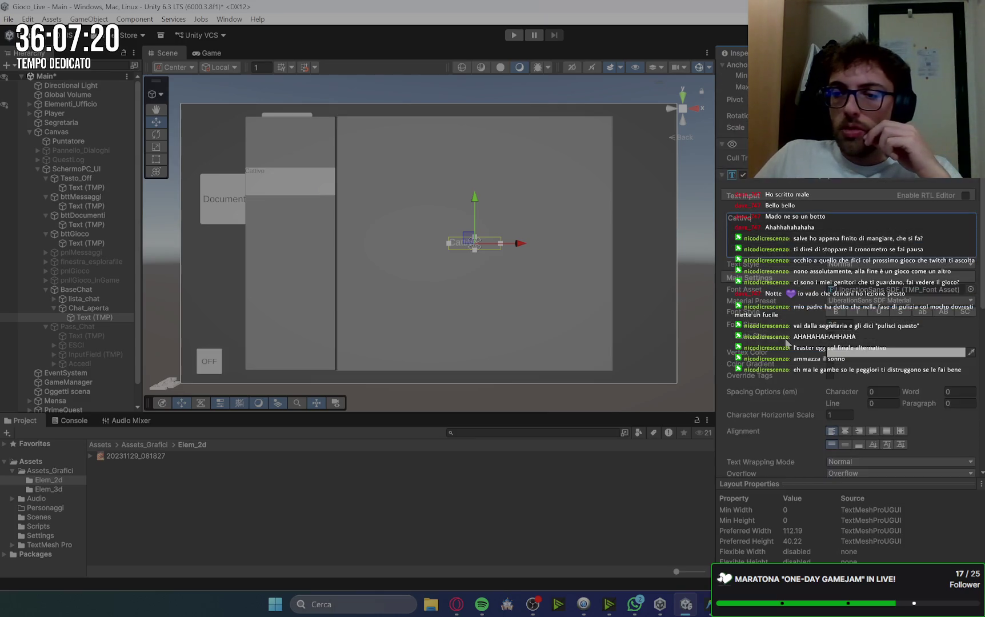
{"action": "left_click", "coordinate": [845, 431]}
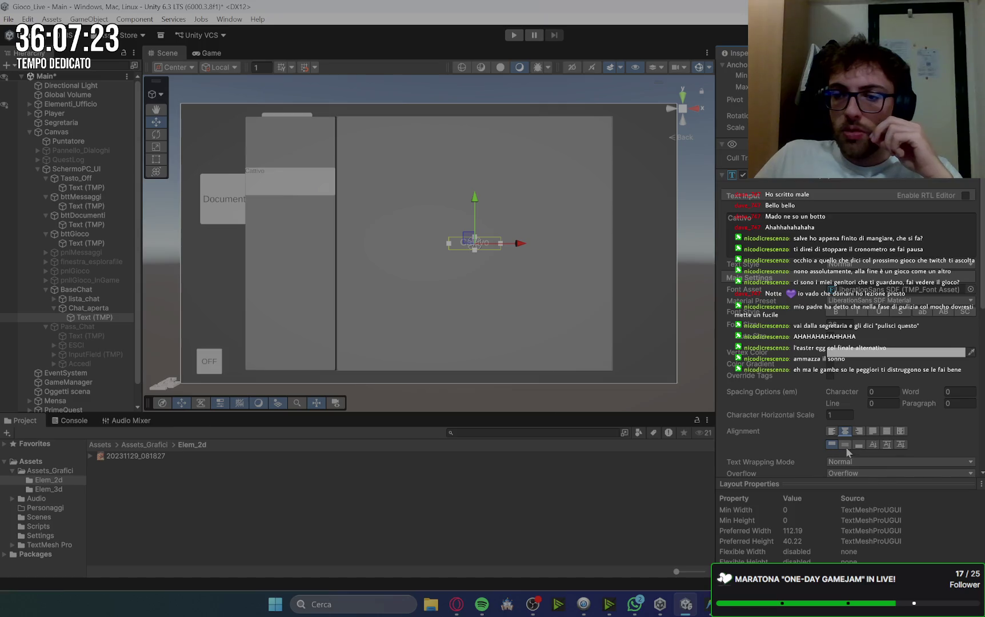
{"action": "scroll", "coordinate": [847, 452], "scroll_direction": "up", "scroll_amount": 3}
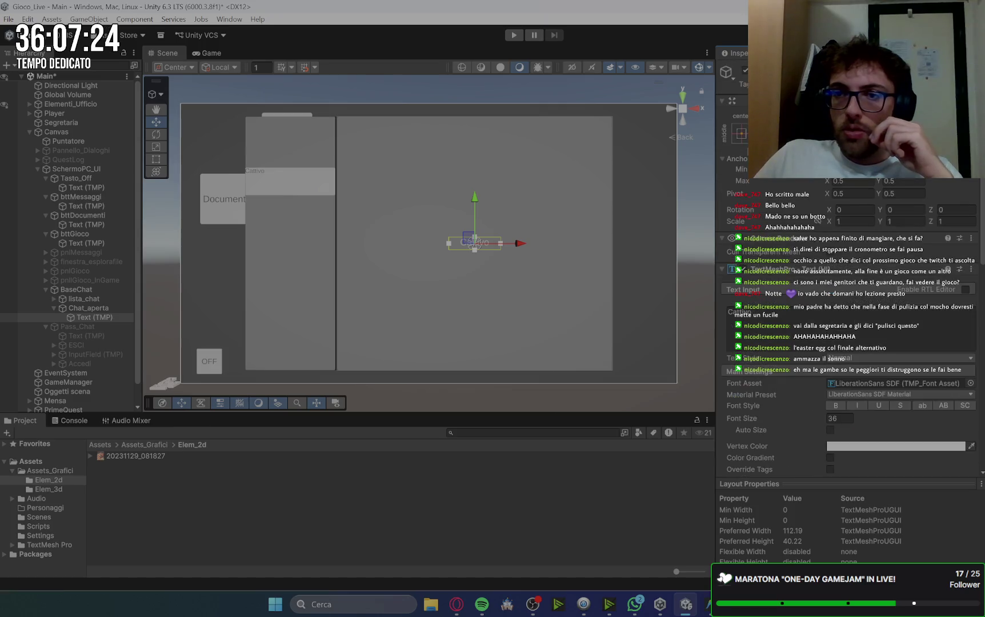
- Anchor the Cattivo text to stretch horizontally and move it to the panel's top edge
{"action": "left_click", "coordinate": [743, 136]}
{"action": "left_click", "coordinate": [867, 261]}
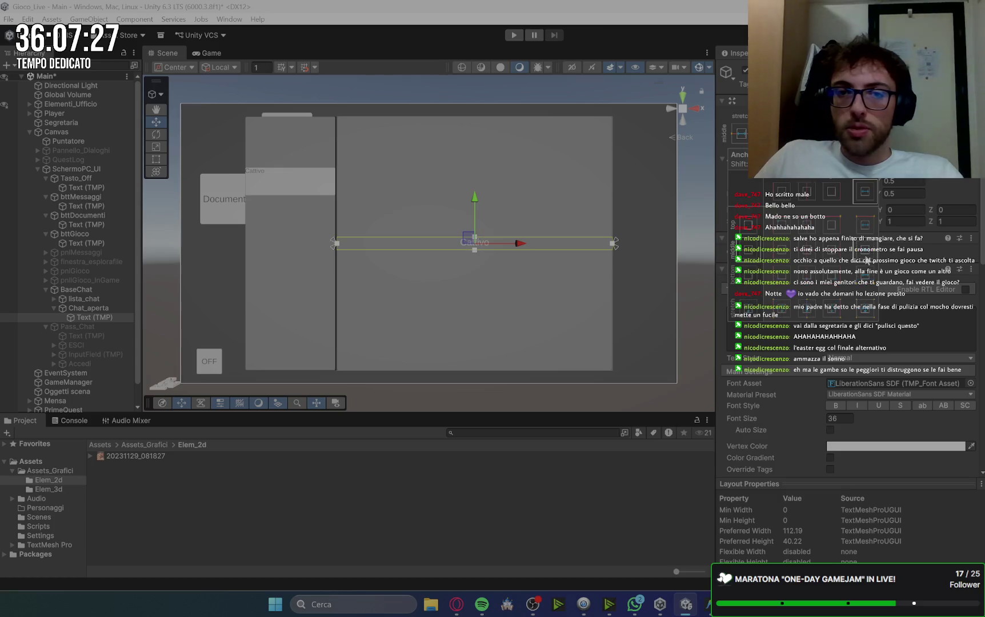
{"action": "left_click_drag", "start_coordinate": [478, 194], "coordinate": [487, 91]}
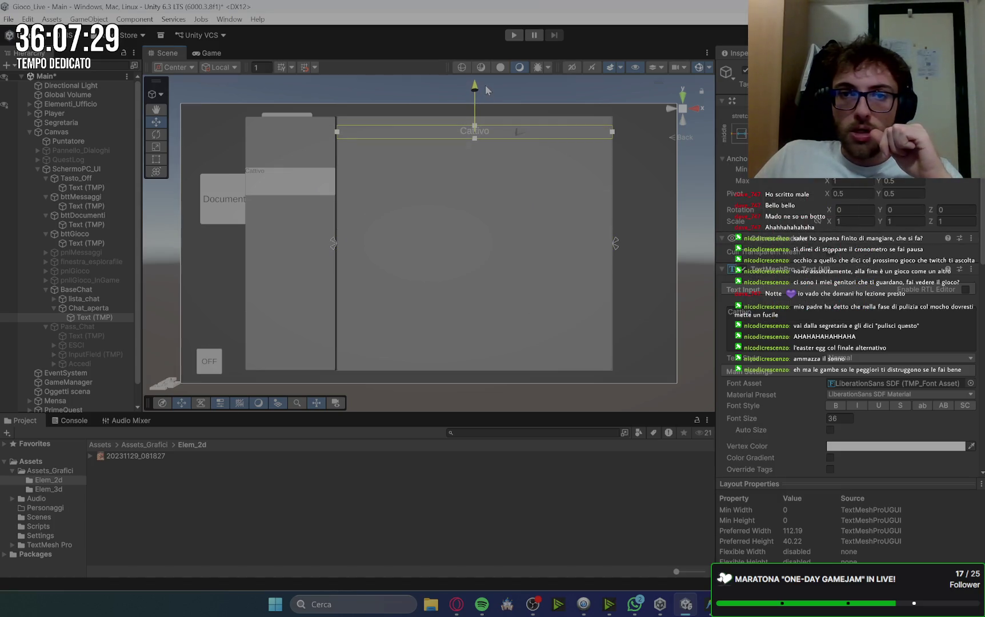
- Set the Cattivo text's font size to 75 and preview the layout
{"action": "left_click_drag", "start_coordinate": [811, 418], "coordinate": [958, 441]}
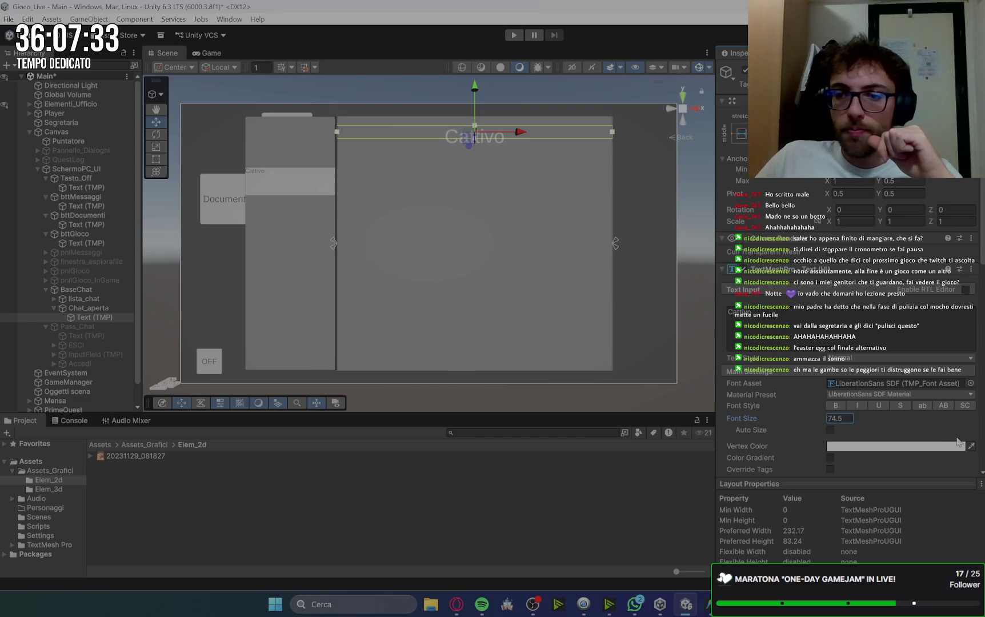
{"action": "left_click", "coordinate": [838, 418]}
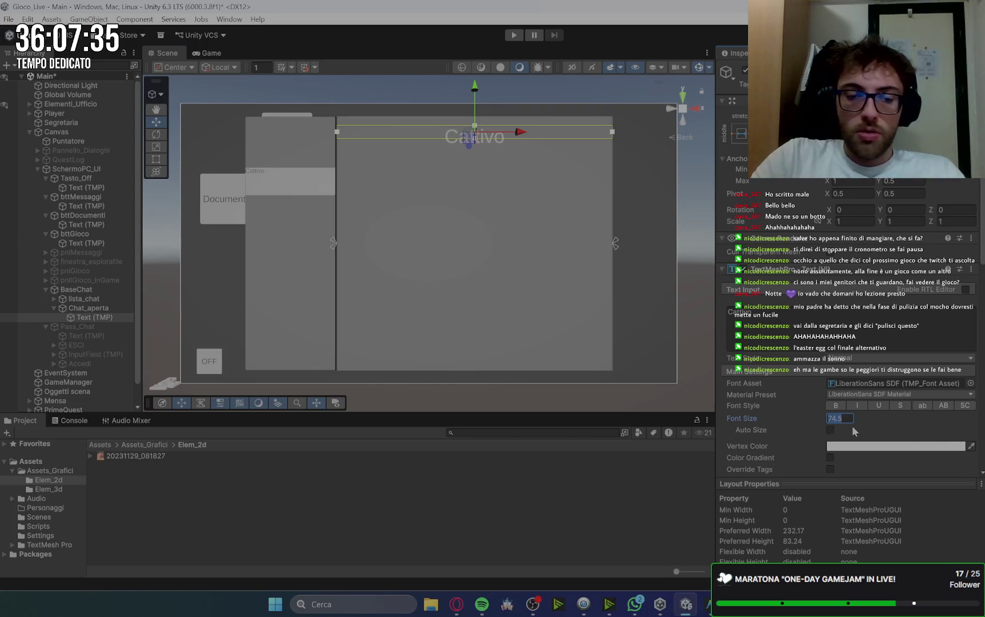
{"action": "type", "text": "75"}
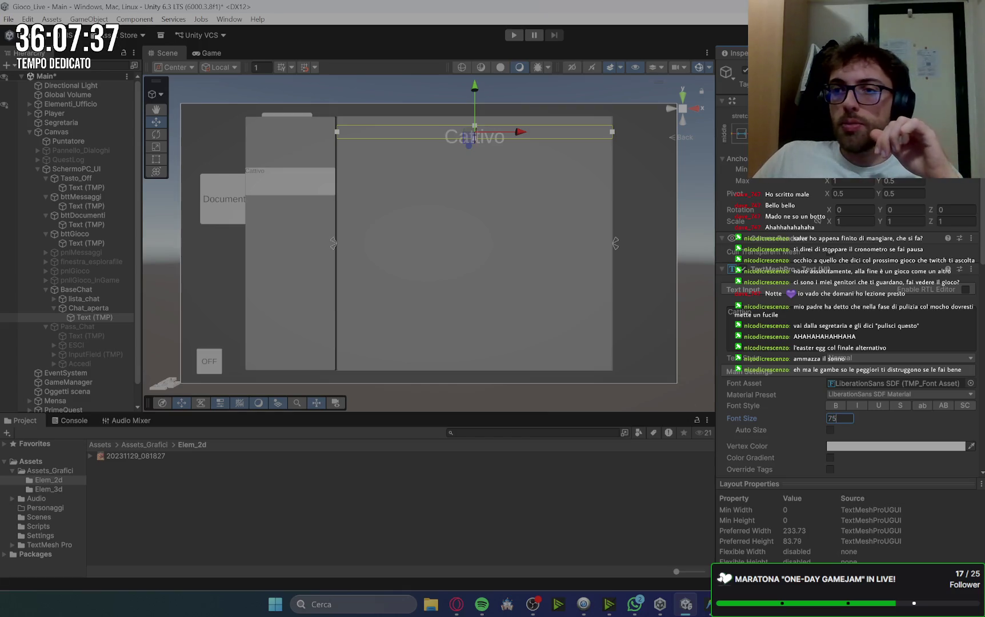
{"action": "key", "text": "Return"}
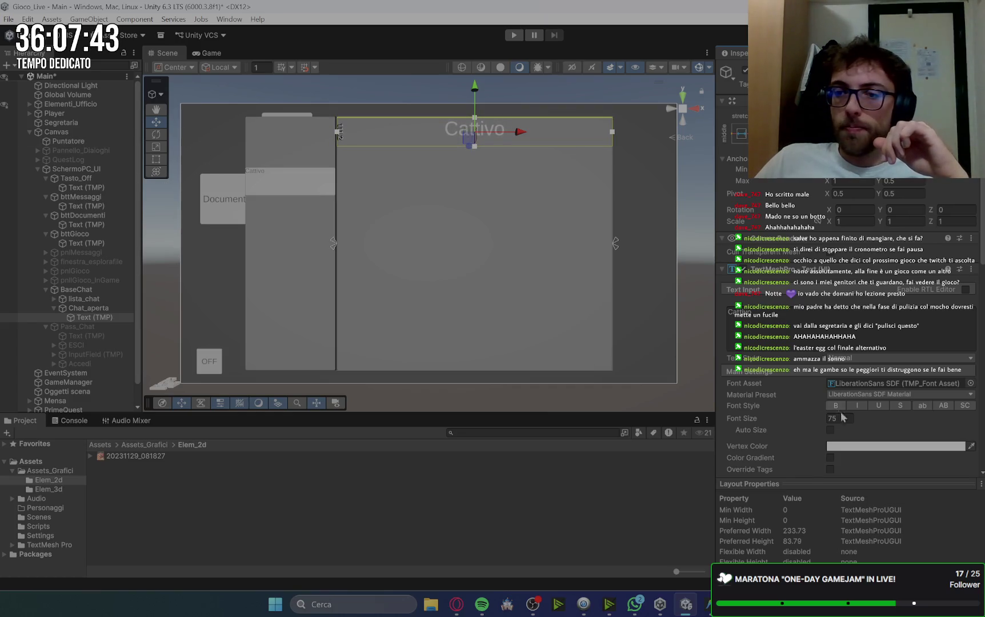
{"action": "scroll", "coordinate": [842, 418], "scroll_direction": "down", "scroll_amount": 6}
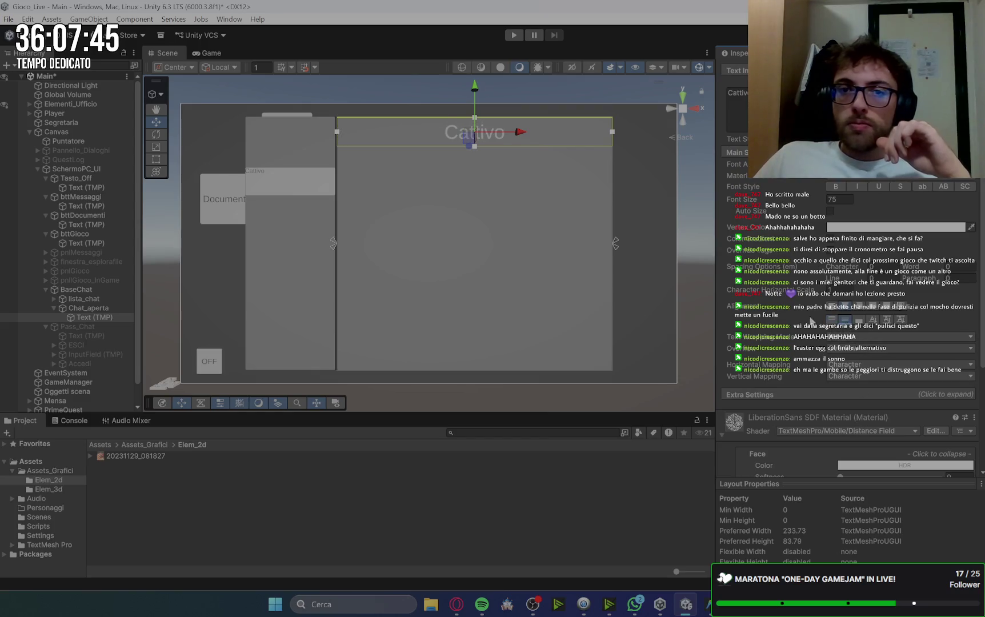
{"action": "left_click", "coordinate": [681, 188]}
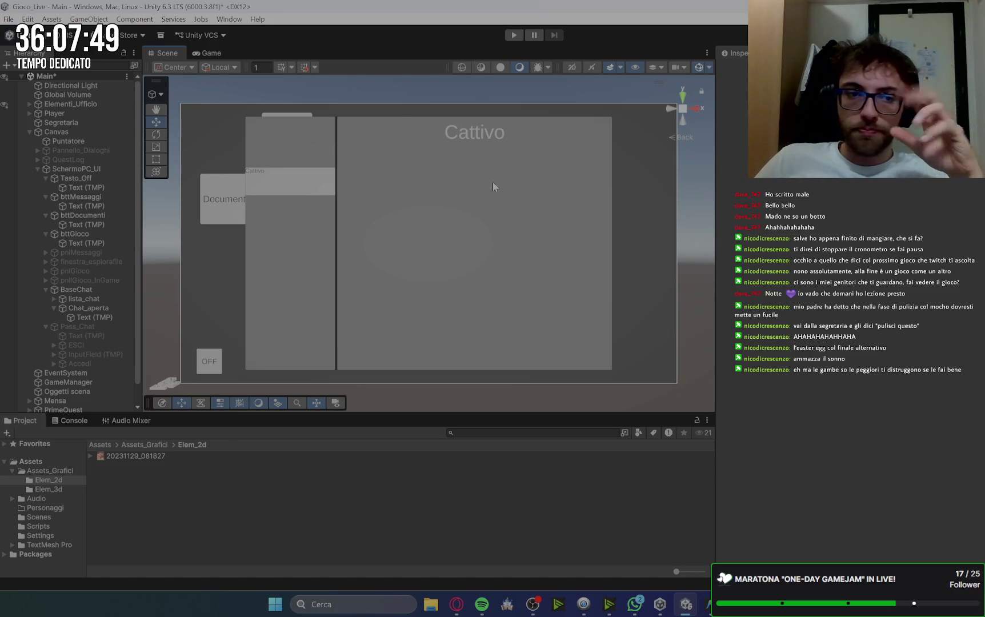
{"action": "left_click", "coordinate": [457, 604]}
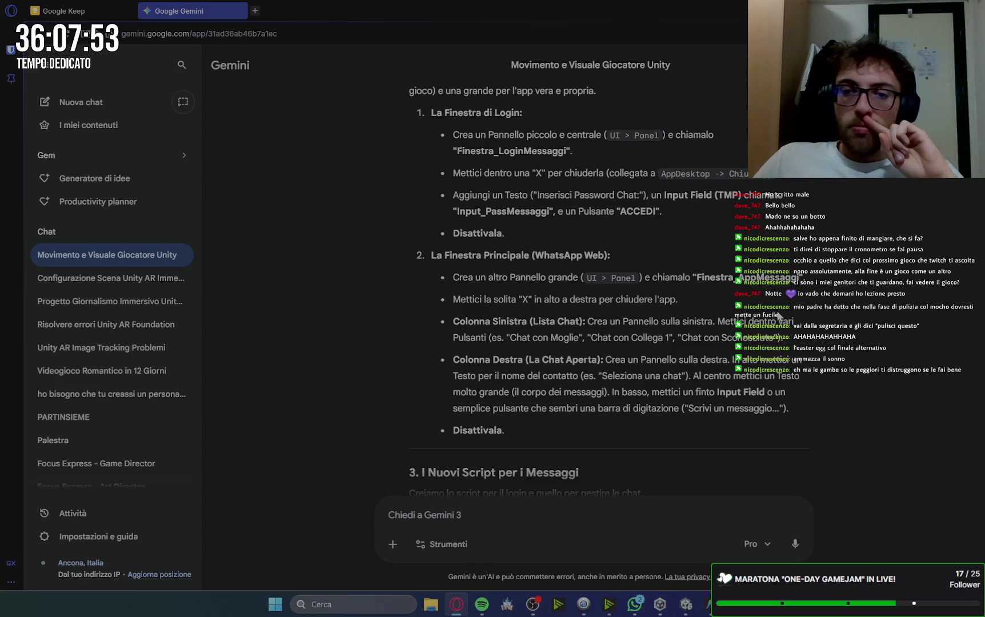
- Rename the Cattivo text object to Nome
{"action": "left_click", "coordinate": [456, 605]}
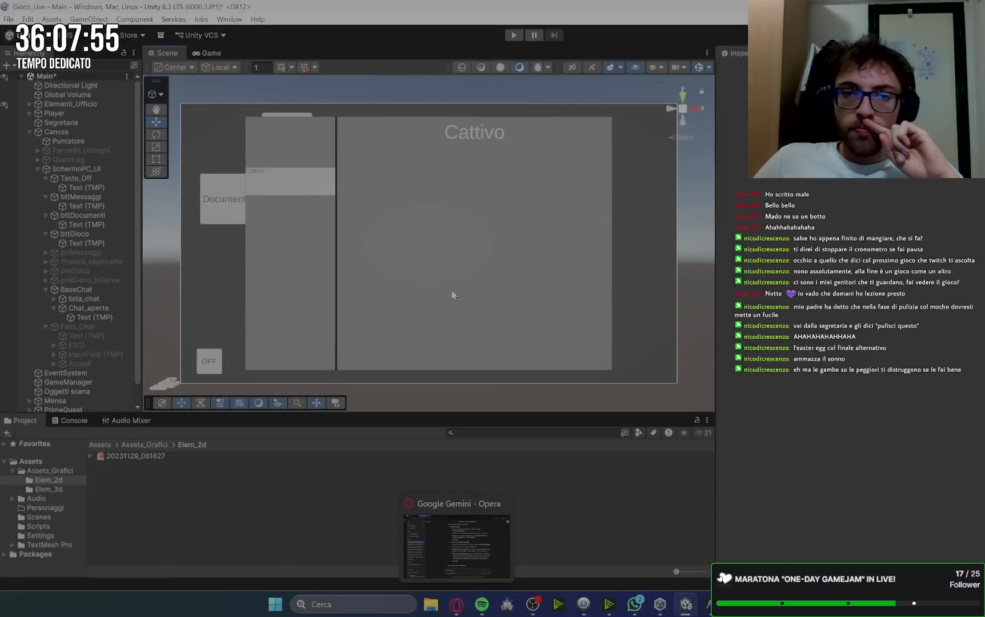
{"action": "left_click", "coordinate": [90, 317]}
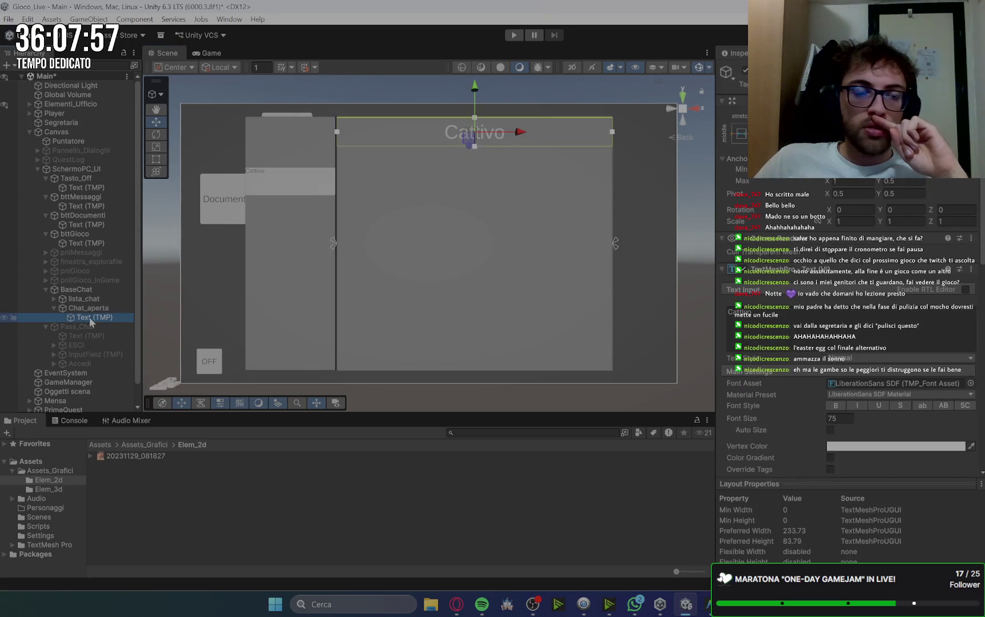
{"action": "left_click", "coordinate": [89, 317]}
{"action": "type", "text": "Non"}
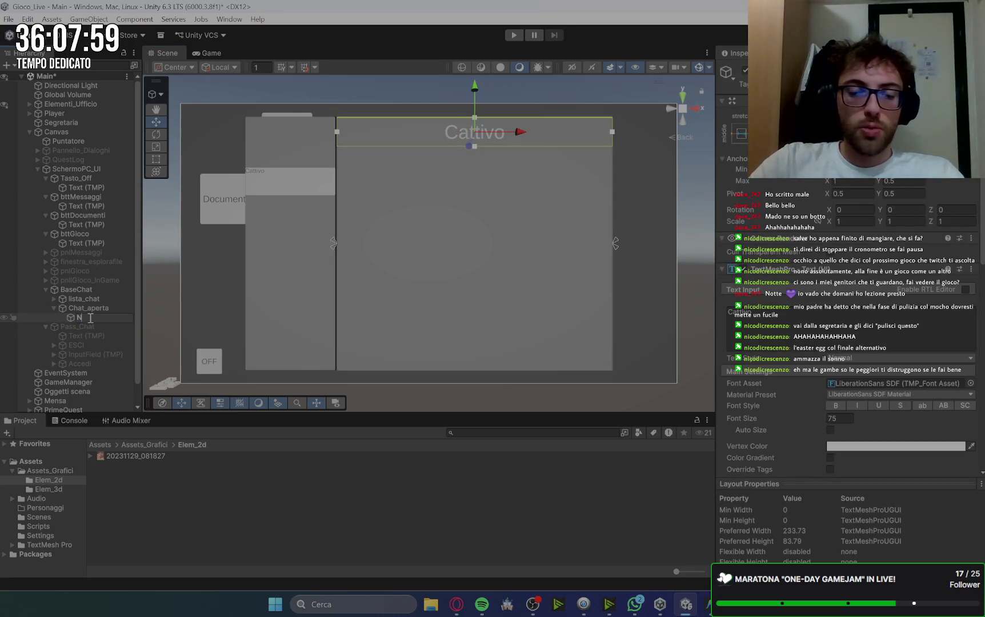
{"action": "type", "text": "e"}
{"action": "key", "text": "Return"}
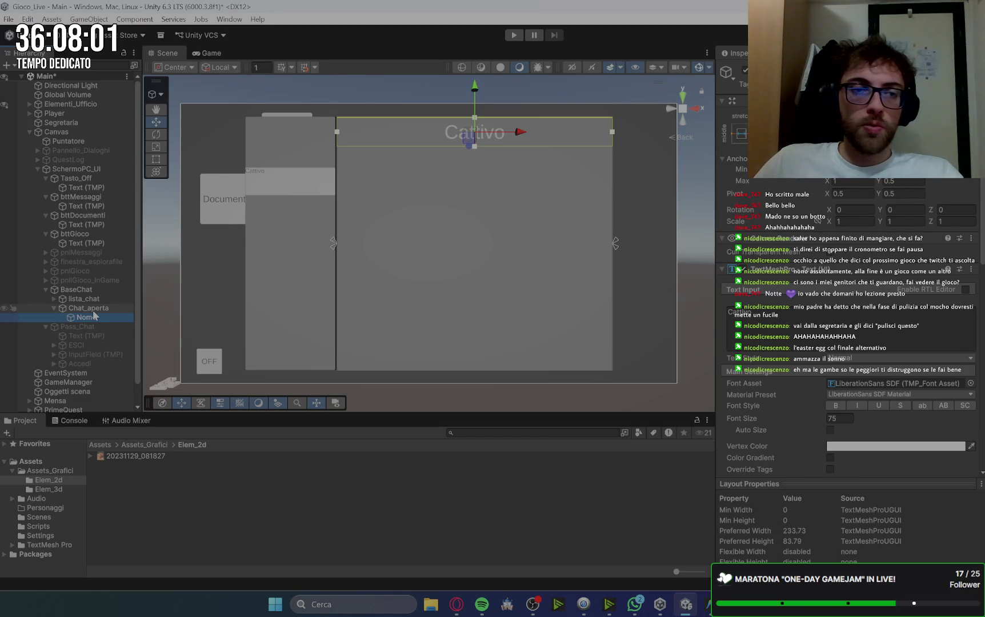
{"action": "key", "text": "Left"}
- Duplicate Nome, name the copy Messaggi, and move it down the panel
{"action": "left_click", "coordinate": [88, 318]}
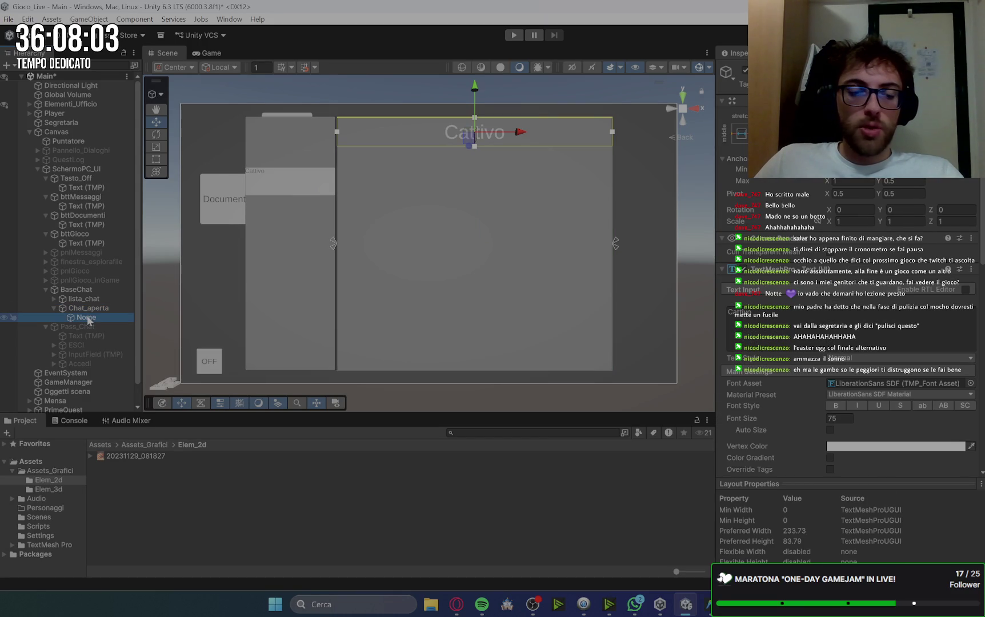
{"action": "key", "text": "ctrl+d"}
{"action": "left_click", "coordinate": [95, 324]}
{"action": "type", "text": "Mess"}
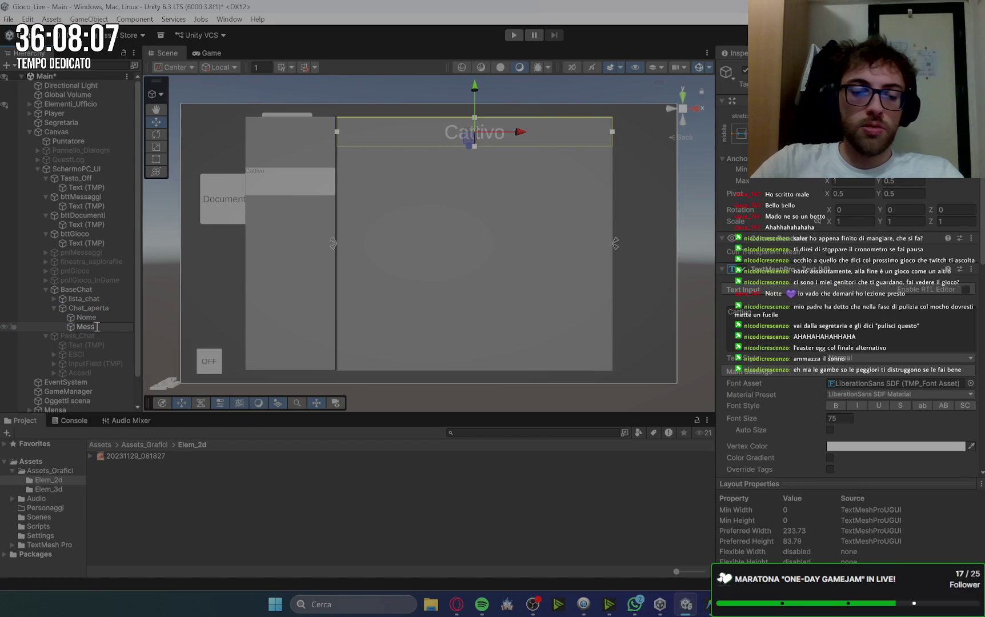
{"action": "type", "text": "aggi"}
{"action": "key", "text": "Return"}
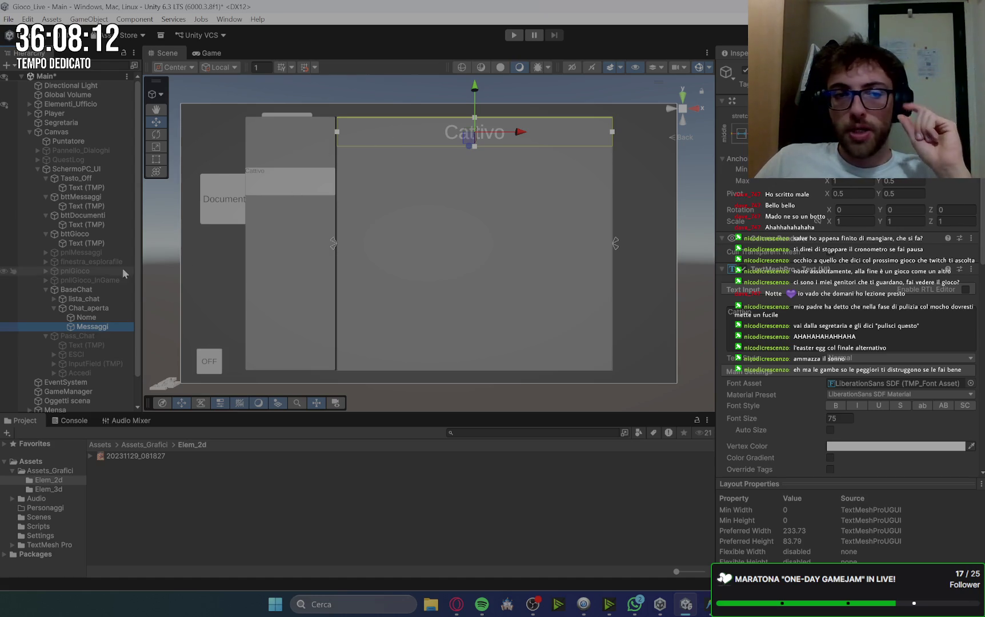
{"action": "mouse_move", "coordinate": [475, 89]}
{"action": "left_mouse_down"}
{"action": "mouse_move", "coordinate": [470, 120]}
{"action": "mouse_move", "coordinate": [460, 116]}
{"action": "left_mouse_up"}
- Stretch the Messaggi area down the chat panel and align its text left and top
{"action": "left_click_drag", "start_coordinate": [473, 182], "coordinate": [475, 333]}
{"action": "scroll", "coordinate": [776, 440], "scroll_direction": "down", "scroll_amount": 5}
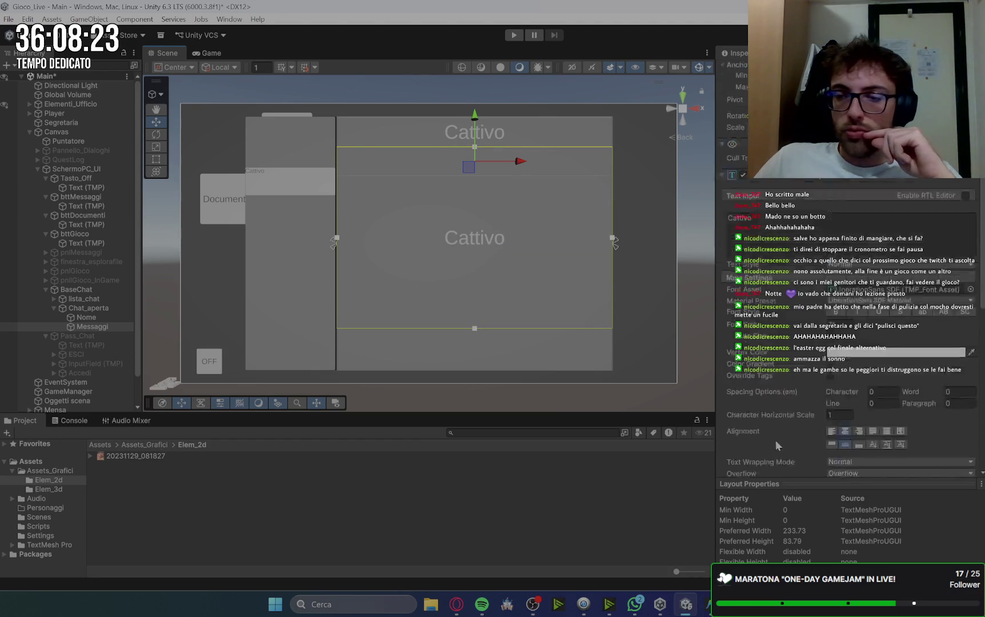
{"action": "left_click", "coordinate": [832, 275]}
{"action": "left_click", "coordinate": [831, 288]}
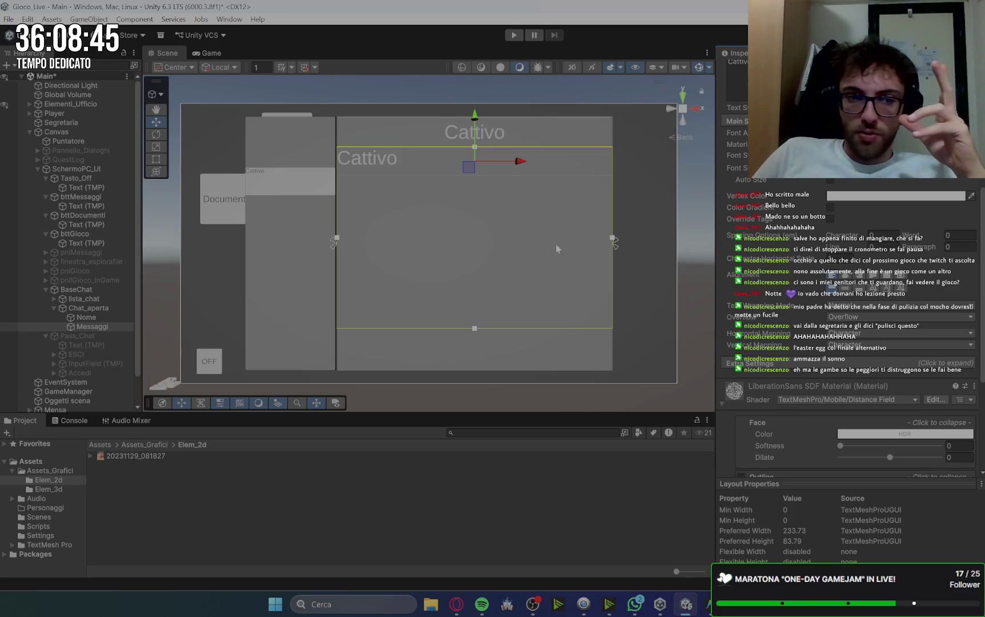
{"action": "left_click", "coordinate": [104, 312]}
{"action": "right_click", "coordinate": [104, 313]}
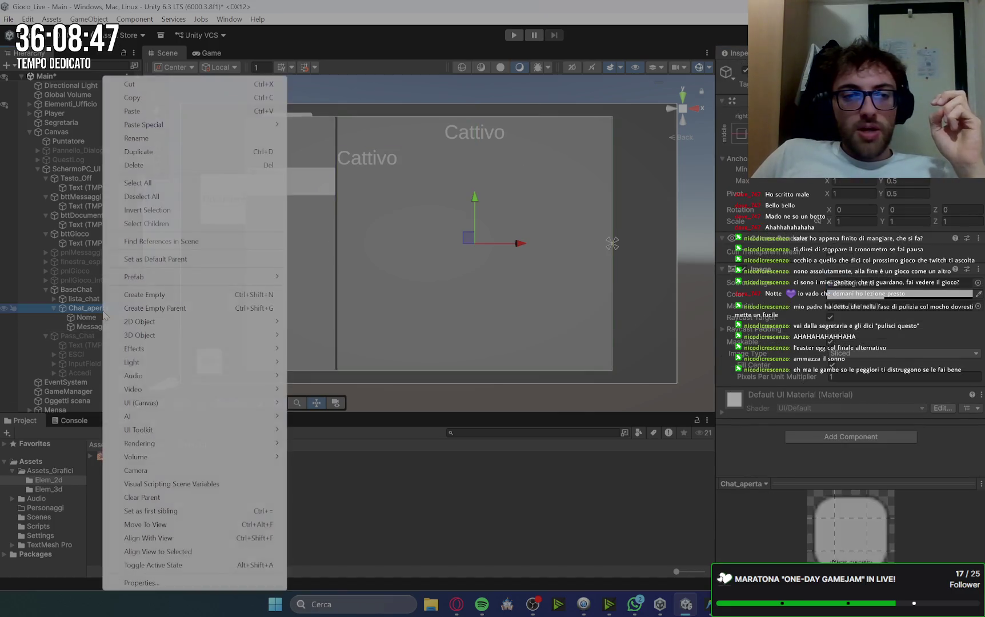
- Create a Button - TextMeshPro under BaseChat with a horizontal-stretch anchor
{"action": "left_click", "coordinate": [456, 605]}
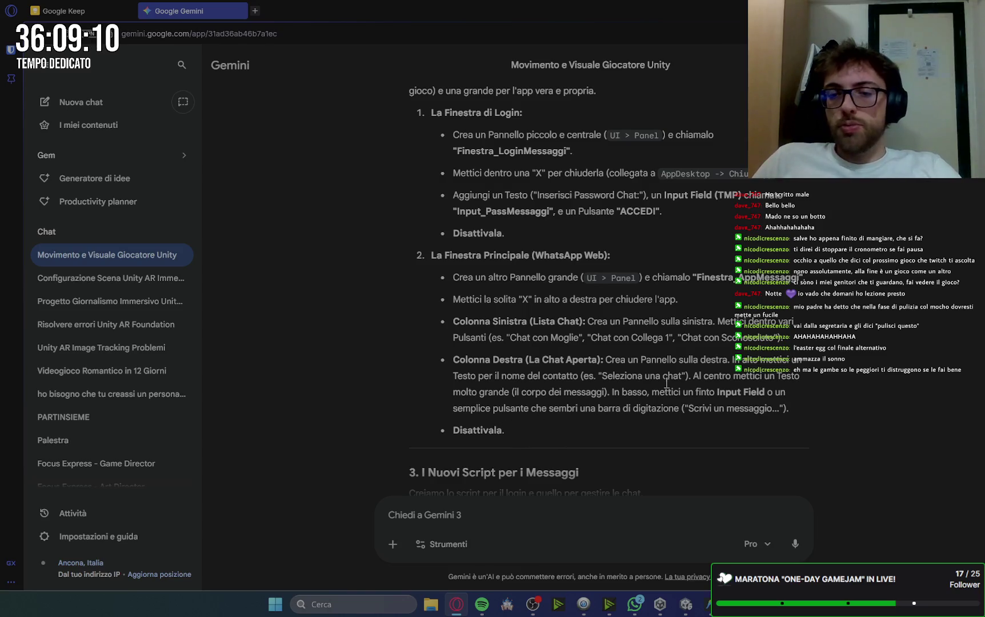
{"action": "left_click", "coordinate": [686, 603]}
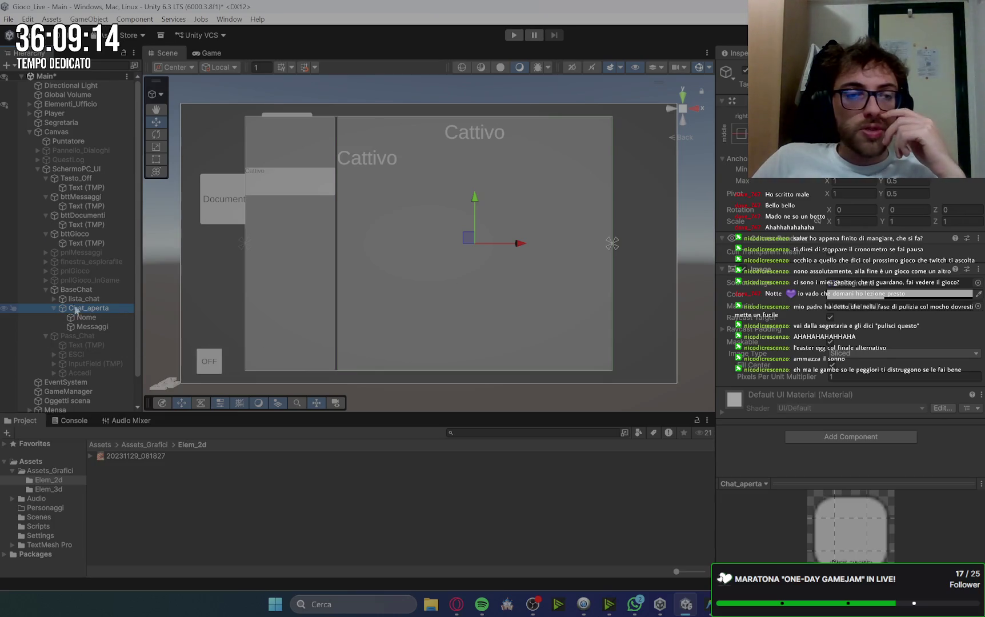
{"action": "left_click", "coordinate": [54, 307]}
{"action": "left_click", "coordinate": [74, 290]}
{"action": "right_click", "coordinate": [75, 294]}
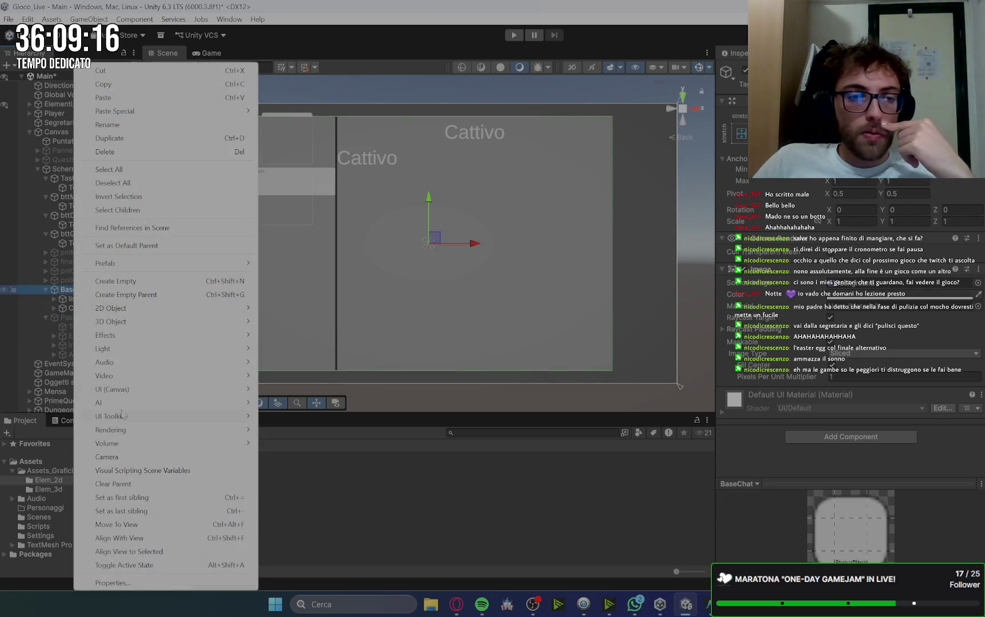
{"action": "mouse_move", "coordinate": [207, 391]}
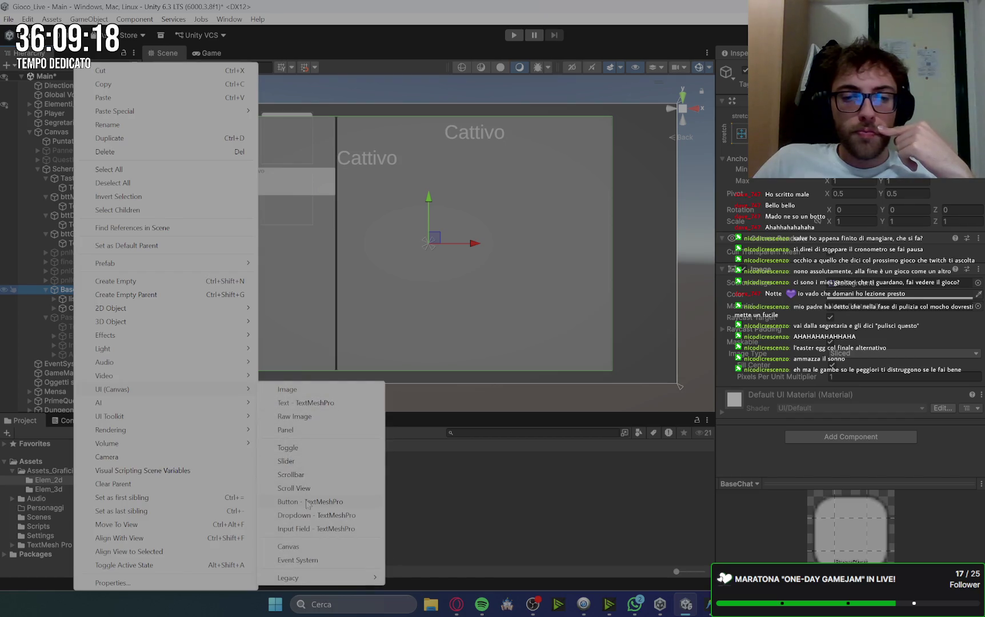
{"action": "left_click", "coordinate": [324, 502]}
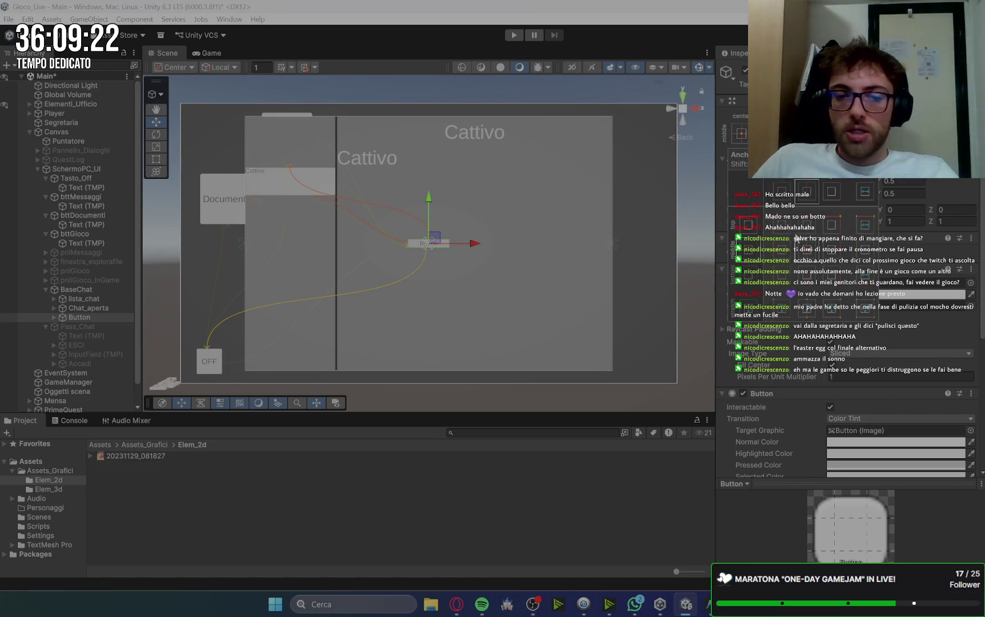
{"action": "left_click", "coordinate": [741, 133]}
{"action": "left_click", "coordinate": [865, 192]}
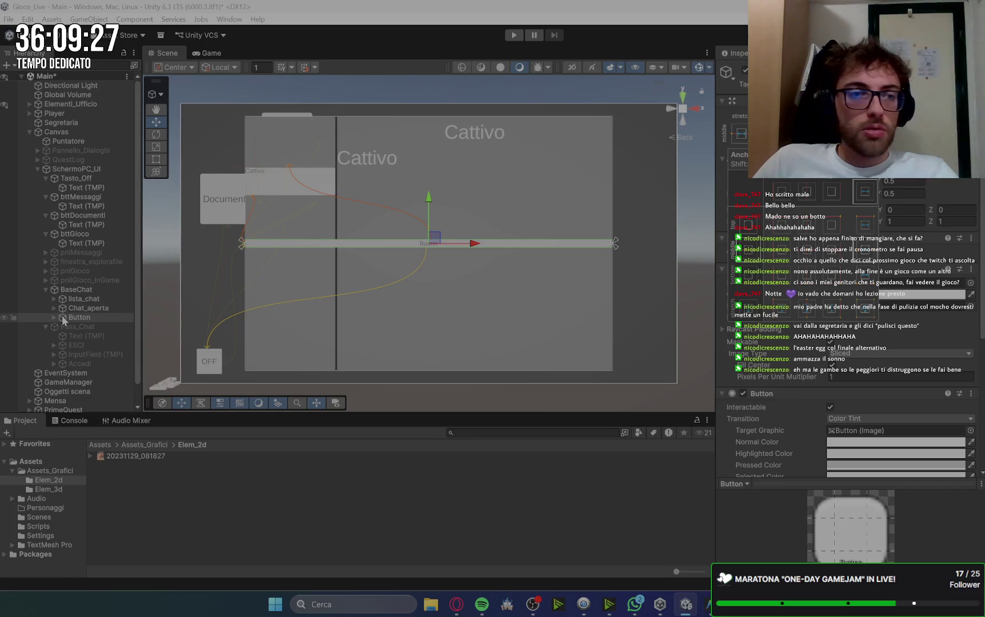
- Move the Button under Chat_aperta, stretch it across the width, and place it at the bottom
{"action": "left_click_drag", "start_coordinate": [70, 317], "coordinate": [75, 307]}
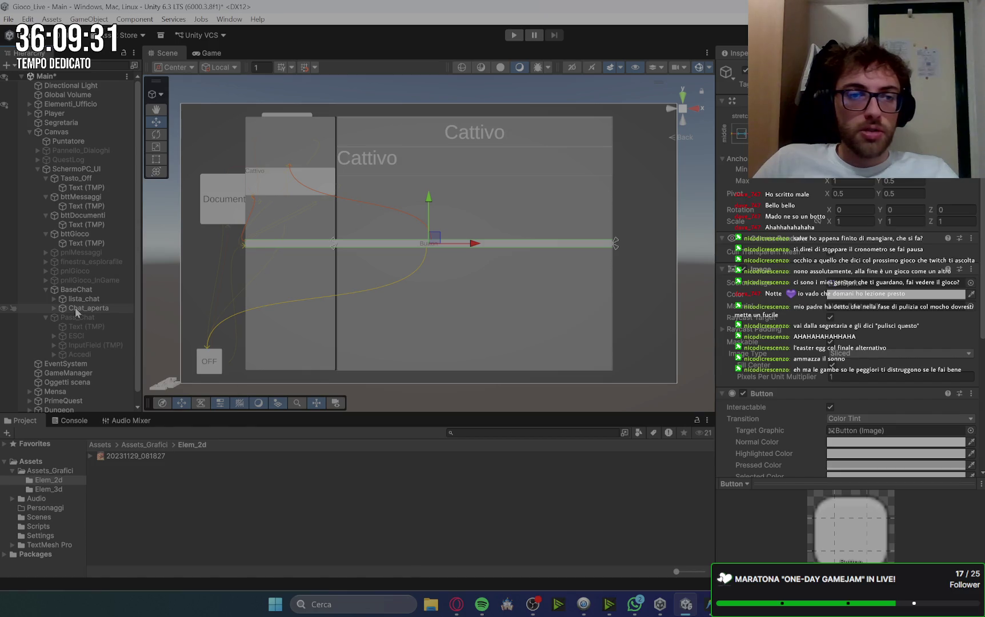
{"action": "left_click", "coordinate": [74, 308]}
{"action": "left_click", "coordinate": [55, 308]}
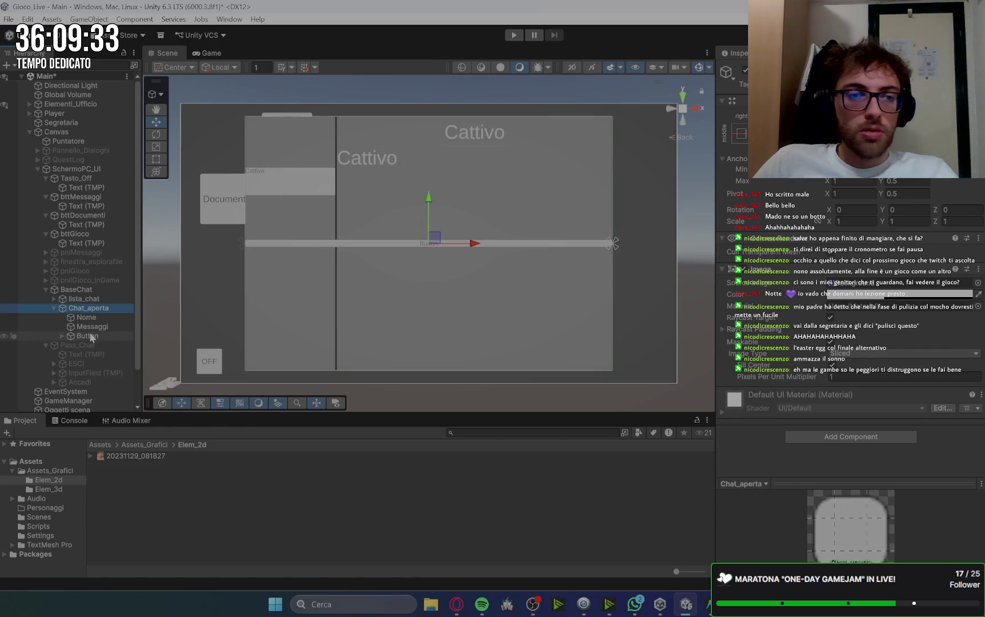
{"action": "left_click", "coordinate": [86, 335]}
{"action": "left_click", "coordinate": [741, 133]}
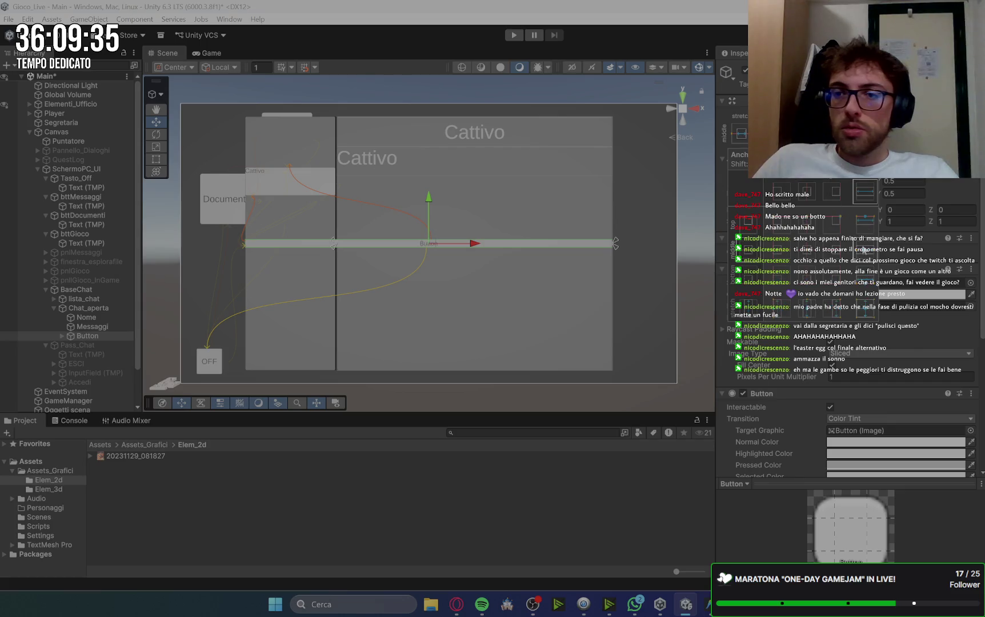
{"action": "left_click", "coordinate": [865, 193], "text": "alt"}
{"action": "left_click_drag", "start_coordinate": [475, 200], "coordinate": [492, 323]}
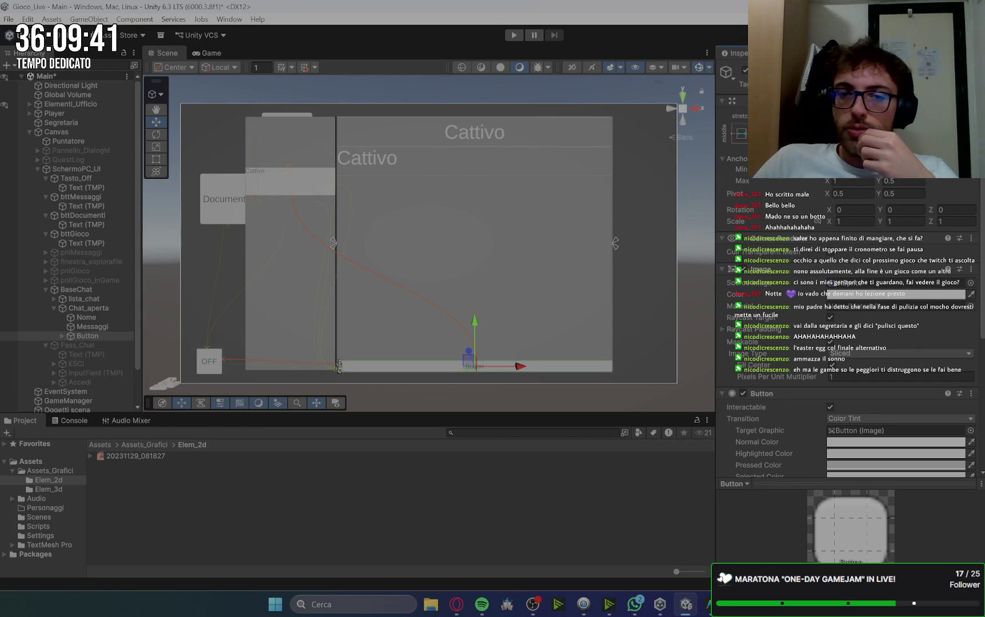
- Fine-tune the Button's bottom edge and vertical position in the open-chat panel
{"action": "left_click", "coordinate": [103, 328]}
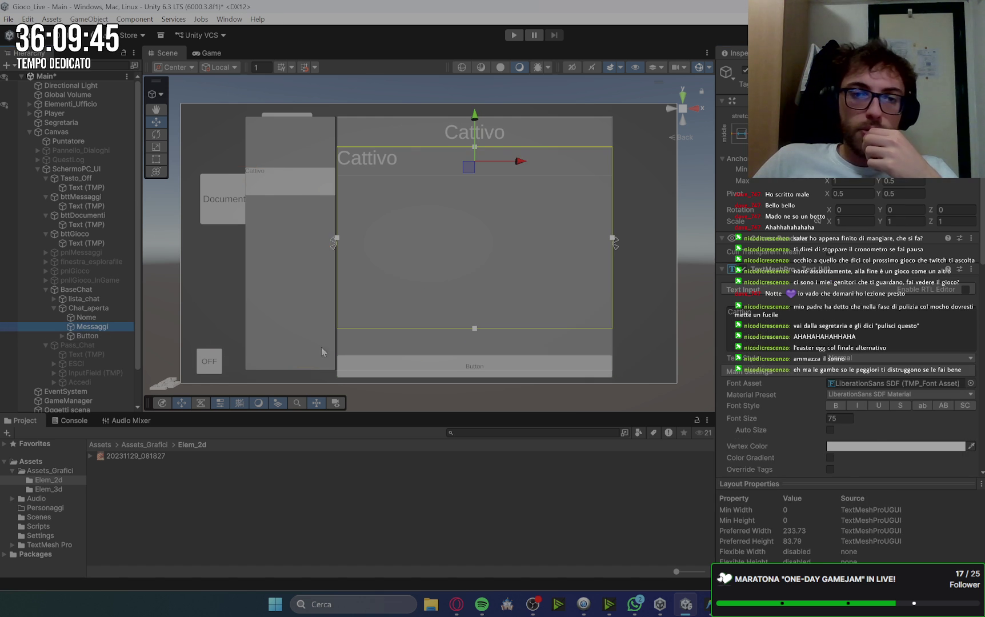
{"action": "left_click", "coordinate": [475, 366]}
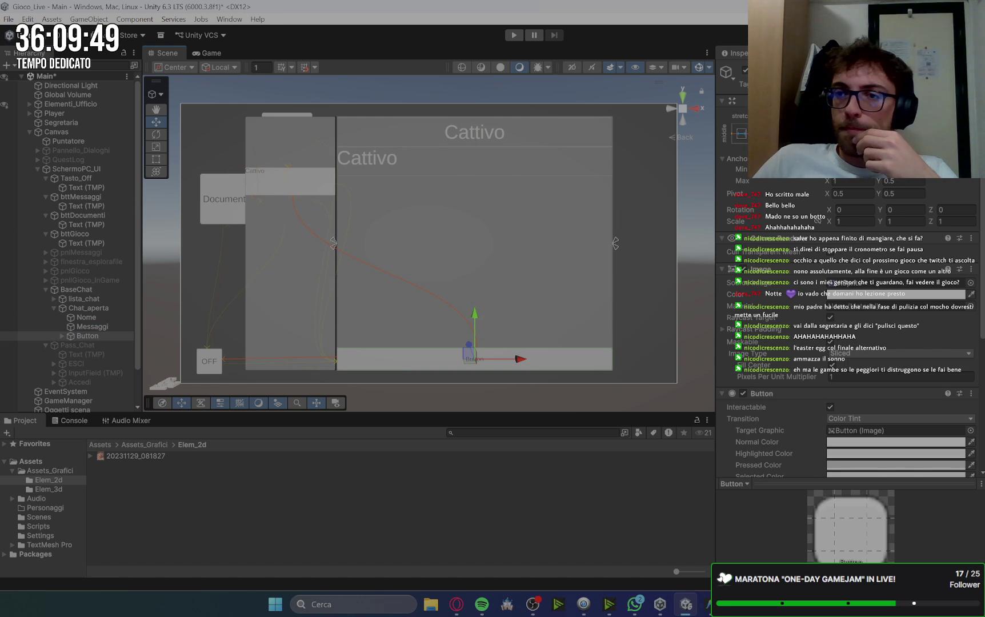
{"action": "left_click_drag", "start_coordinate": [474, 369], "coordinate": [474, 372]}
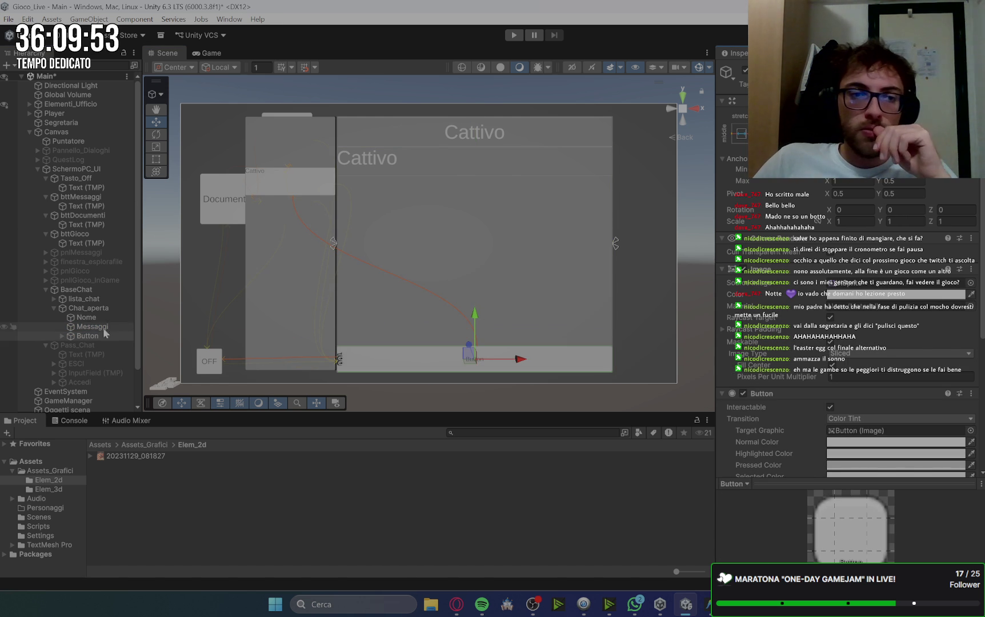
{"action": "left_click", "coordinate": [423, 350]}
{"action": "left_click", "coordinate": [424, 350]}
{"action": "left_click_drag", "start_coordinate": [475, 313], "coordinate": [478, 318]}
- Make the Button label left-aligned, vertically centred, reading 'Scrivi il messaggio...'
{"action": "left_click", "coordinate": [59, 337]}
{"action": "left_click", "coordinate": [104, 344]}
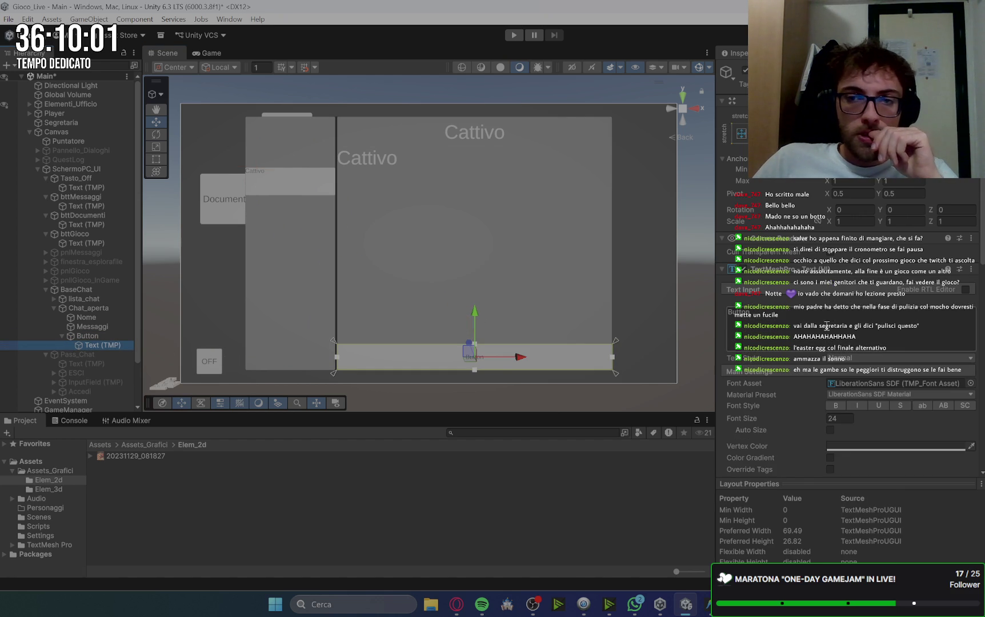
{"action": "scroll", "coordinate": [781, 431], "scroll_direction": "down", "scroll_amount": 5}
{"action": "left_click", "coordinate": [832, 400]}
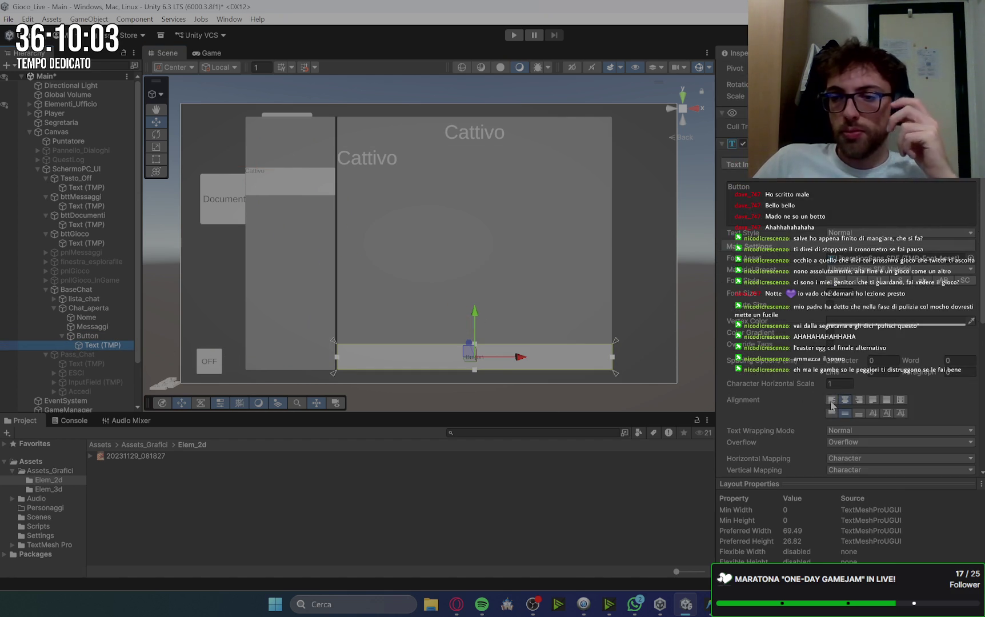
{"action": "left_click", "coordinate": [832, 413]}
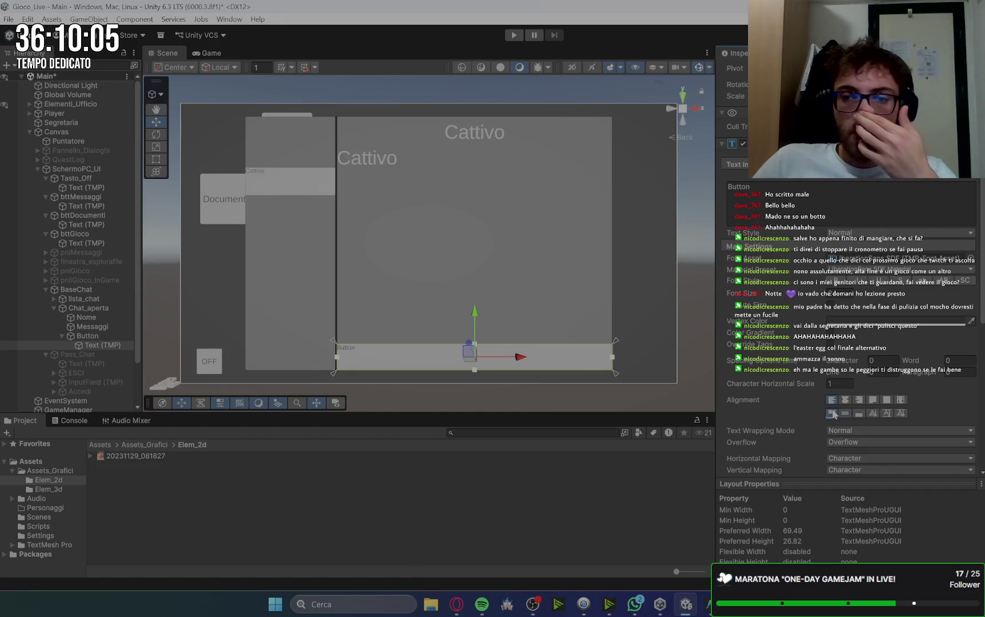
{"action": "left_click", "coordinate": [845, 413]}
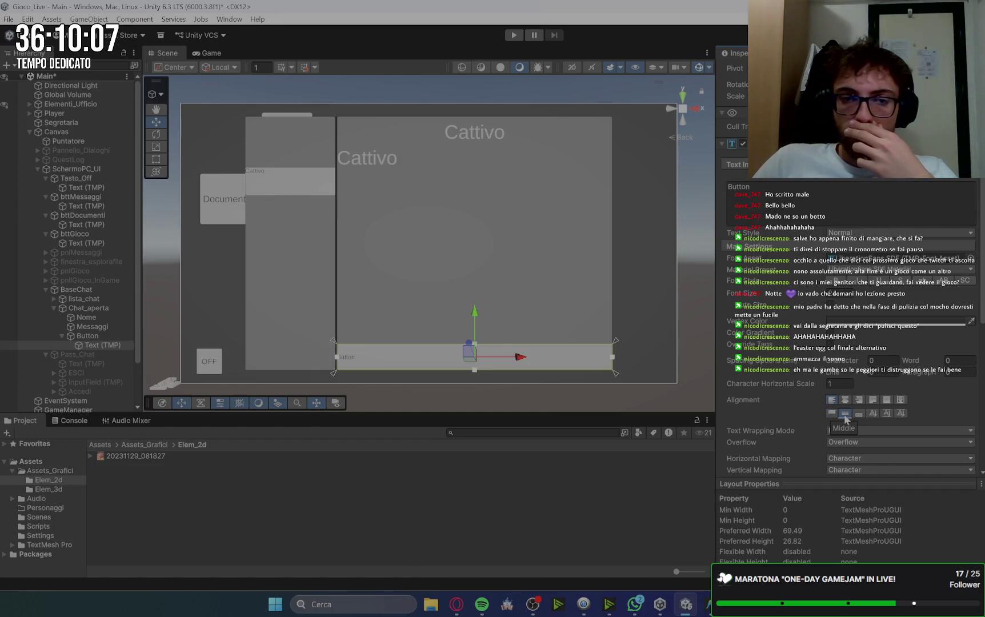
{"action": "left_click", "coordinate": [769, 209]}
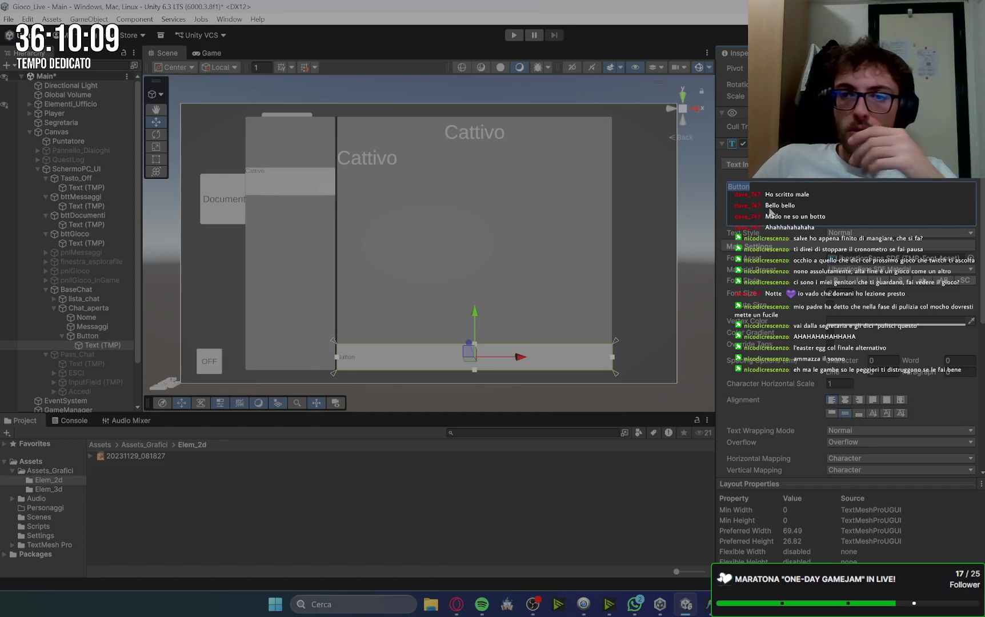
{"action": "key", "text": "BackSpace"}
{"action": "type", "text": "Inse"}
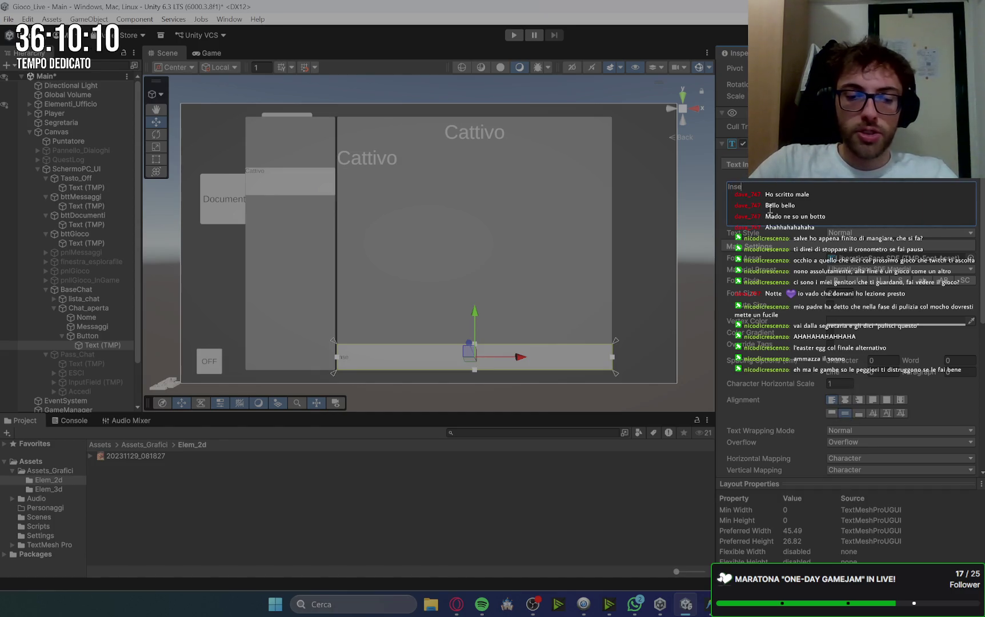
{"action": "type", "text": "risci"}
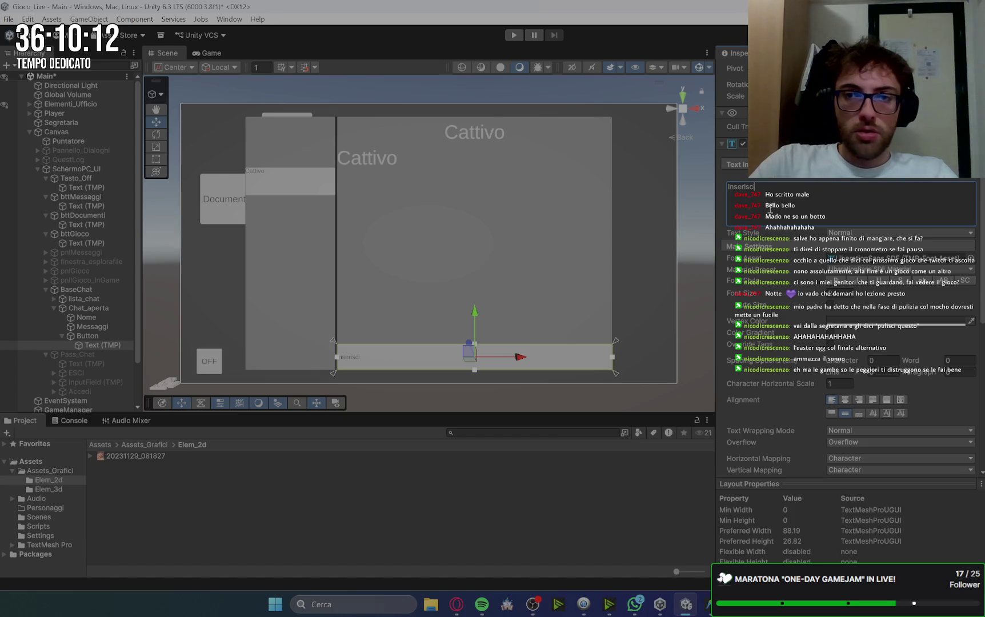
{"action": "key", "text": "ctrl+a"}
{"action": "type", "text": "Sc"}
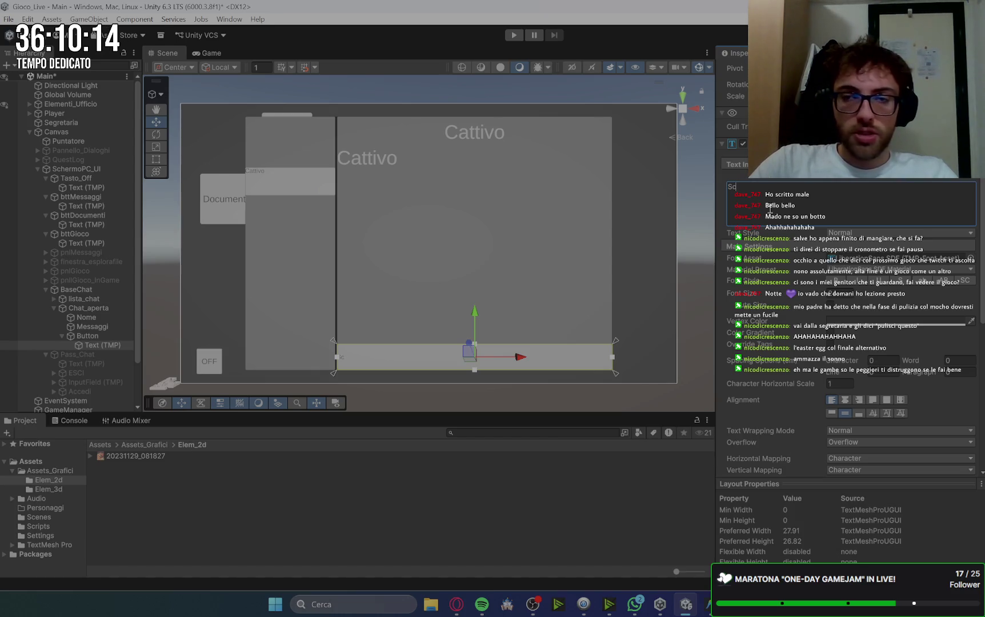
{"action": "type", "text": "rivi il"}
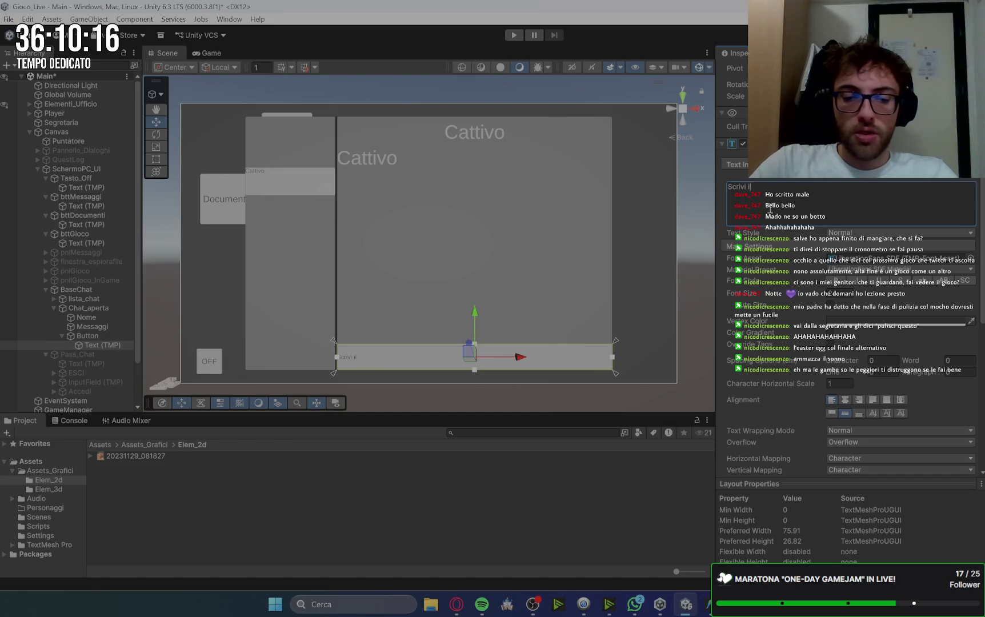
{"action": "type", "text": " messaggio"}
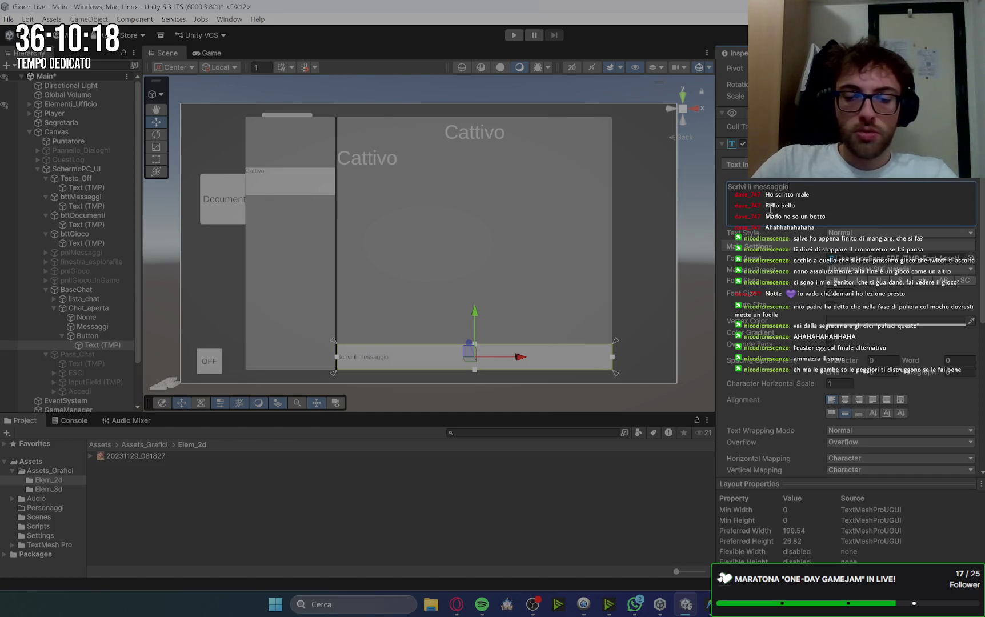
{"action": "type", "text": "..."}
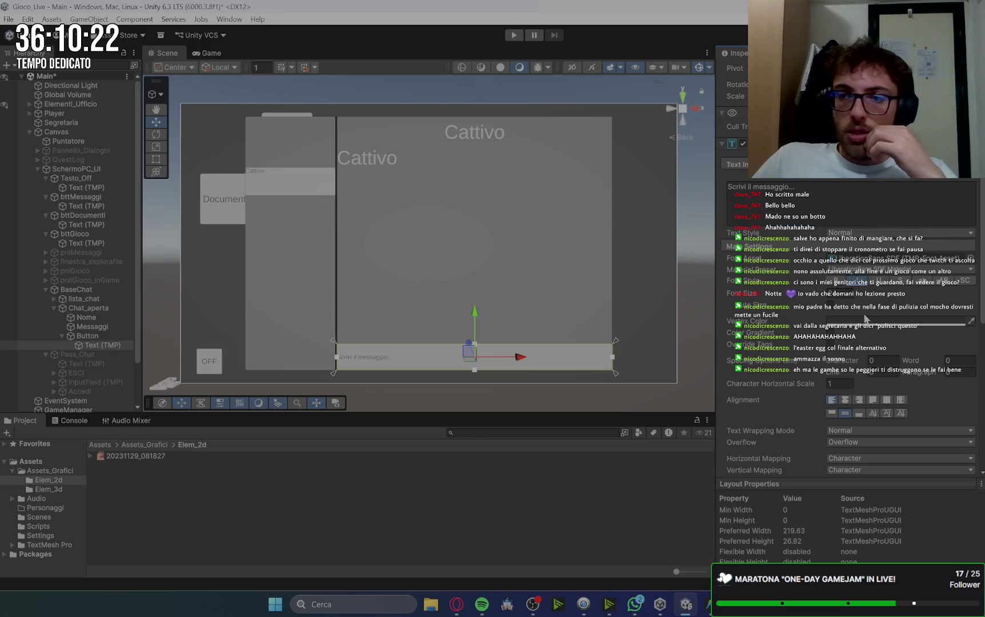
- Tint the placeholder light grey (A9A9A9) and extend the input bar's left edge slightly
{"action": "left_click", "coordinate": [894, 324]}
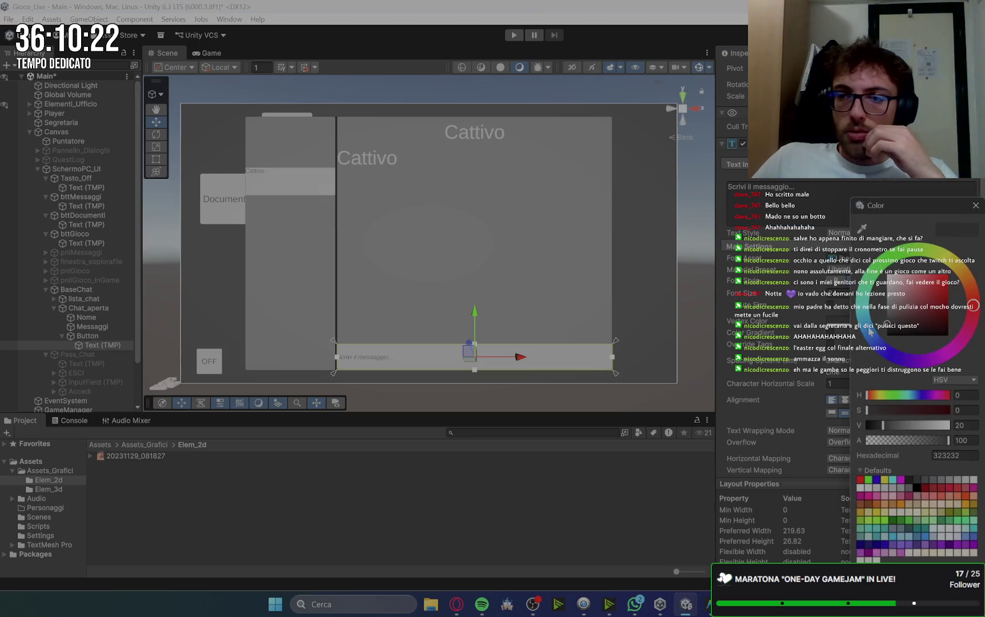
{"action": "left_click_drag", "start_coordinate": [883, 308], "coordinate": [882, 297]}
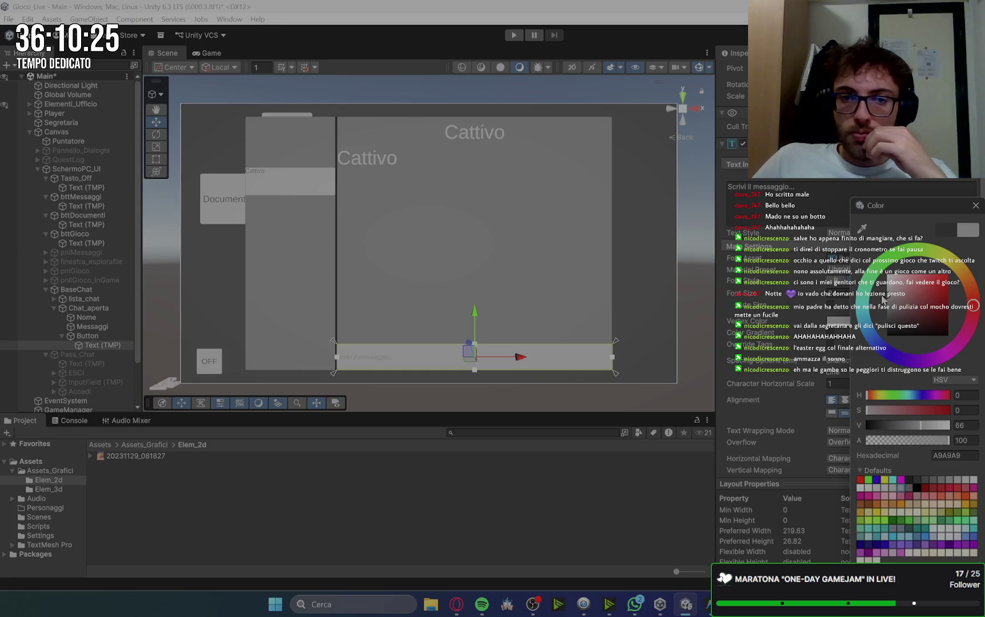
{"action": "left_click", "coordinate": [708, 290]}
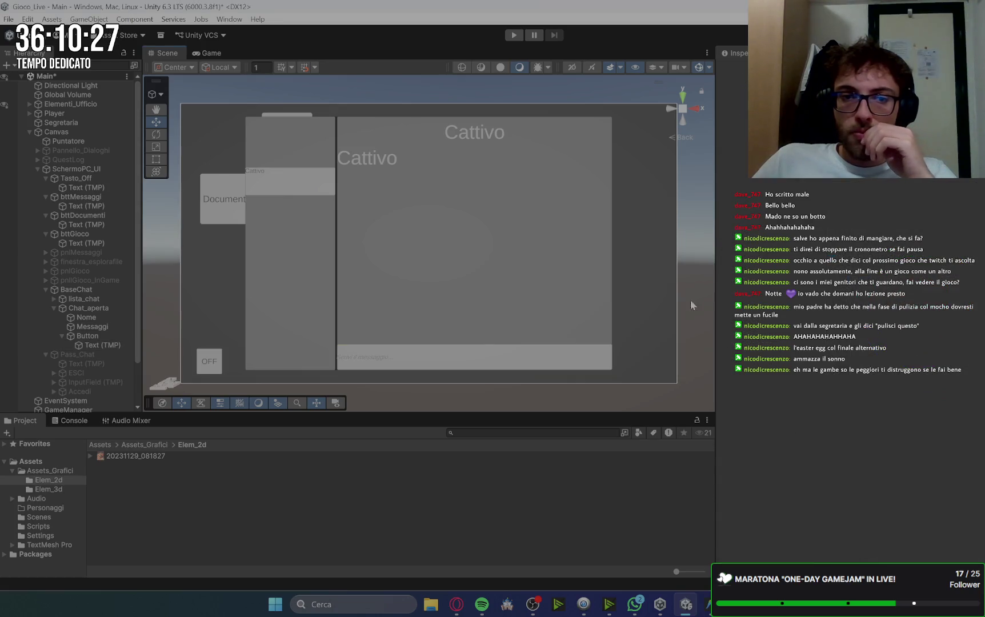
{"action": "left_click", "coordinate": [353, 358]}
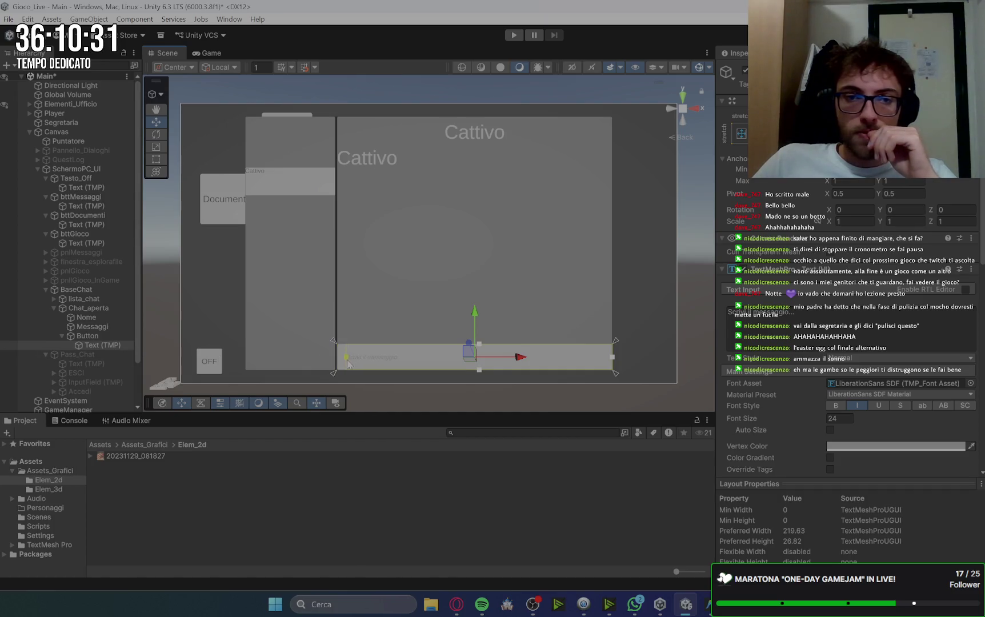
{"action": "left_click_drag", "start_coordinate": [348, 364], "coordinate": [343, 365]}
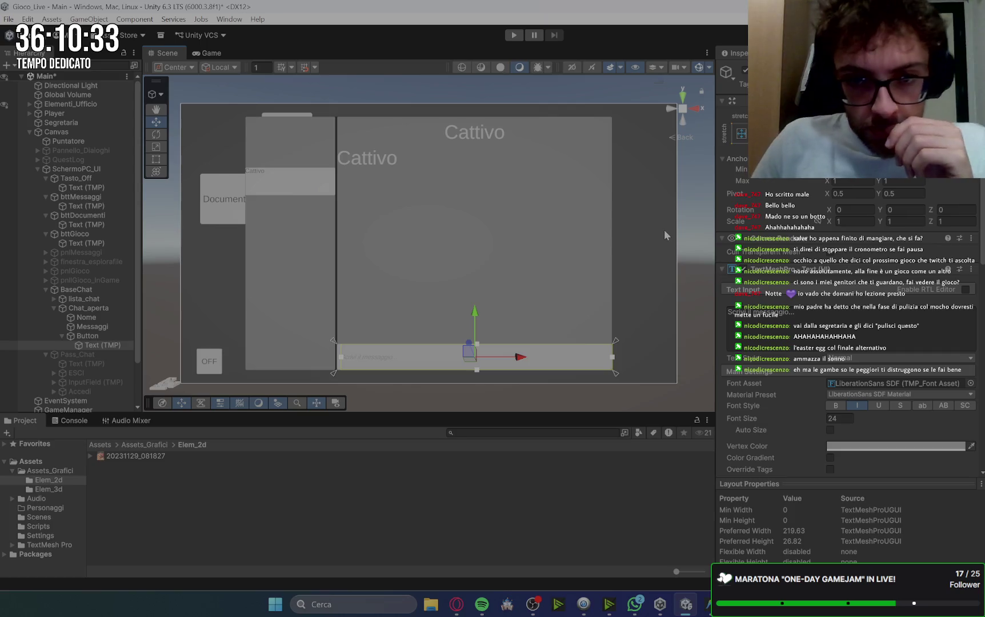
{"action": "left_click", "coordinate": [685, 265]}
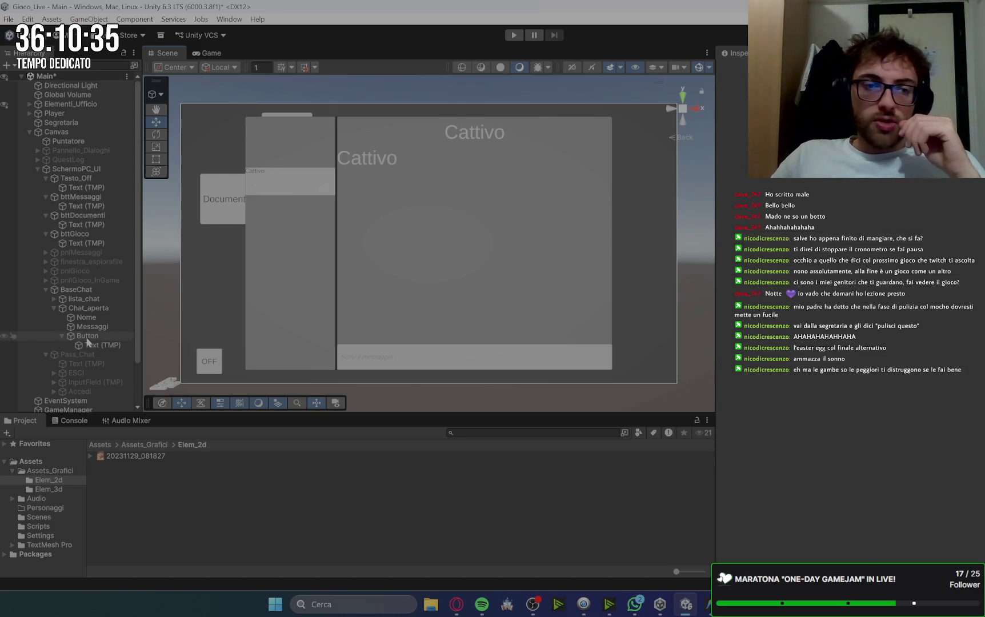
- Rename the Button object to 'Barra scittura'
{"action": "left_click", "coordinate": [60, 336]}
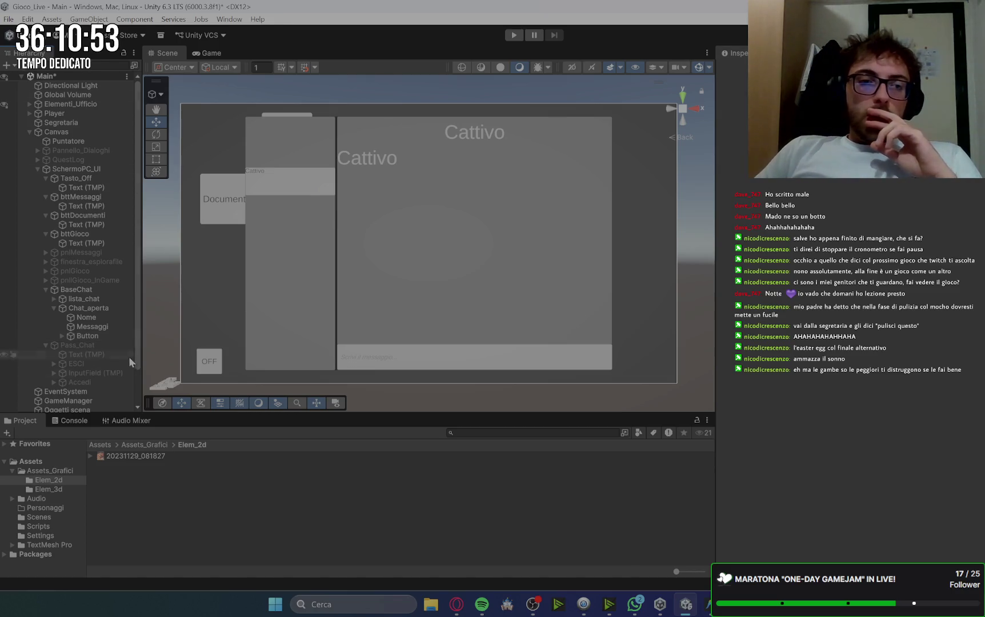
{"action": "left_click", "coordinate": [86, 336]}
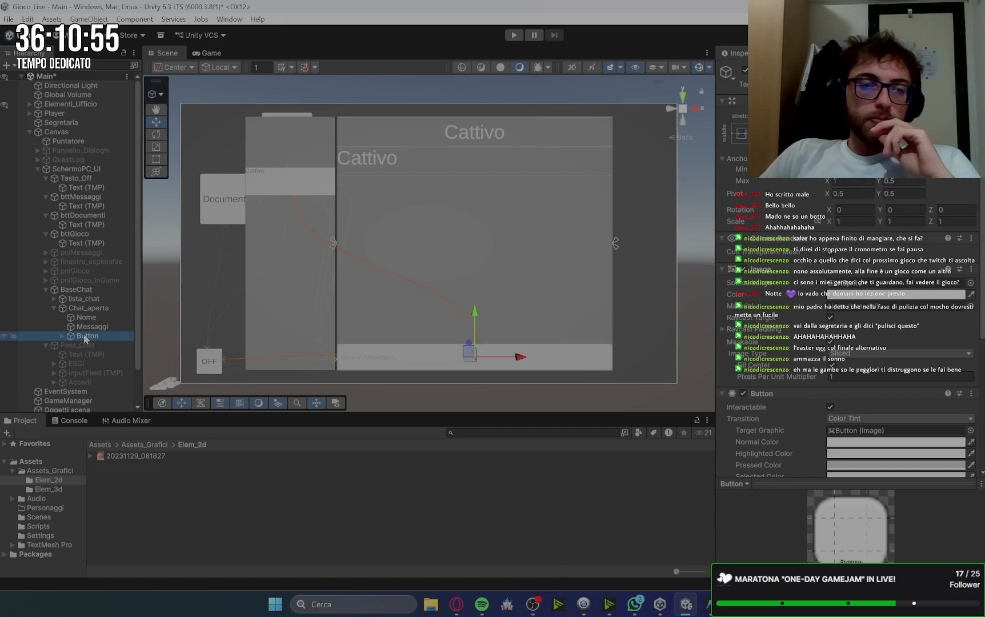
{"action": "left_click", "coordinate": [86, 336]}
{"action": "left_click", "coordinate": [735, 88]}
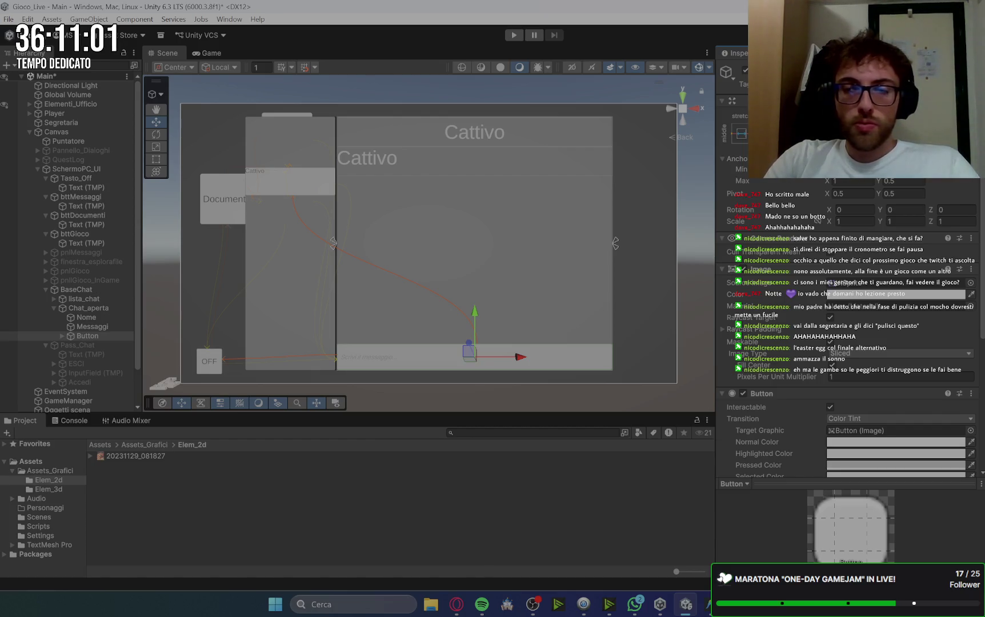
{"action": "type", "text": "Barra scittura"}
{"action": "key", "text": "Return"}
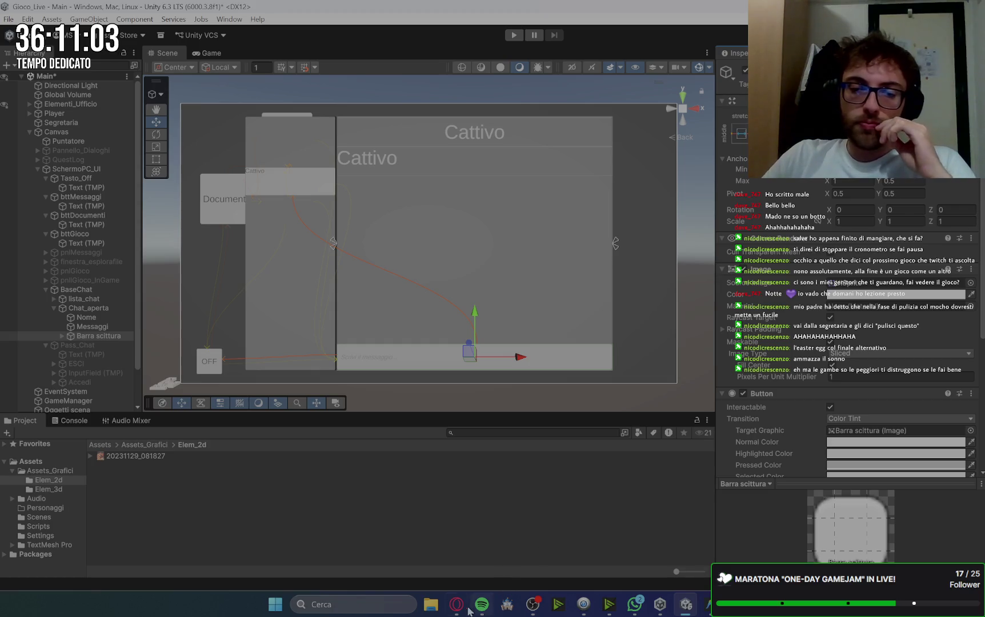
- Scroll Gemini's chat to the instructions for the new messaging scripts
{"action": "mouse_move", "coordinate": [457, 608]}
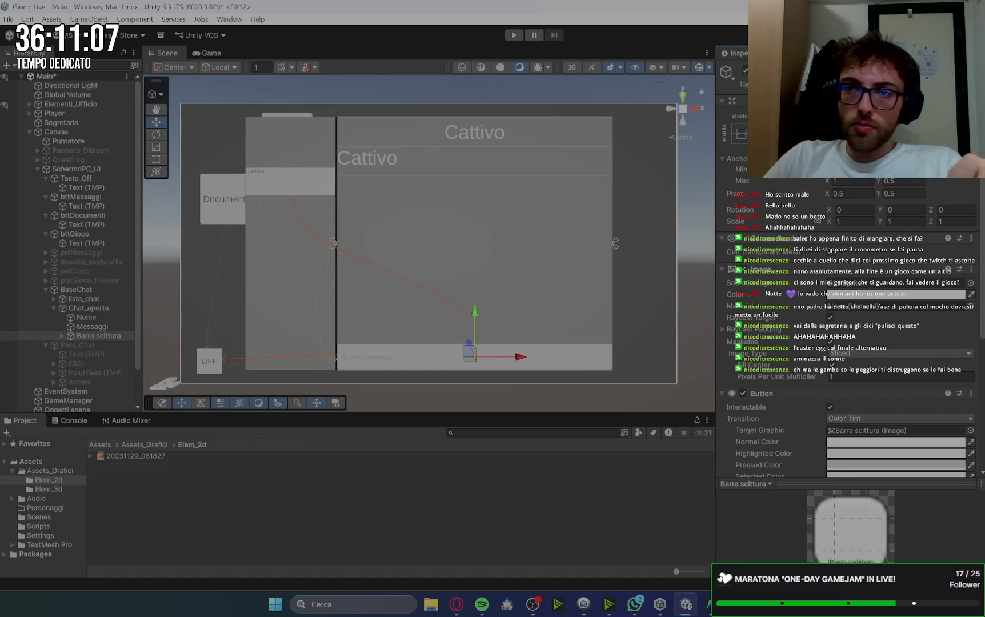
{"action": "left_click", "coordinate": [458, 605]}
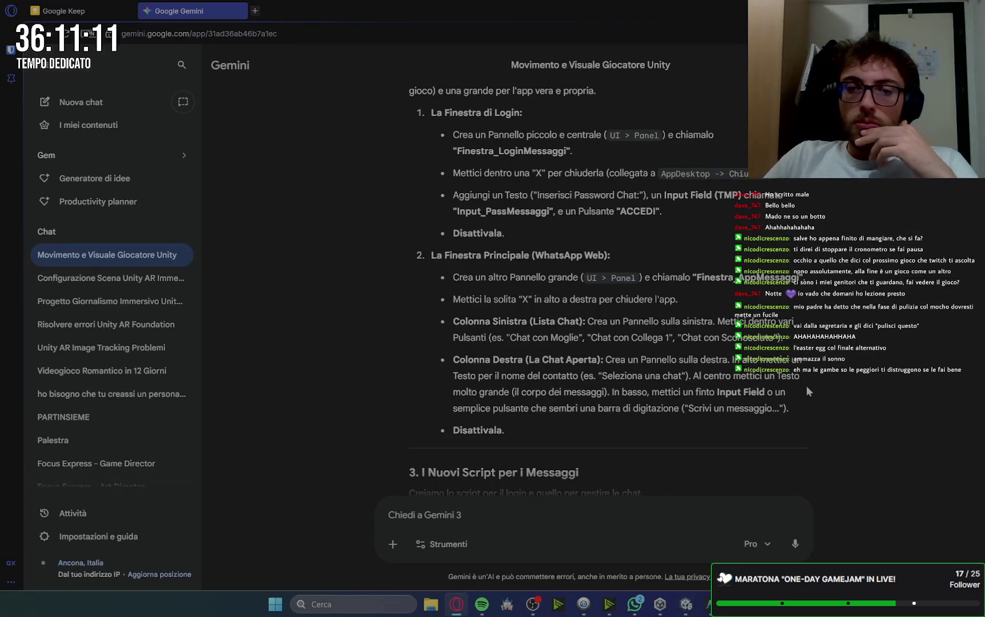
{"action": "scroll", "coordinate": [811, 395], "scroll_direction": "down", "scroll_amount": 5}
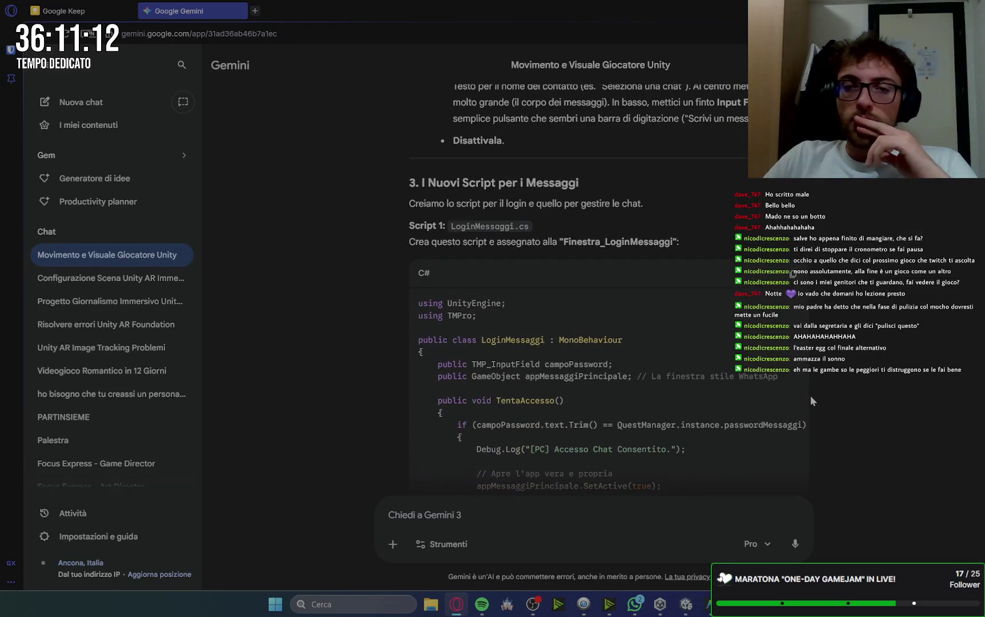
{"action": "left_click", "coordinate": [704, 610]}
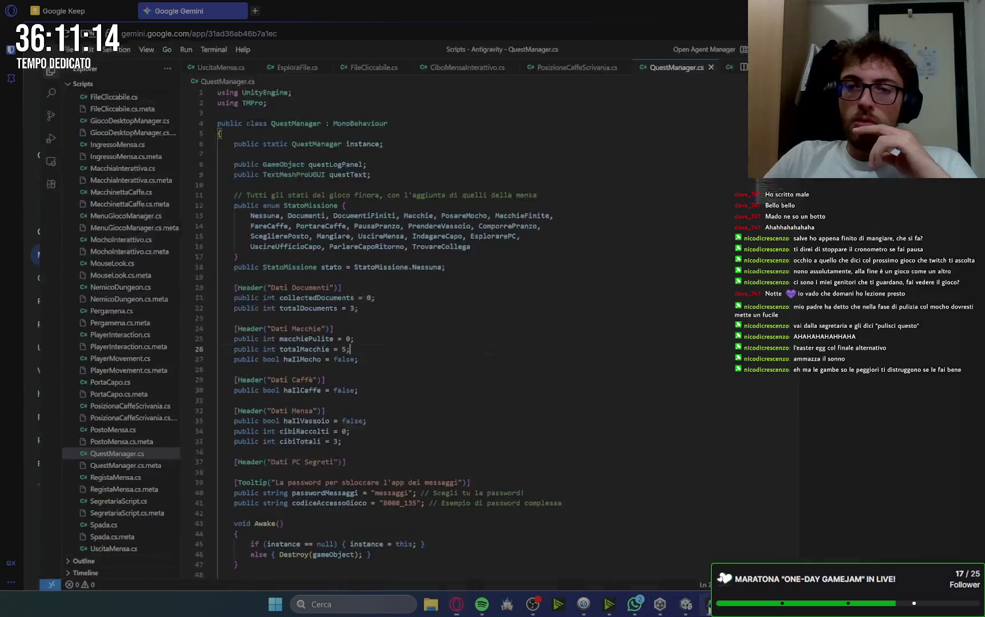
- Collapse Chat_aperta and deactivate the BaseChat panel in the Inspector
{"action": "left_click", "coordinate": [688, 609]}
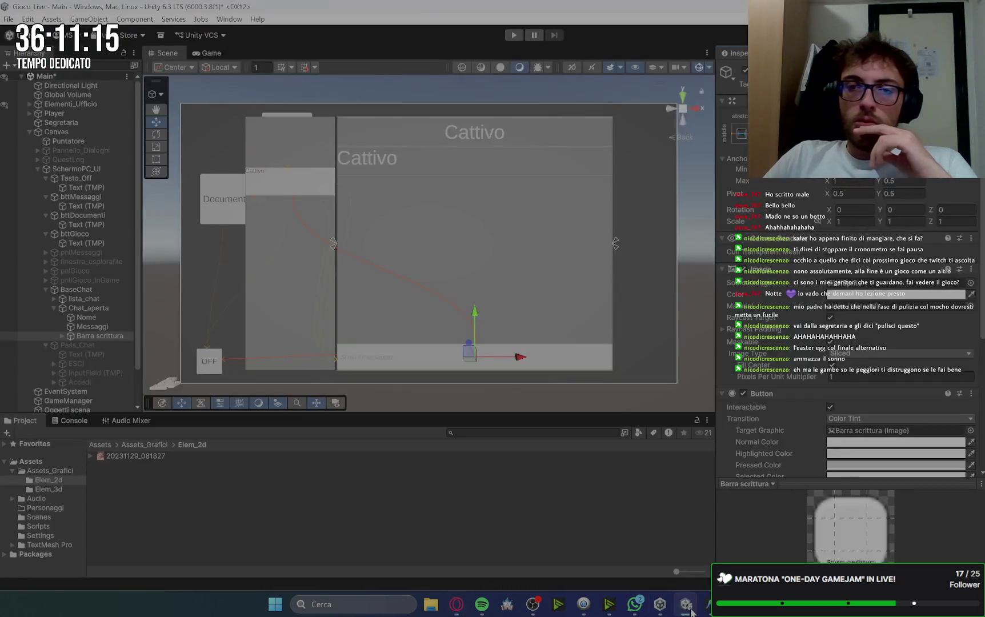
{"action": "left_click", "coordinate": [113, 340]}
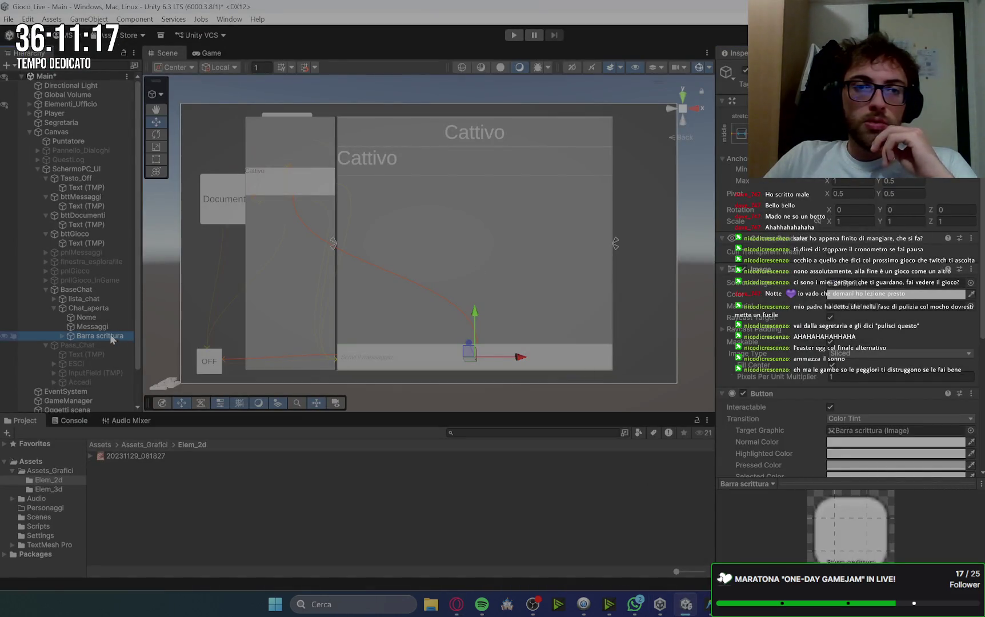
{"action": "left_click", "coordinate": [55, 308]}
{"action": "left_click", "coordinate": [93, 290]}
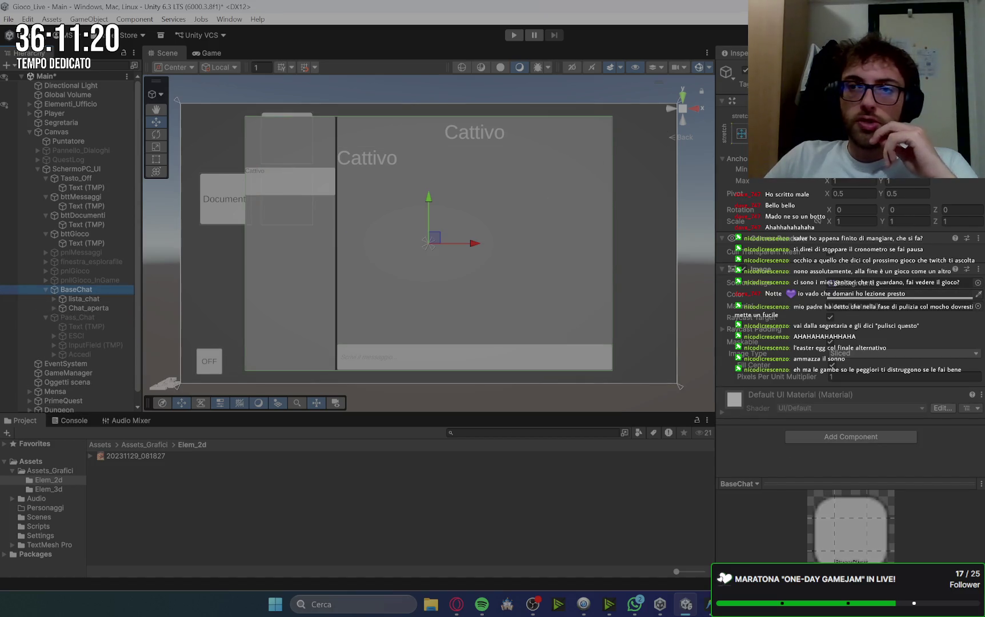
{"action": "left_click", "coordinate": [744, 69]}
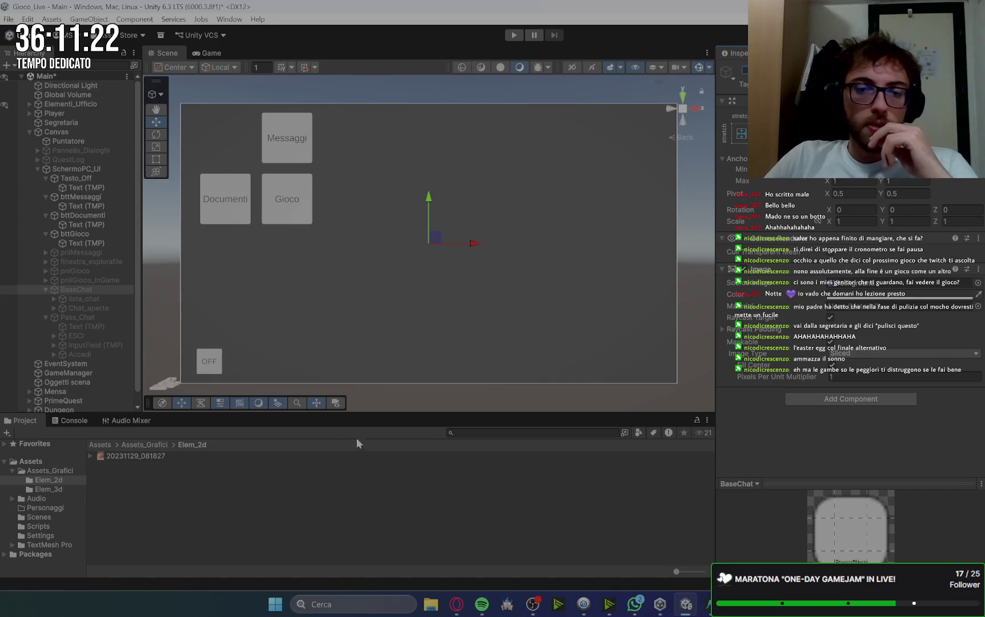
{"action": "left_click", "coordinate": [457, 603]}
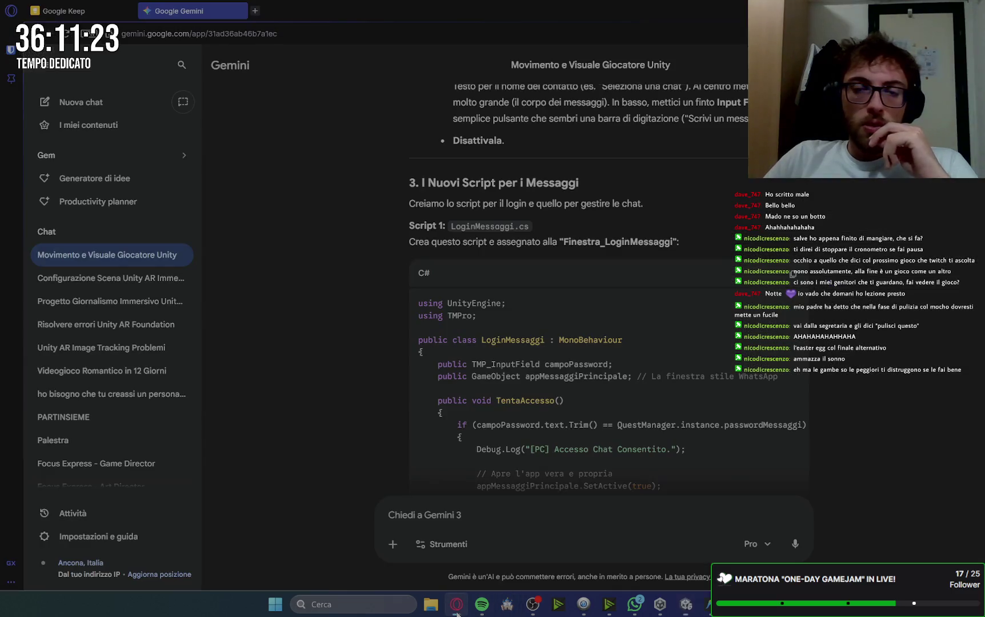
- Copy Gemini's LoginMessaggi.cs code and bring the Antigravity editor forward
{"action": "left_click", "coordinate": [793, 273]}
{"action": "left_click", "coordinate": [707, 604]}
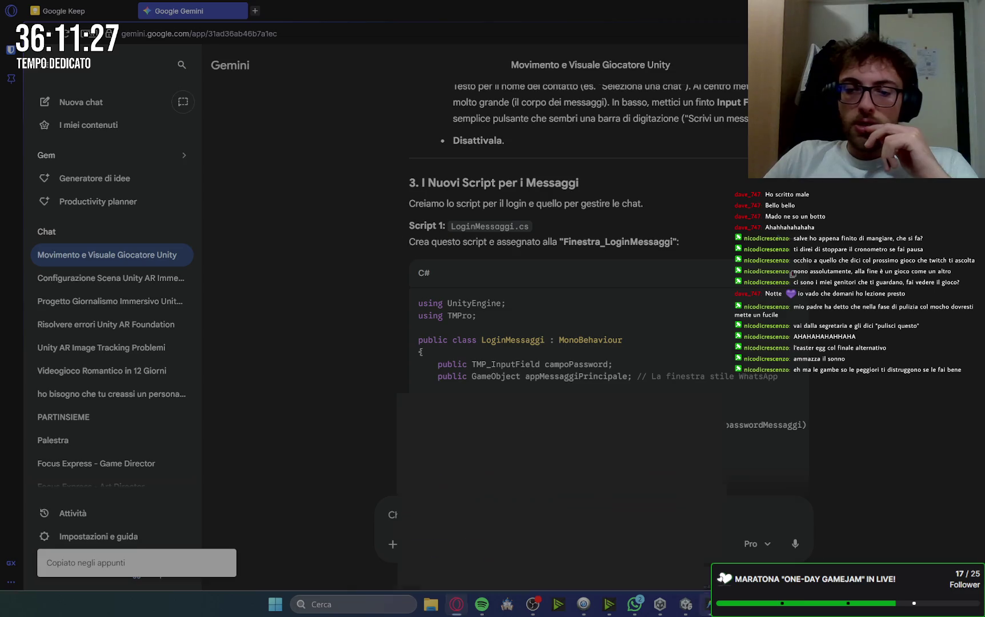
{"action": "scroll", "coordinate": [100, 171], "scroll_direction": "up", "scroll_amount": 5}
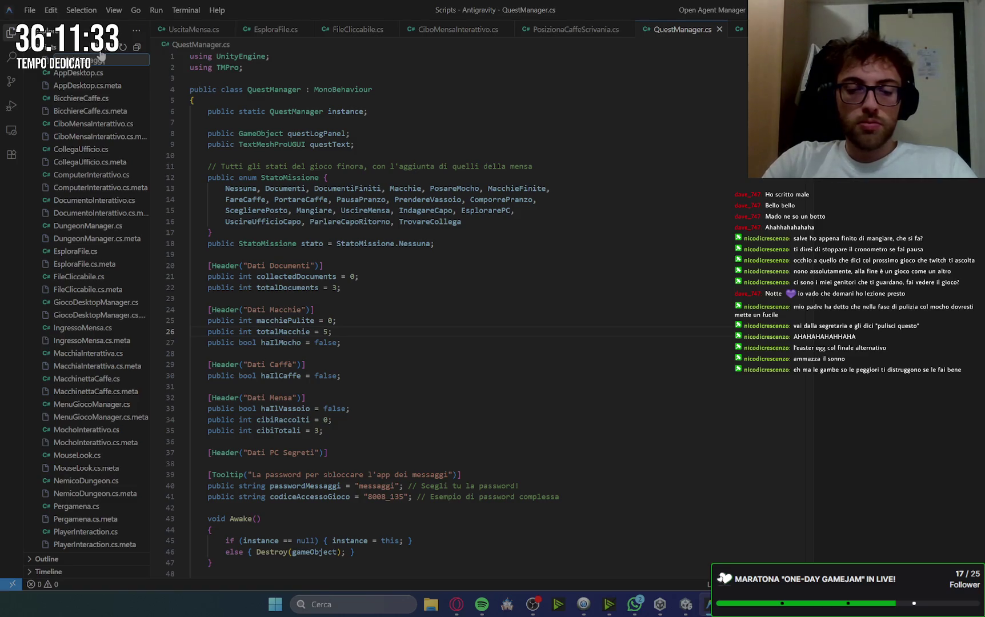
- Create LoginMessaggi.cs, paste in the Gemini password-check login code and save it
{"action": "type", "text": ".cs"}
{"action": "key", "text": "Return"}
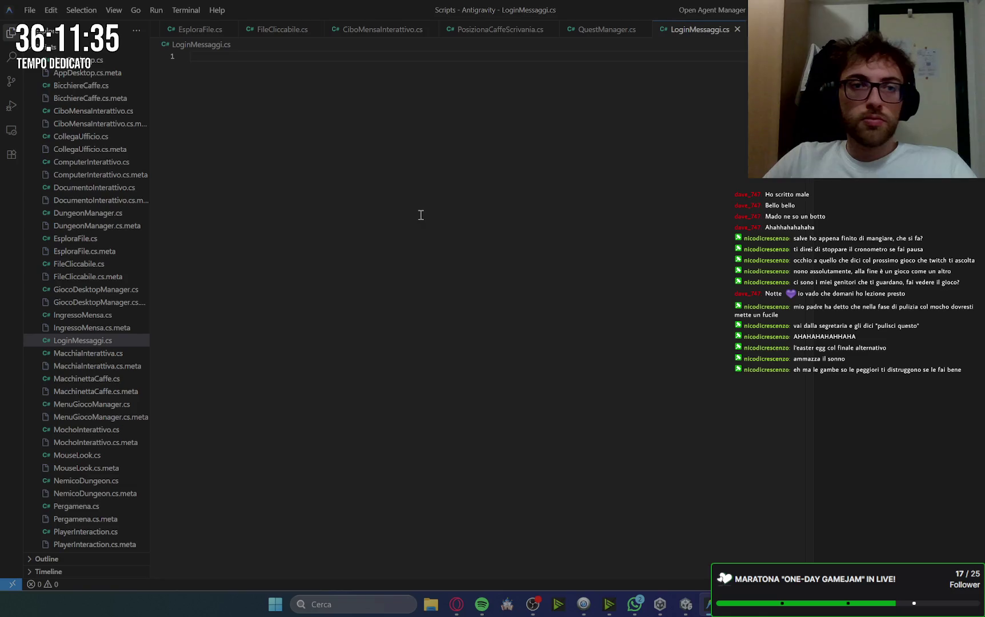
{"action": "key", "text": "ctrl+v"}
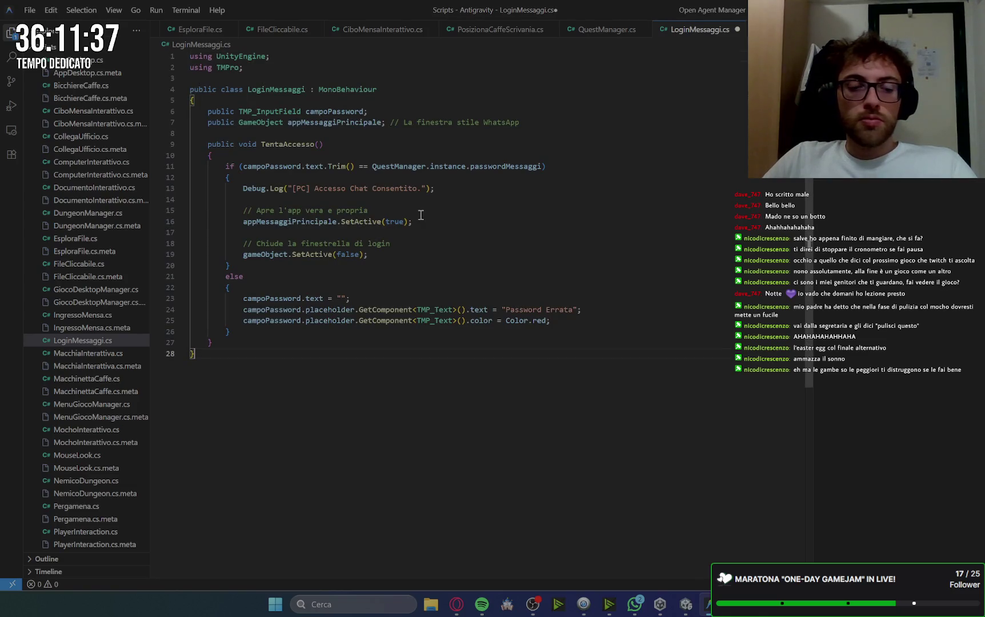
{"action": "key", "text": "ctrl+s"}
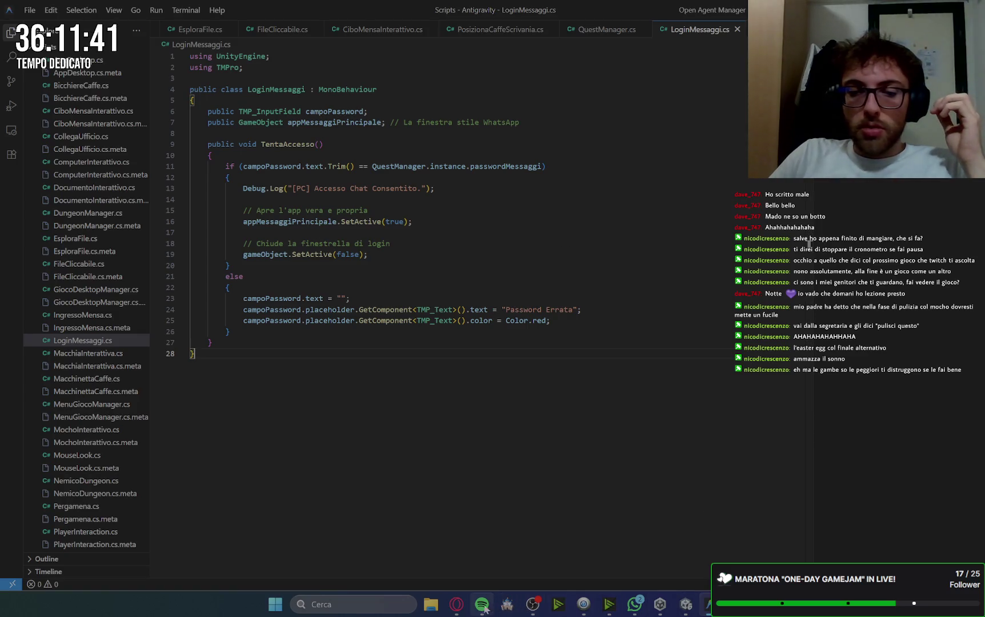
- Switch over to Unity so it compiles the new LoginMessaggi script
{"action": "left_click", "coordinate": [456, 605]}
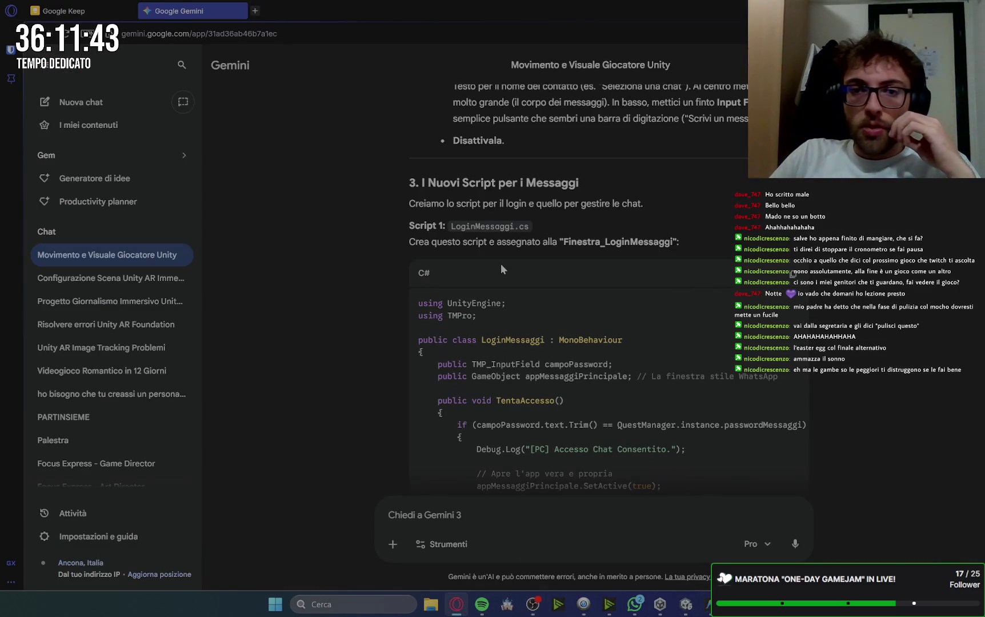
{"action": "left_click", "coordinate": [686, 605]}
{"action": "left_click", "coordinate": [681, 607]}
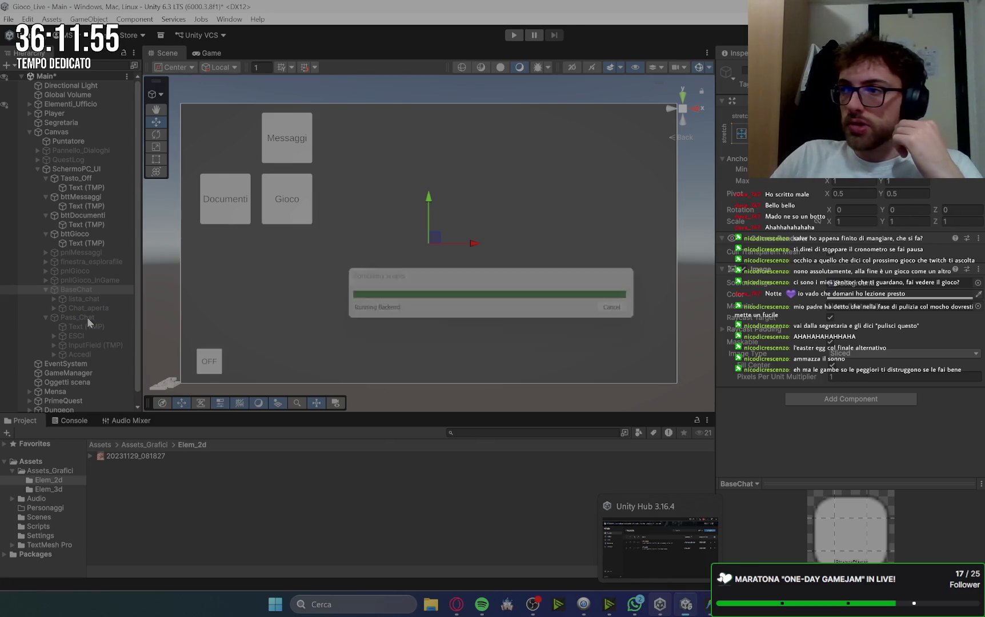
- Add a Login Messaggi script component to the Pass_Chat object
{"action": "left_click", "coordinate": [87, 317]}
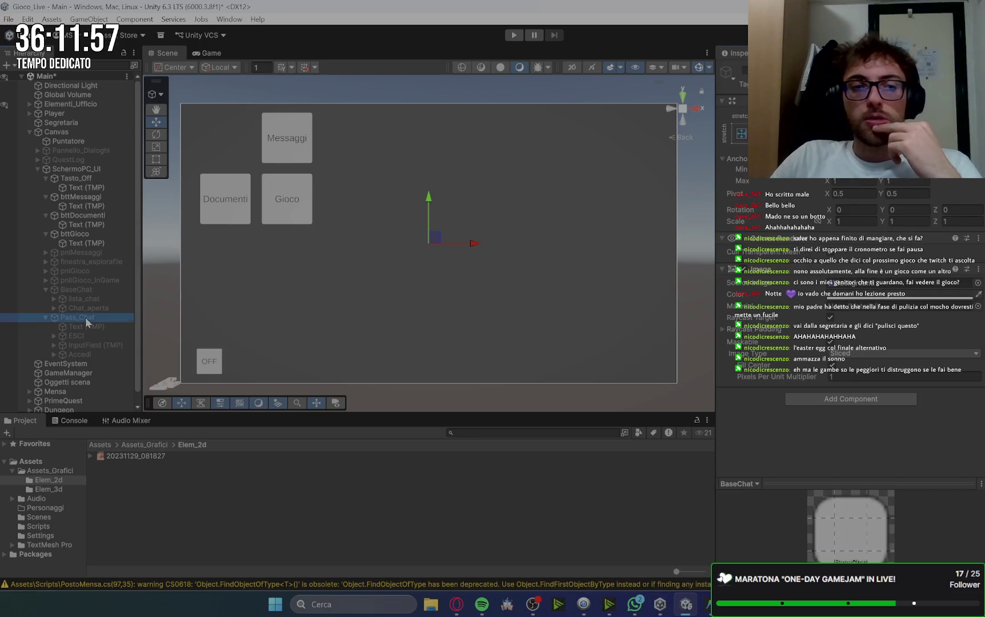
{"action": "left_click", "coordinate": [844, 399]}
{"action": "type", "text": "login"}
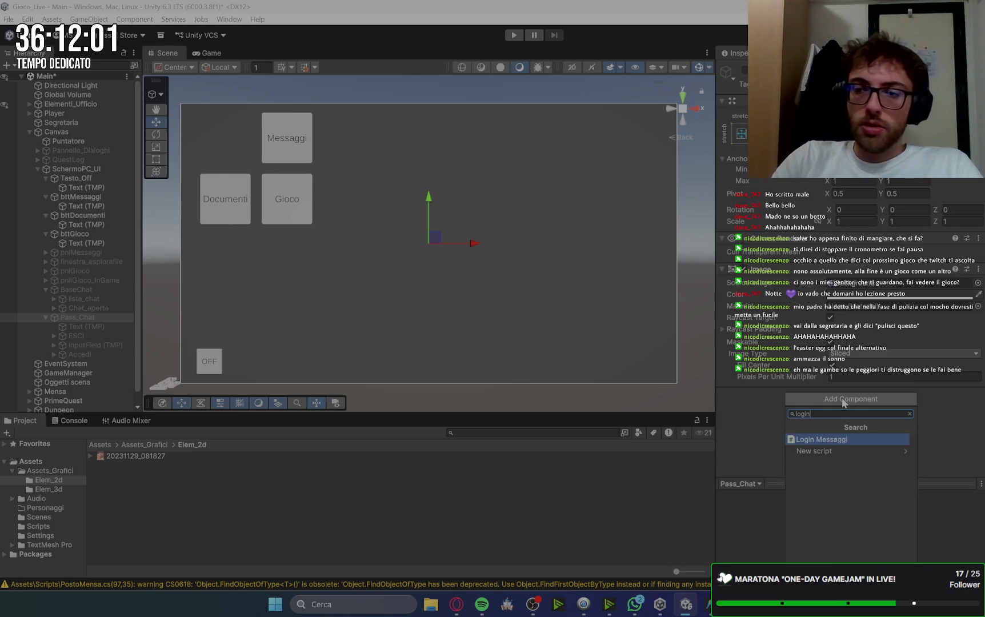
{"action": "key", "text": "Return"}
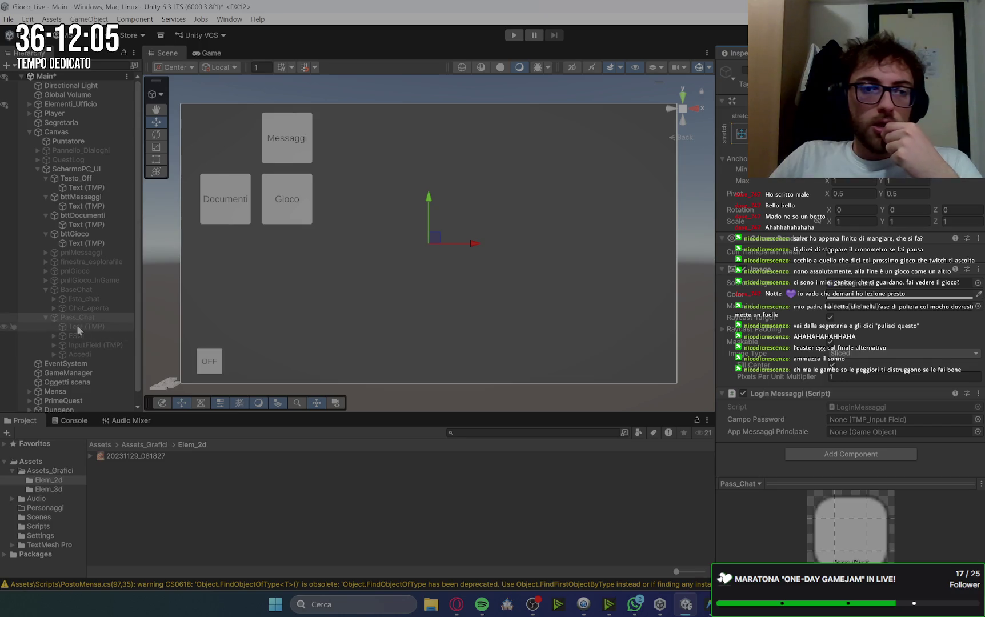
- Link InputField (TMP) to Campo Password and BaseChat to App Messaggi Principale
{"action": "left_click_drag", "start_coordinate": [73, 343], "coordinate": [885, 418]}
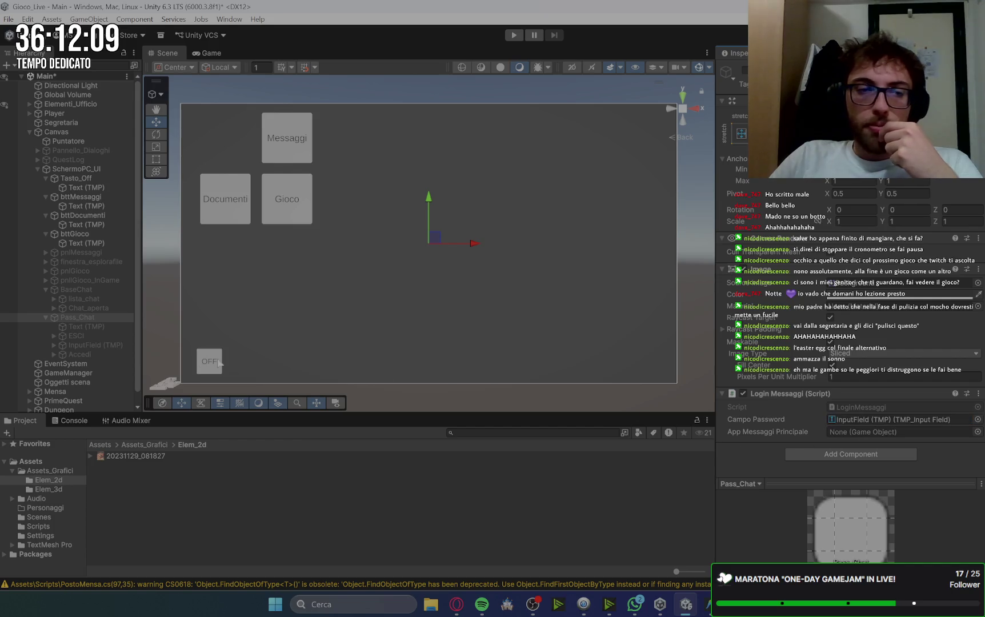
{"action": "left_click_drag", "start_coordinate": [80, 317], "coordinate": [875, 437]}
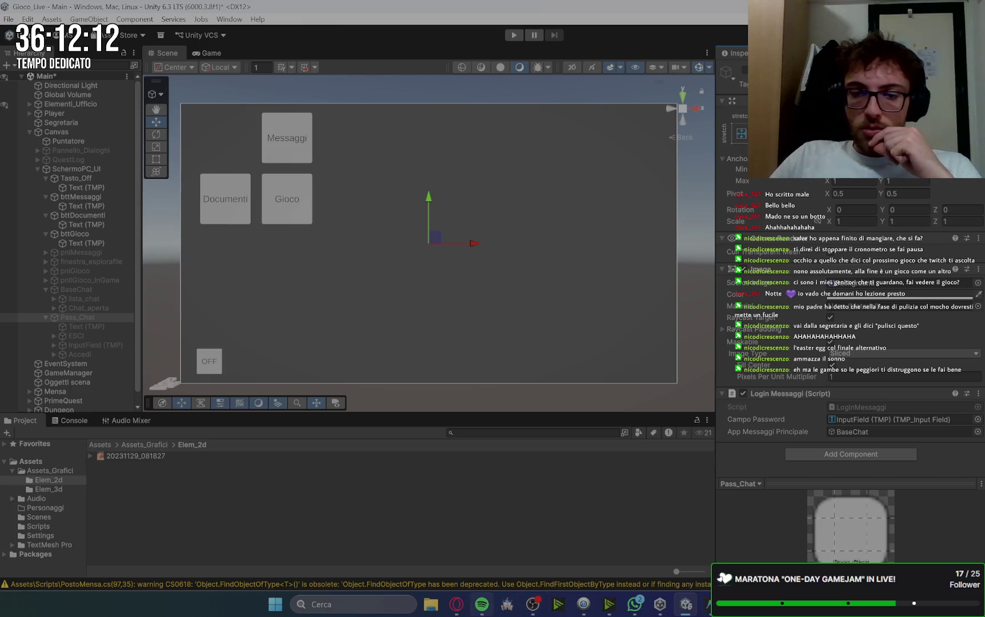
{"action": "left_click", "coordinate": [460, 609]}
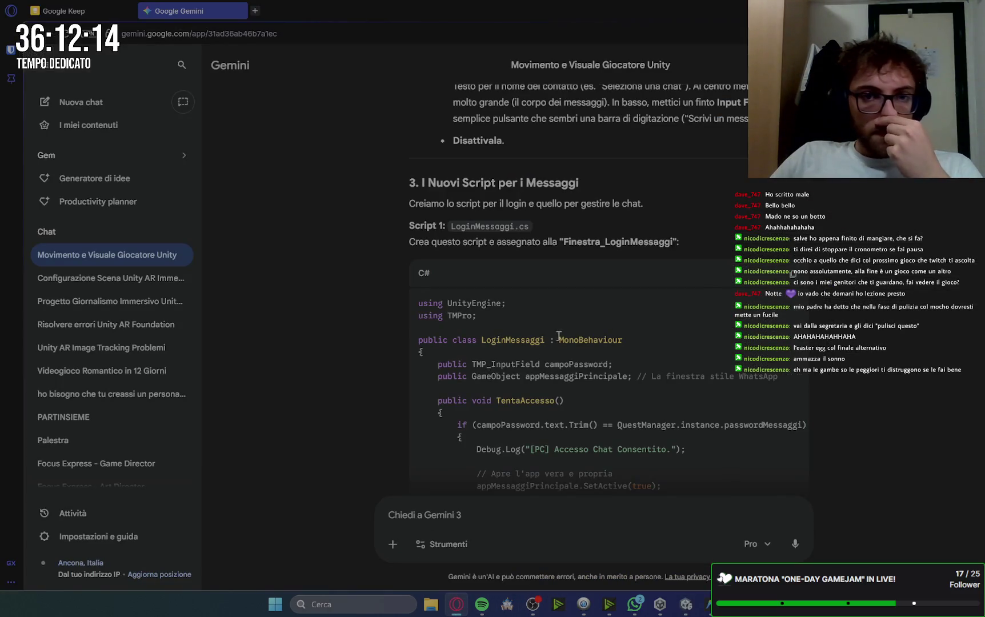
- Copy the Script 2 AppMessaggi.cs code from Gemini's answer
{"action": "scroll", "coordinate": [716, 299], "scroll_direction": "down", "scroll_amount": 5}
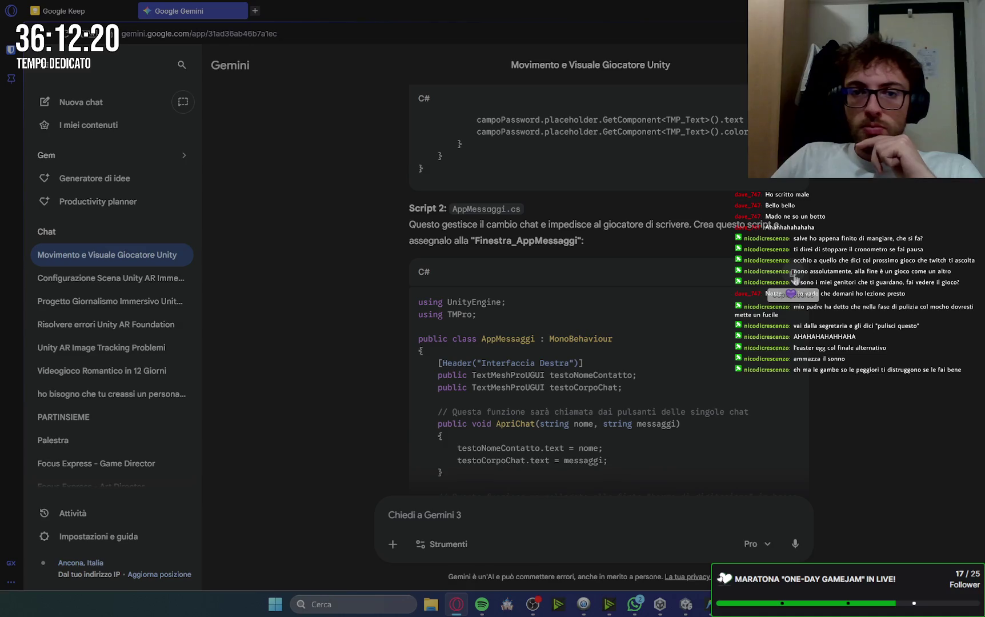
{"action": "left_click", "coordinate": [794, 277]}
{"action": "key", "text": "alt+Tab"}
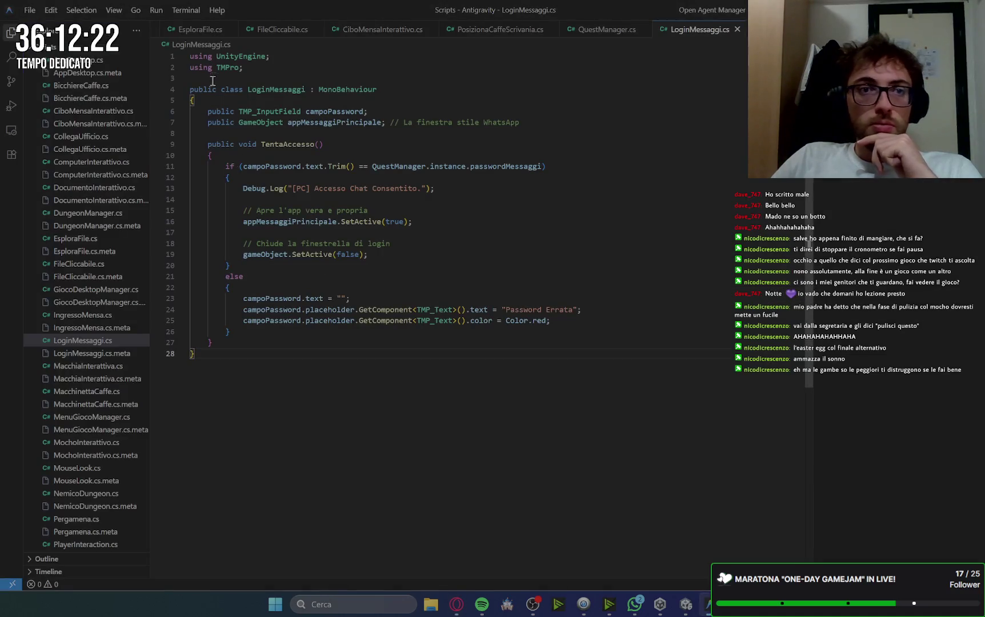
- Create AppMessaggi.cs and paste in the copied chat-switching script code
{"action": "scroll", "coordinate": [96, 57], "scroll_direction": "up", "scroll_amount": 1}
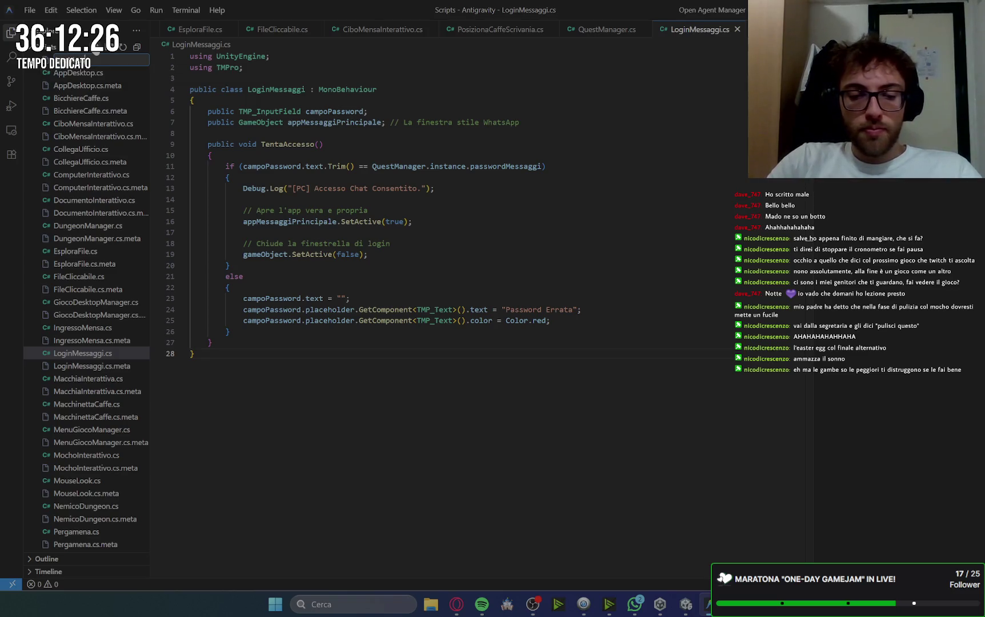
{"action": "type", "text": ".cs"}
{"action": "key", "text": "Return"}
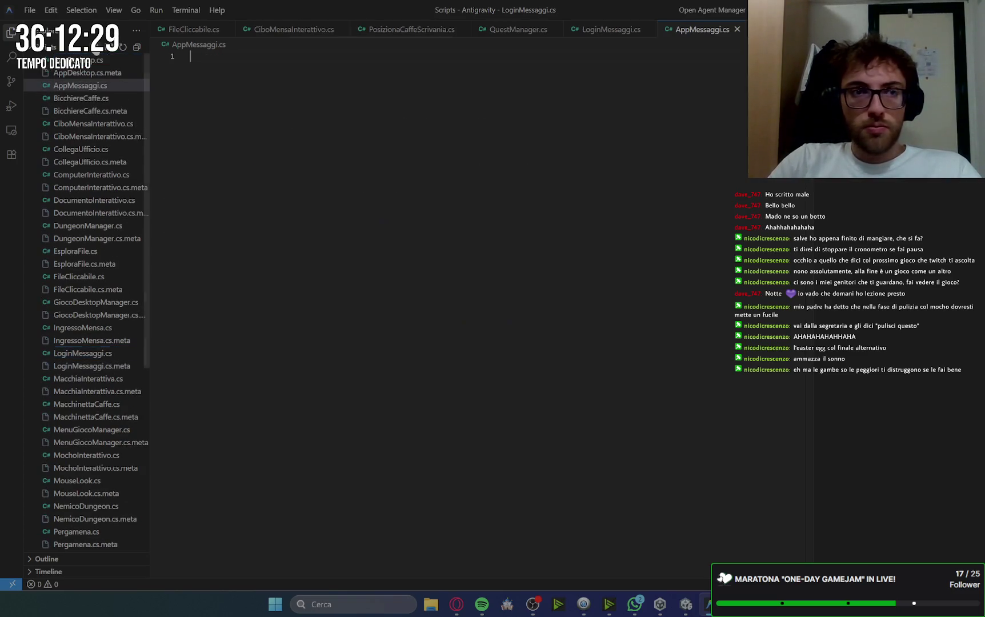
{"action": "key", "text": "ctrl+v"}
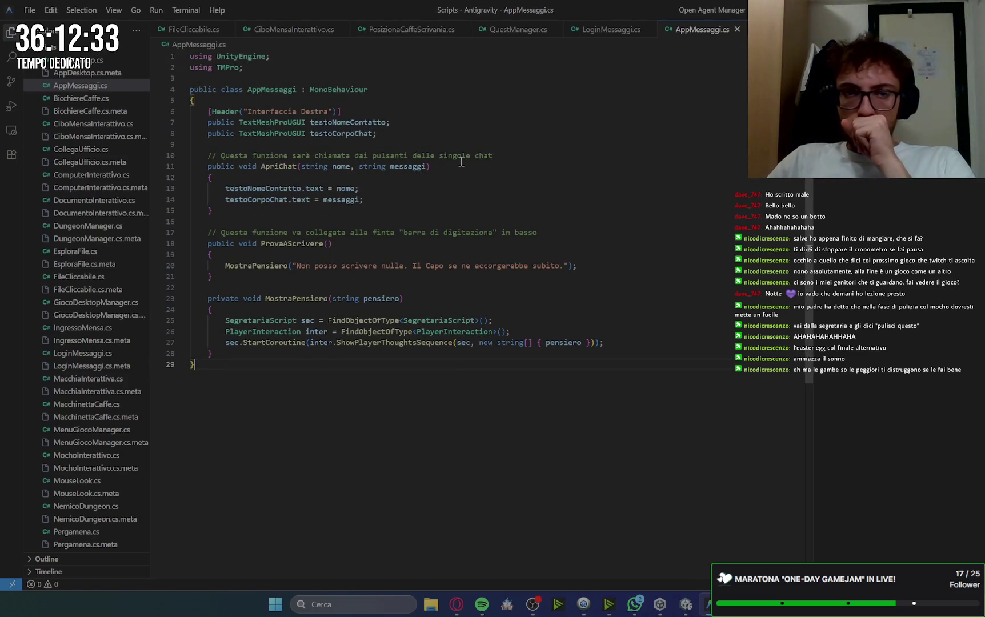
- Switch over to Unity so it recompiles with the new AppMessaggi script
{"action": "mouse_move", "coordinate": [459, 611]}
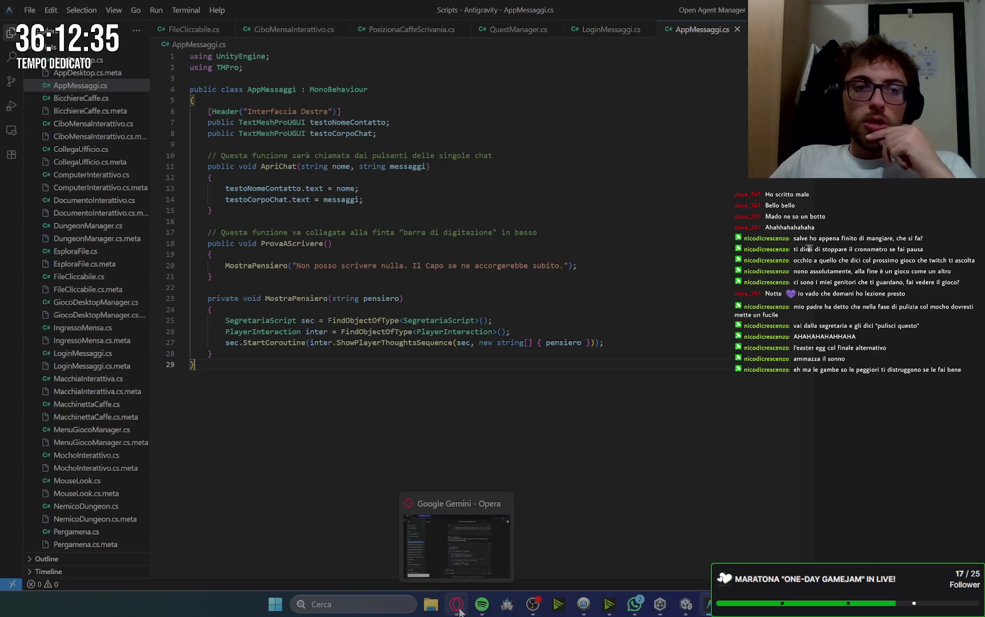
{"action": "left_click", "coordinate": [459, 610]}
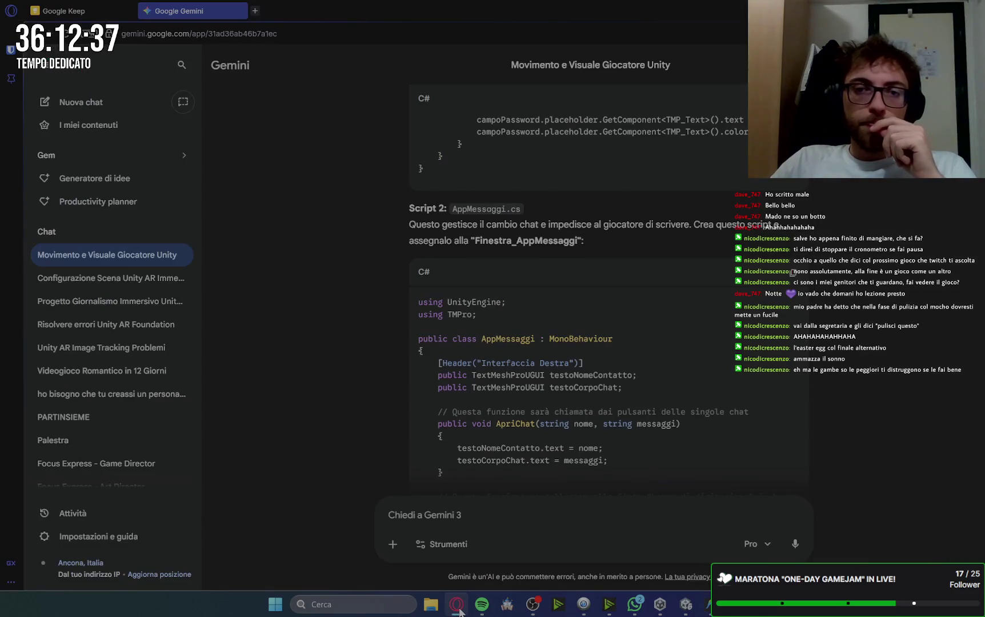
{"action": "left_click", "coordinate": [705, 610]}
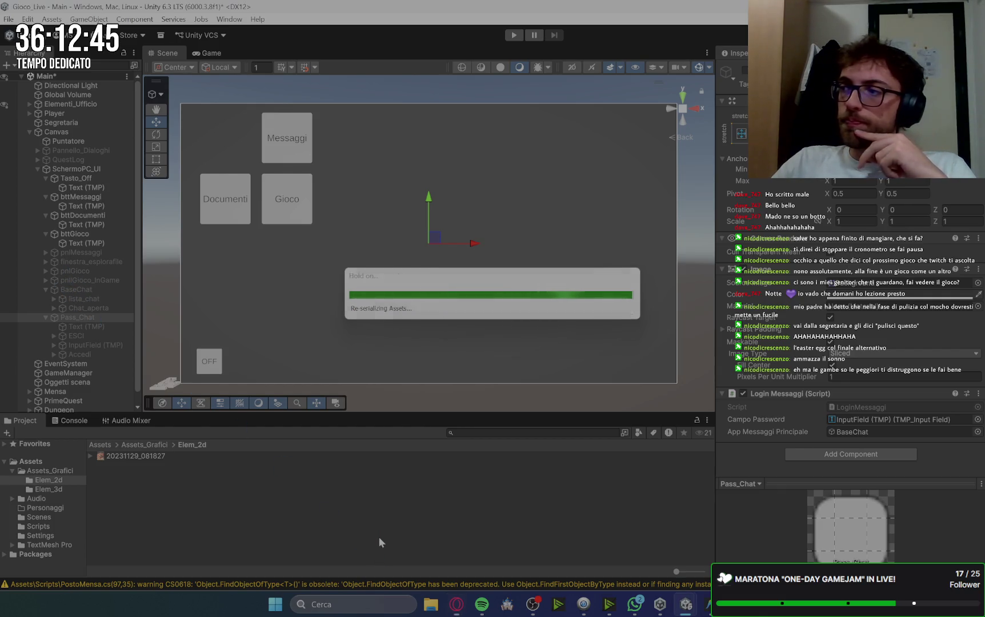
- Add an App Messaggi script component to the BaseChat object, found by searching 'app'
{"action": "left_click", "coordinate": [91, 288]}
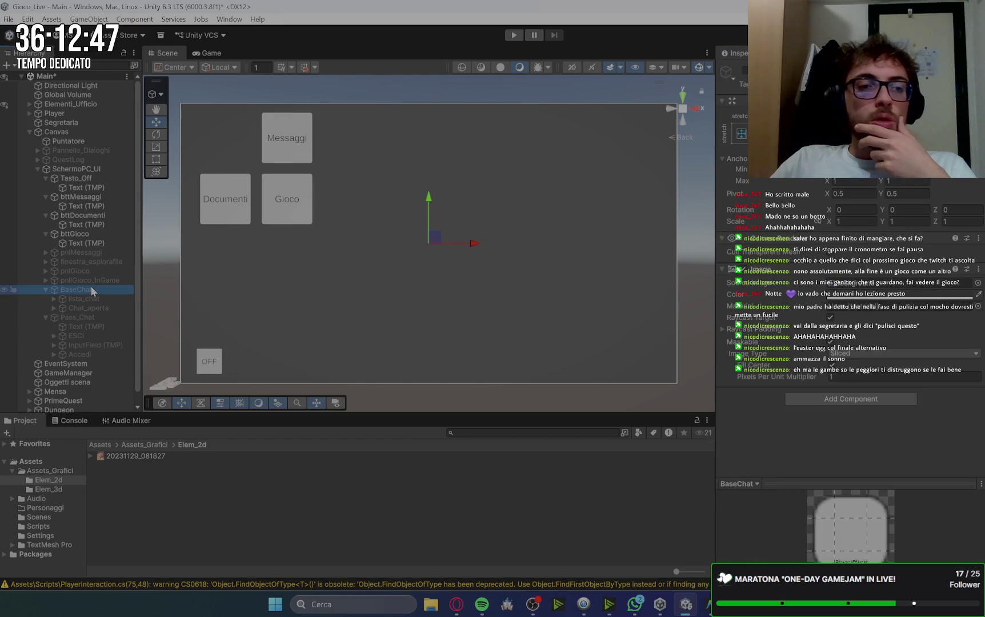
{"action": "left_click", "coordinate": [836, 400]}
{"action": "type", "text": "fi"}
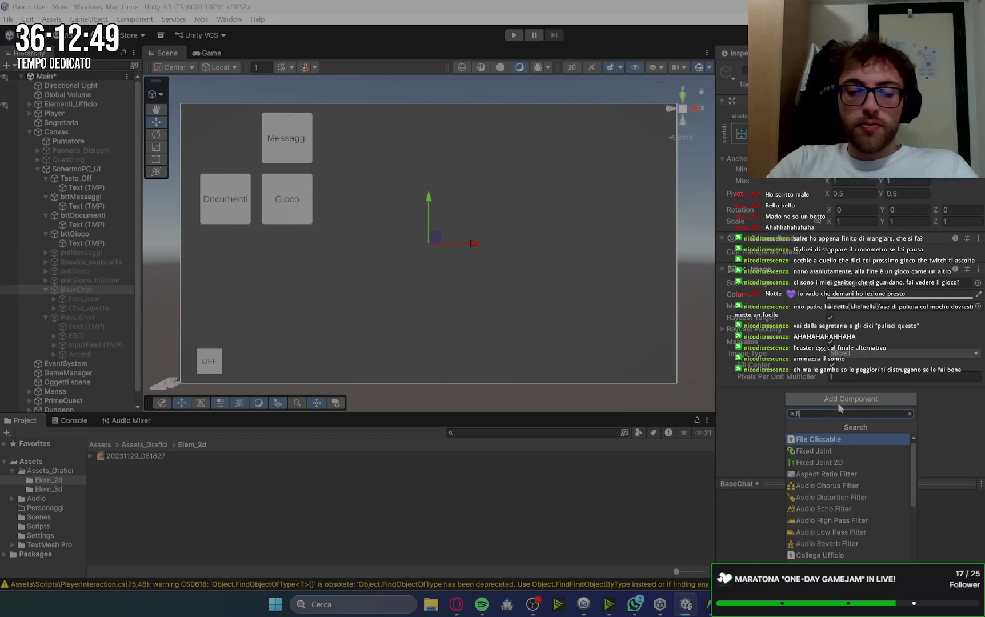
{"action": "key", "text": "BackSpace"}
{"action": "key", "text": "BackSpace"}
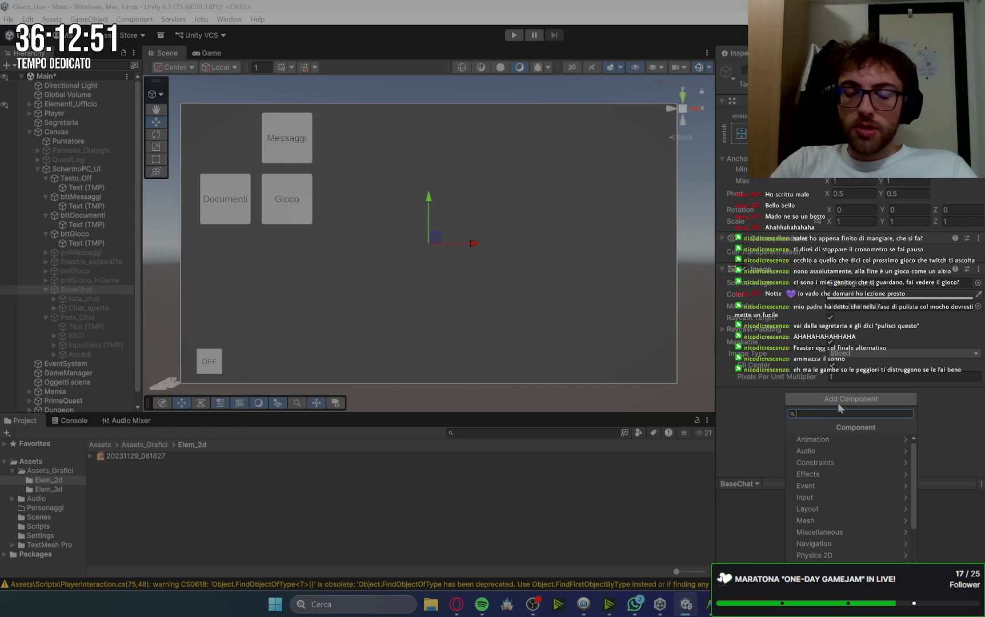
{"action": "type", "text": "app"}
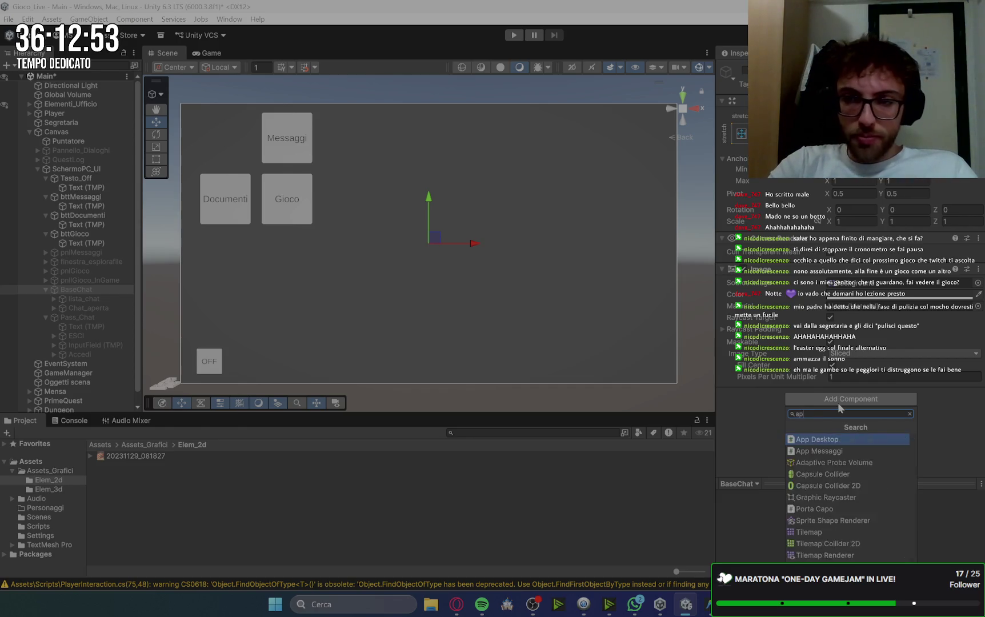
{"action": "key", "text": "Down"}
{"action": "key", "text": "Return"}
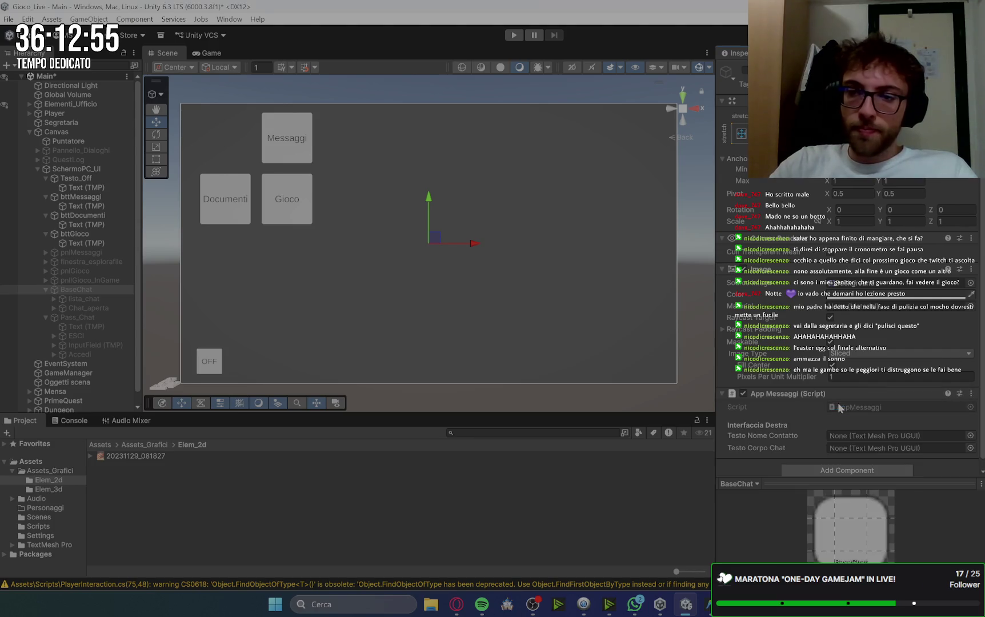